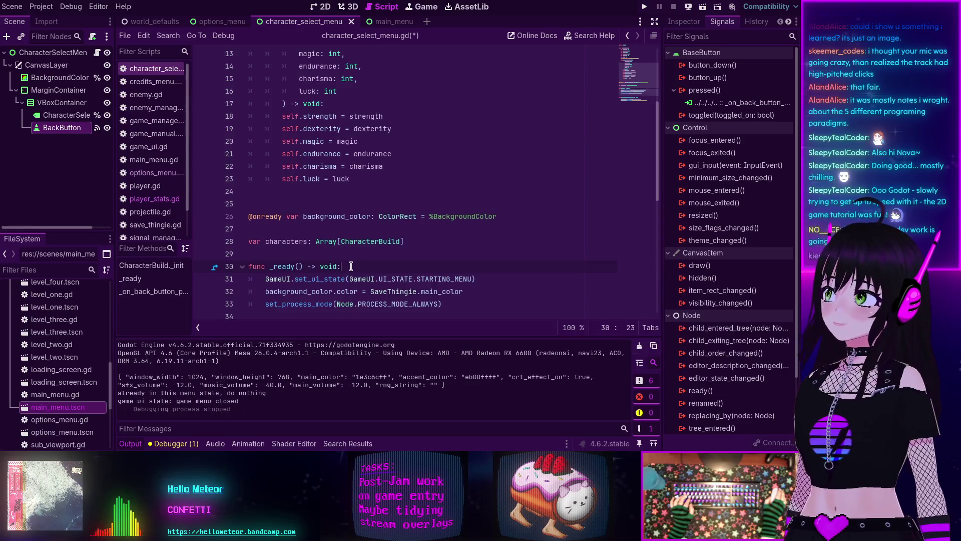
Step: Change line 28's Array type to a Dictionary with String keys
{"action": "scroll", "coordinate": [351, 266], "scroll_direction": "up", "scroll_amount": 4}
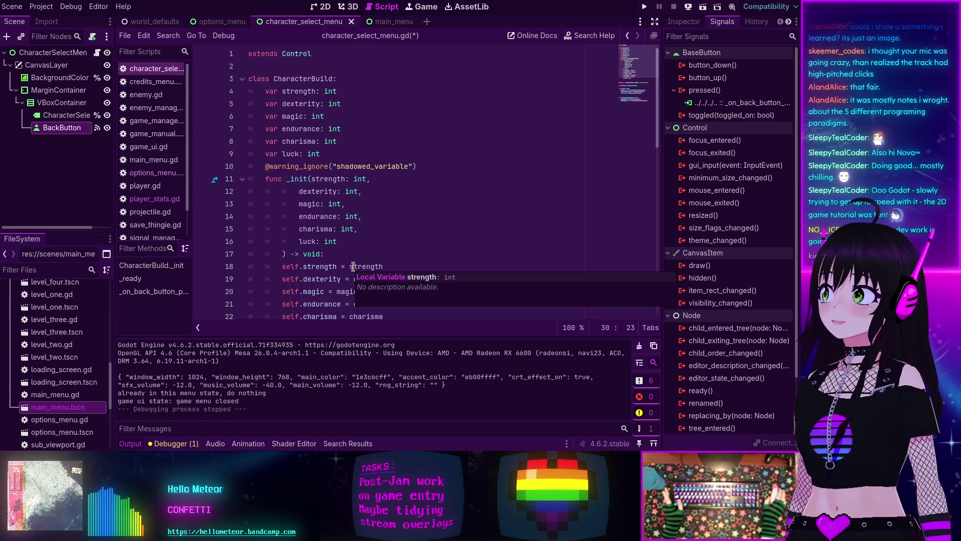
{"action": "scroll", "coordinate": [353, 267], "scroll_direction": "down", "scroll_amount": 5}
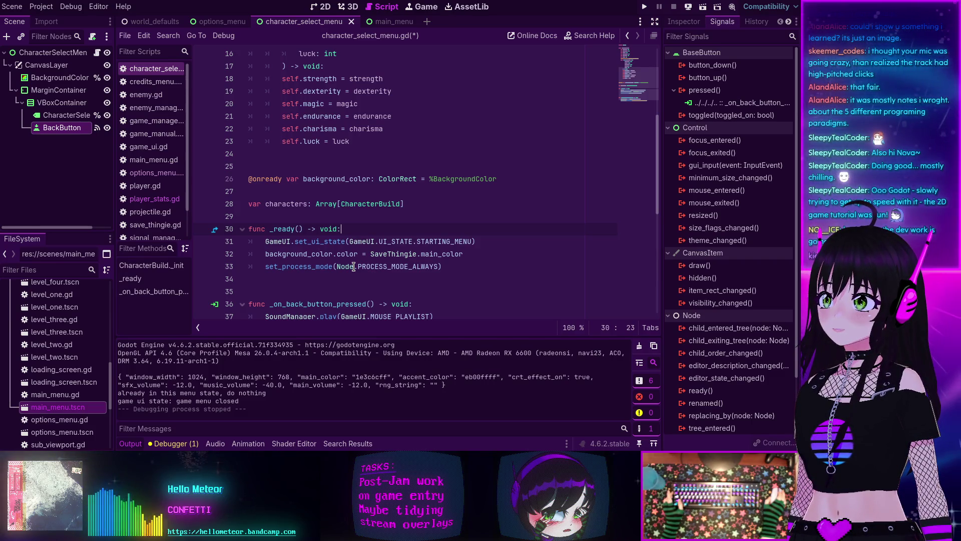
{"action": "double_click", "coordinate": [327, 204]}
{"action": "type", "text": "Dic"}
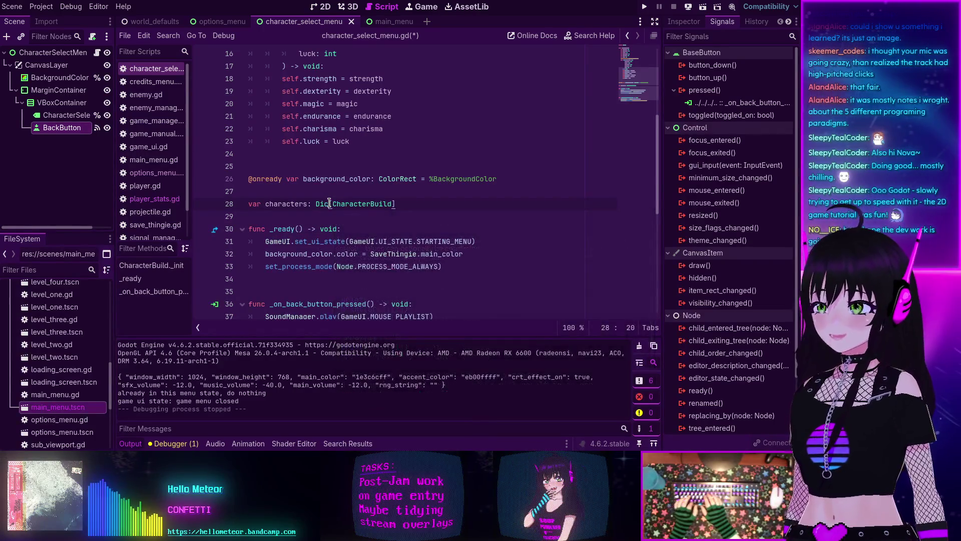
{"action": "key", "text": "Return"}
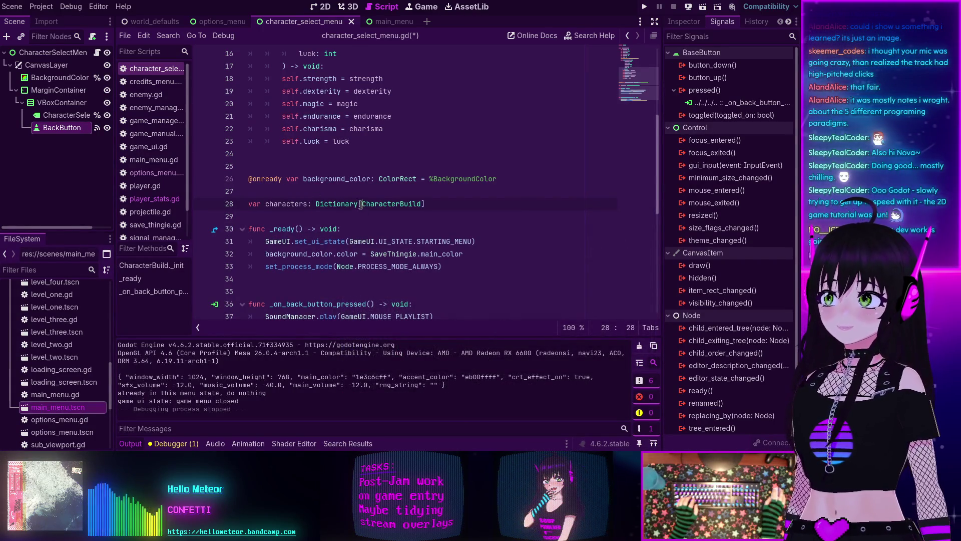
{"action": "type", "text": "String"}
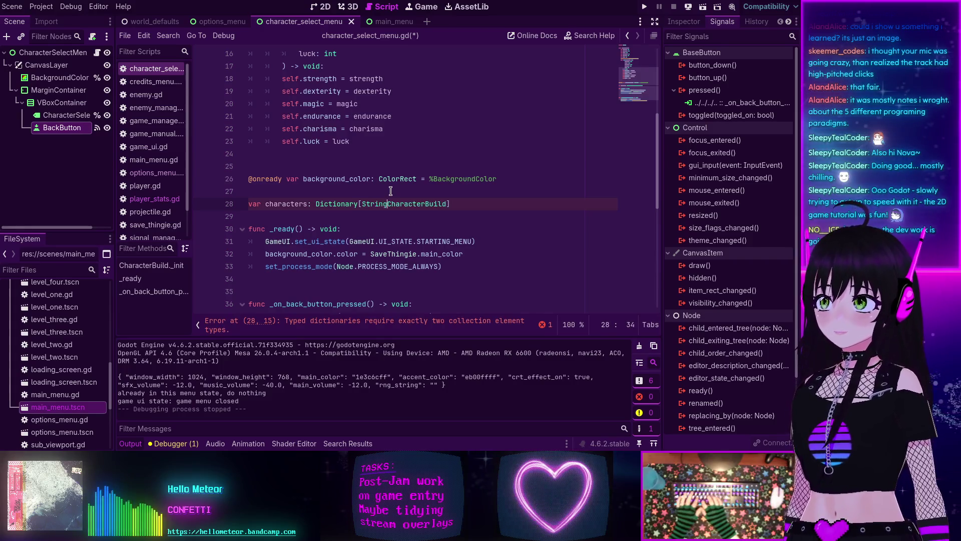
{"action": "type", "text": ","}
{"action": "left_click", "coordinate": [374, 204]}
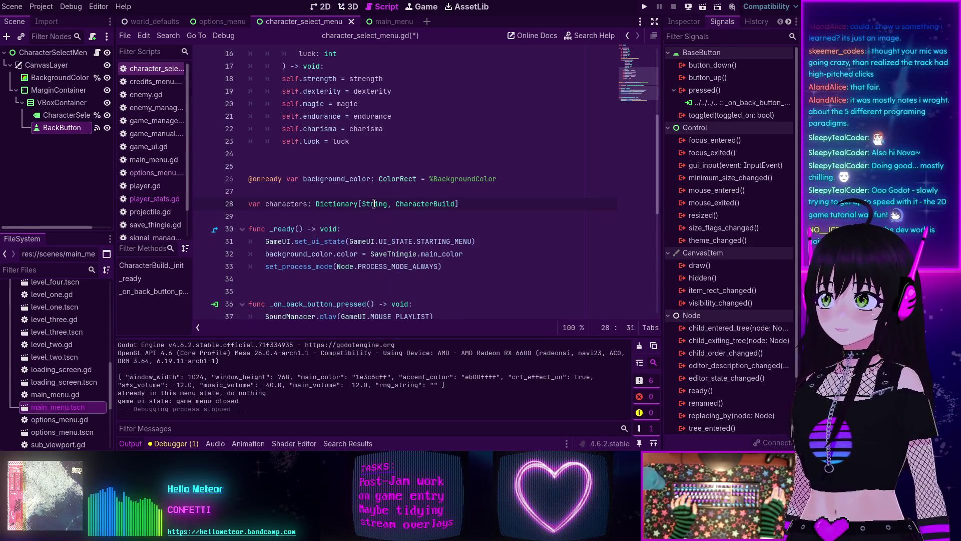
{"action": "mouse_move", "coordinate": [367, 205]}
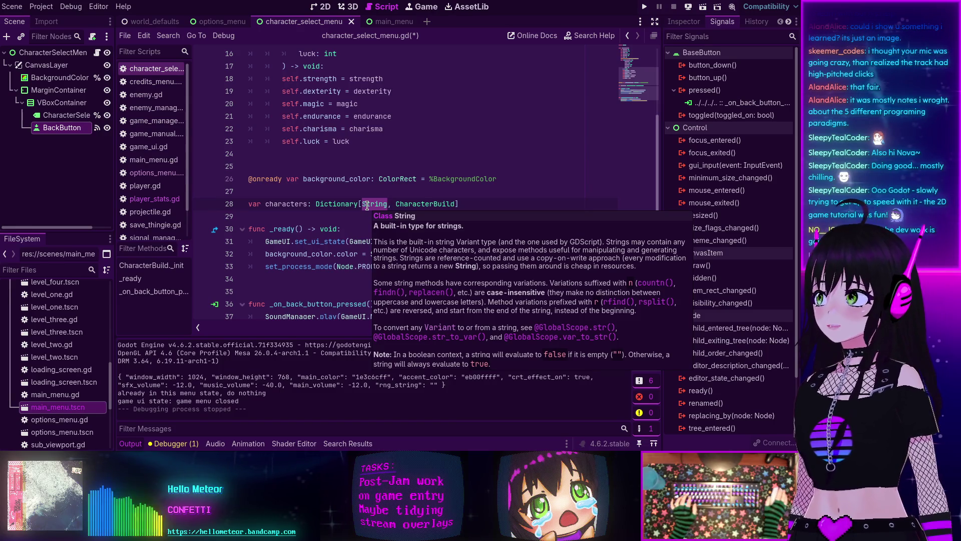
{"action": "left_click", "coordinate": [398, 205]}
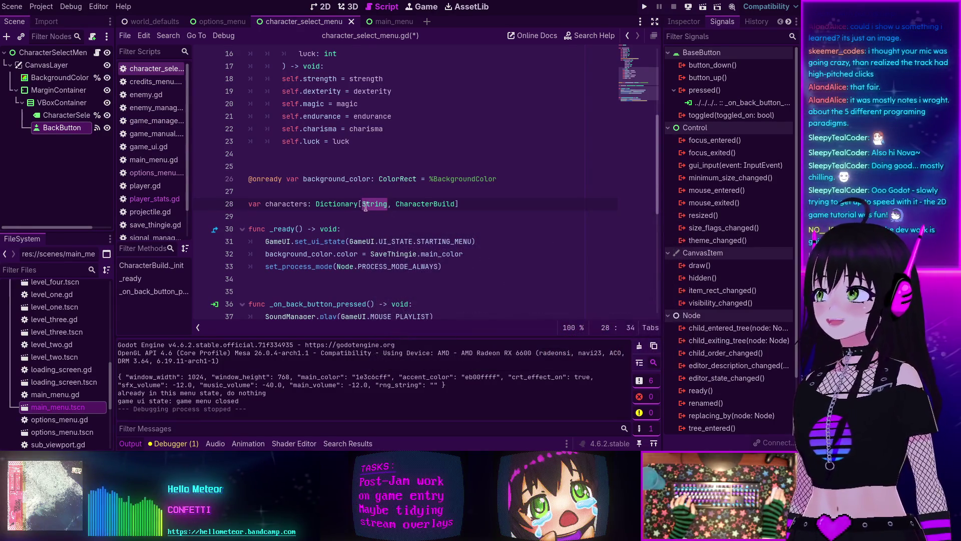
Step: Revert line 28's type back to Array
{"action": "left_click_drag", "start_coordinate": [398, 205], "coordinate": [363, 205]}
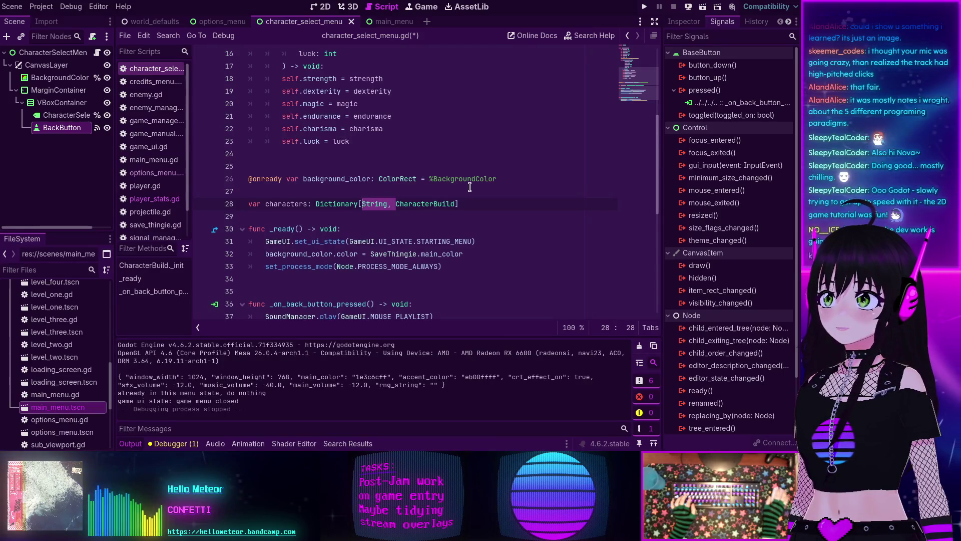
{"action": "key", "text": "BackSpace"}
{"action": "double_click", "coordinate": [328, 200]}
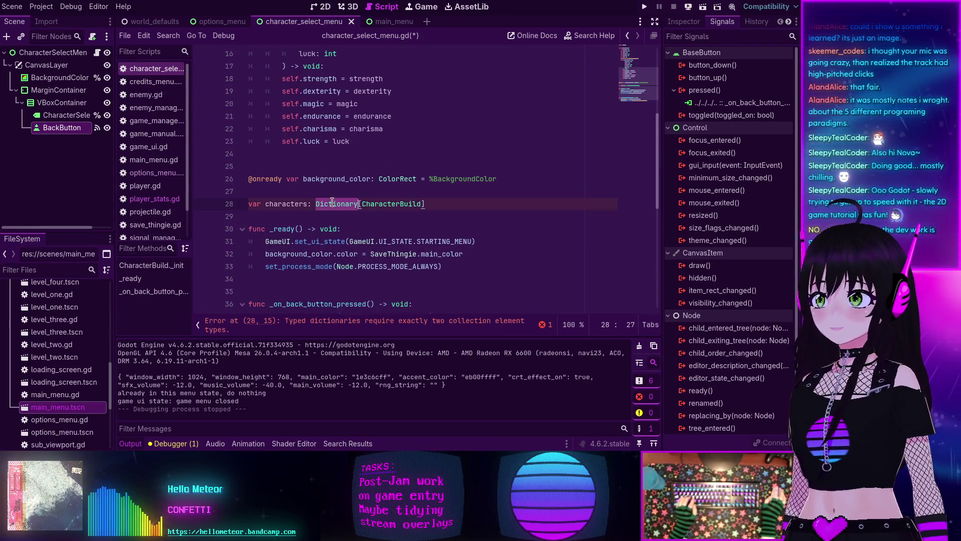
{"action": "type", "text": "Array"}
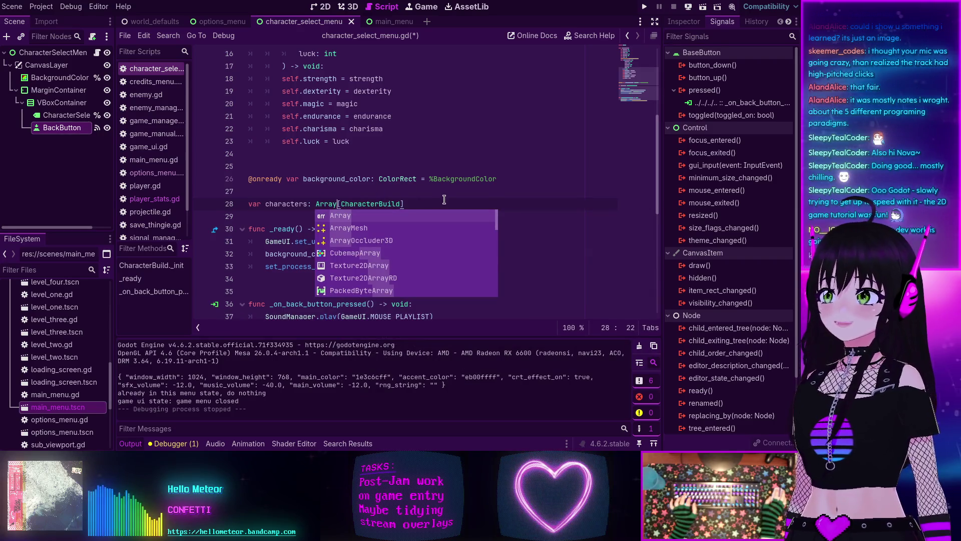
{"action": "left_click", "coordinate": [444, 201]}
{"action": "scroll", "coordinate": [401, 160], "scroll_direction": "up", "scroll_amount": 5}
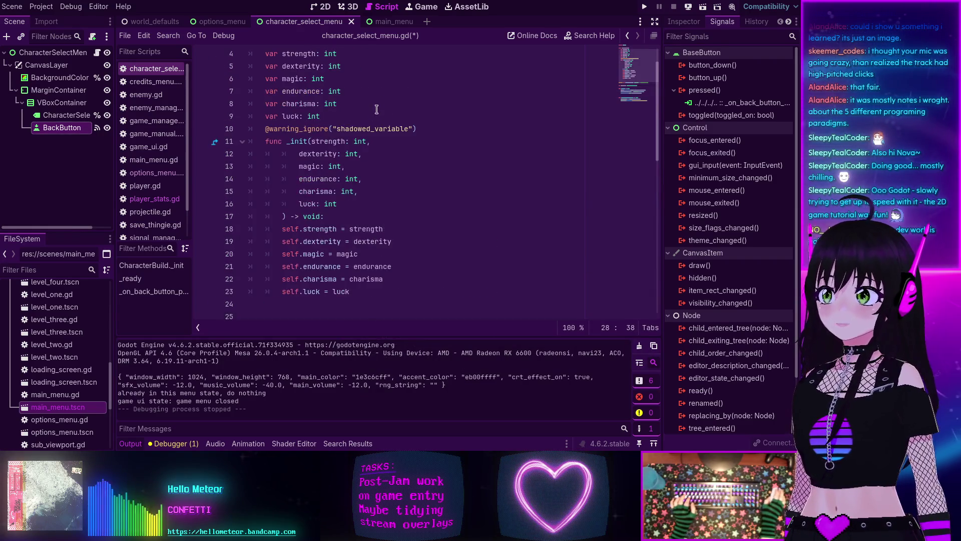
Step: Declare 'var build_name: String' in the CharacterBuild class
{"action": "key", "text": "Return"}
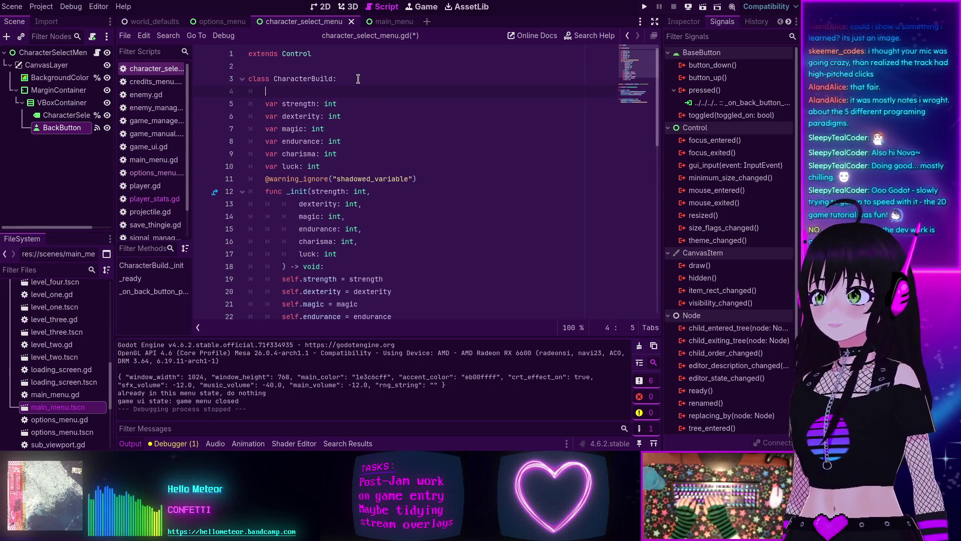
{"action": "type", "text": "var "}
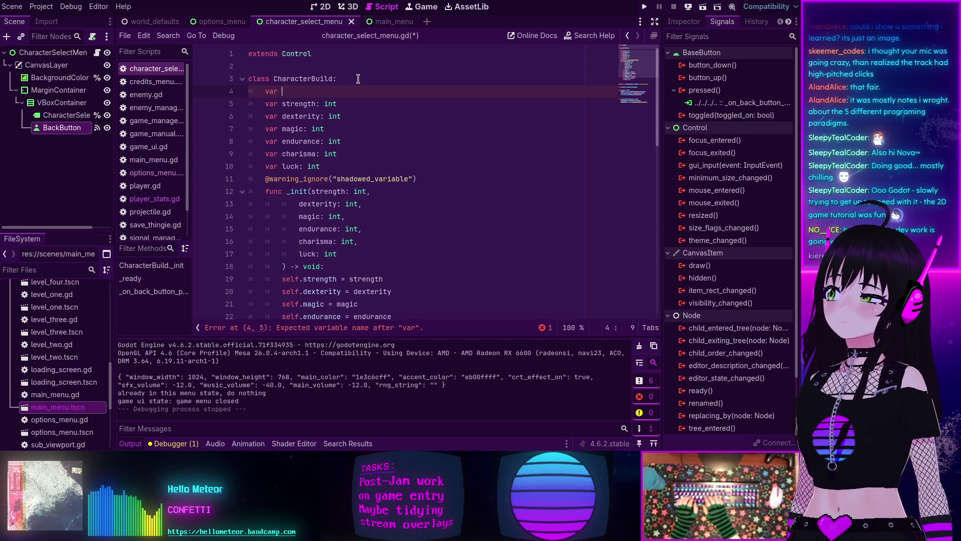
{"action": "type", "text": "build_name: "}
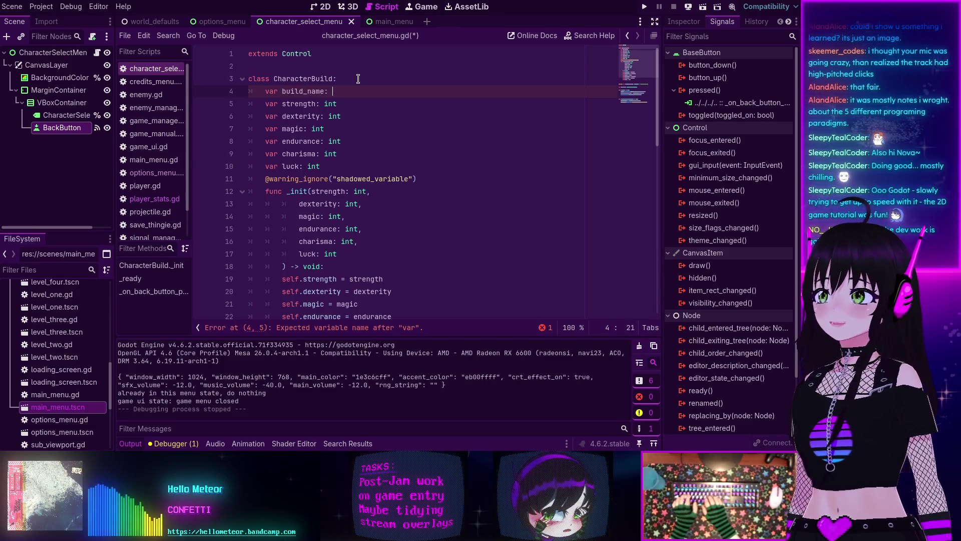
{"action": "type", "text": "string"}
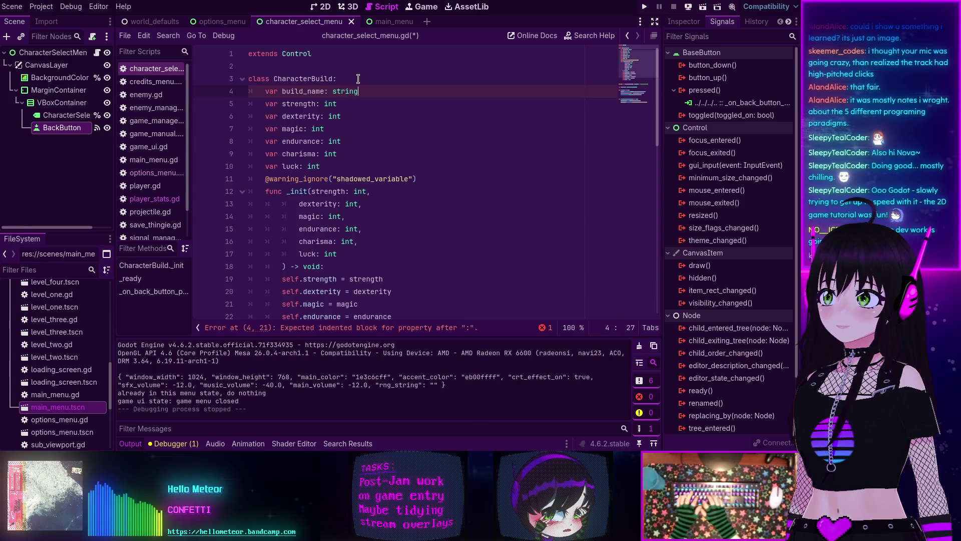
{"action": "key", "text": "Return"}
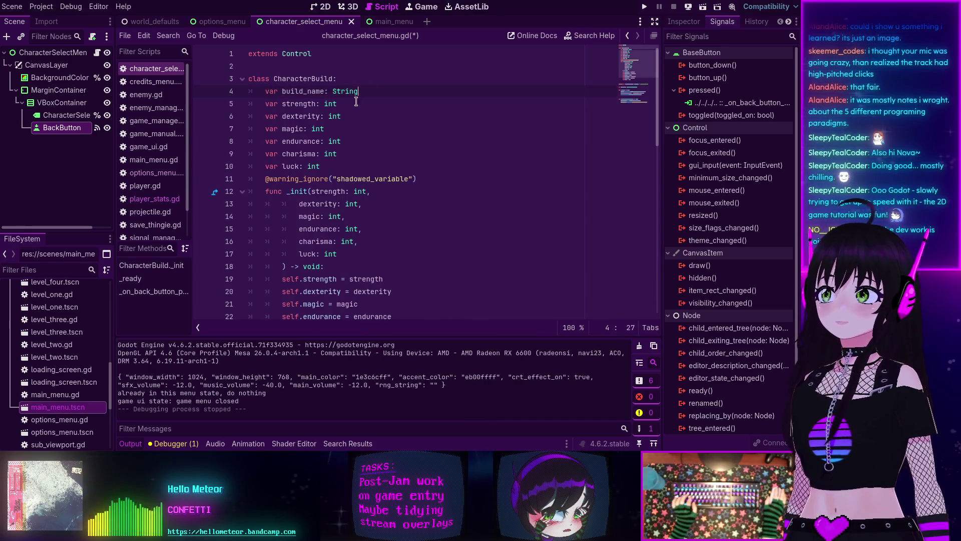
{"action": "key", "text": "ctrl+Left"}
{"action": "key", "text": "Left"}
{"action": "key", "text": "Left"}
Step: Add 'build_name: String,' as the first _init parameter, moving strength to its own line
{"action": "left_click", "coordinate": [311, 192]}
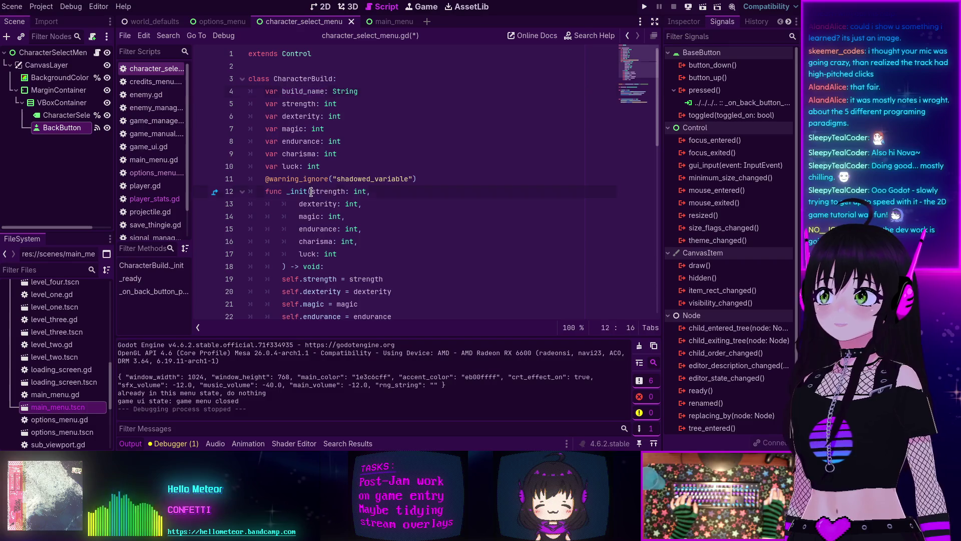
{"action": "key", "text": "Return"}
{"action": "key", "text": "Tab"}
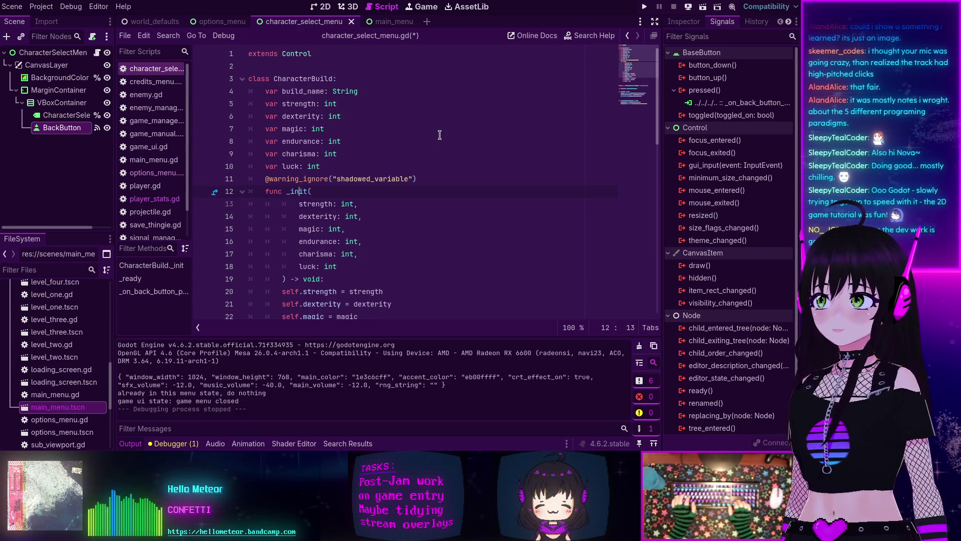
{"action": "key", "text": "End"}
{"action": "type", "text": "build"}
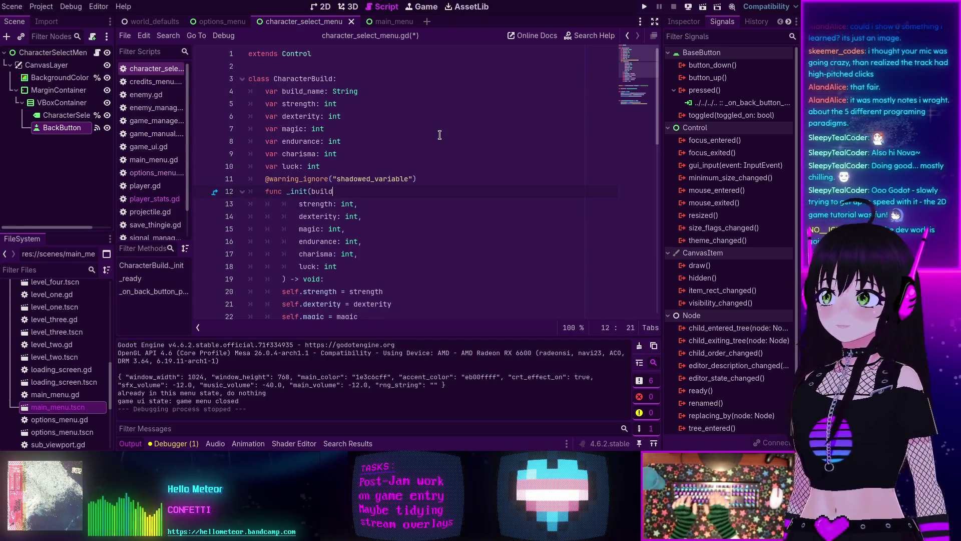
{"action": "type", "text": "_name: String"}
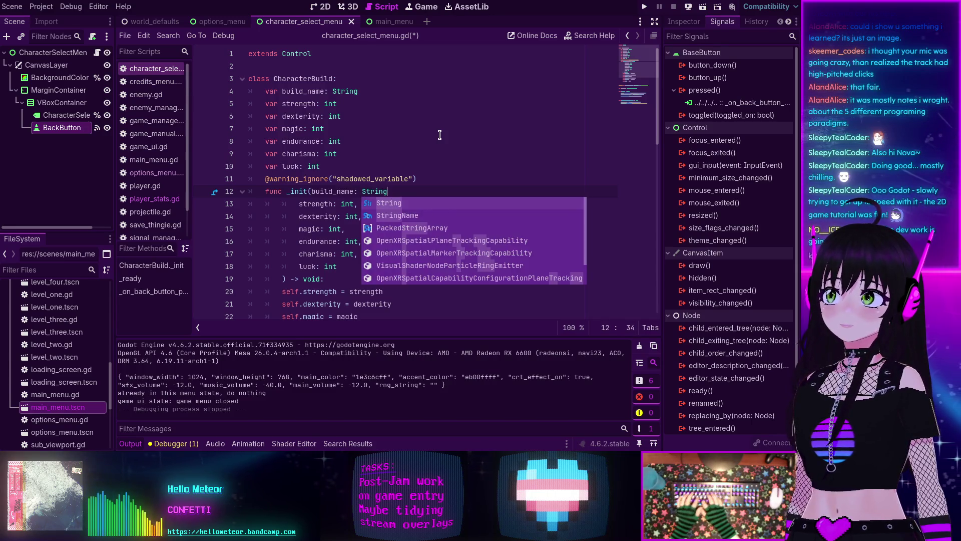
{"action": "type", "text": ","}
Step: Assign self.build_name = build_name at the start of the constructor body
{"action": "left_click", "coordinate": [415, 275]}
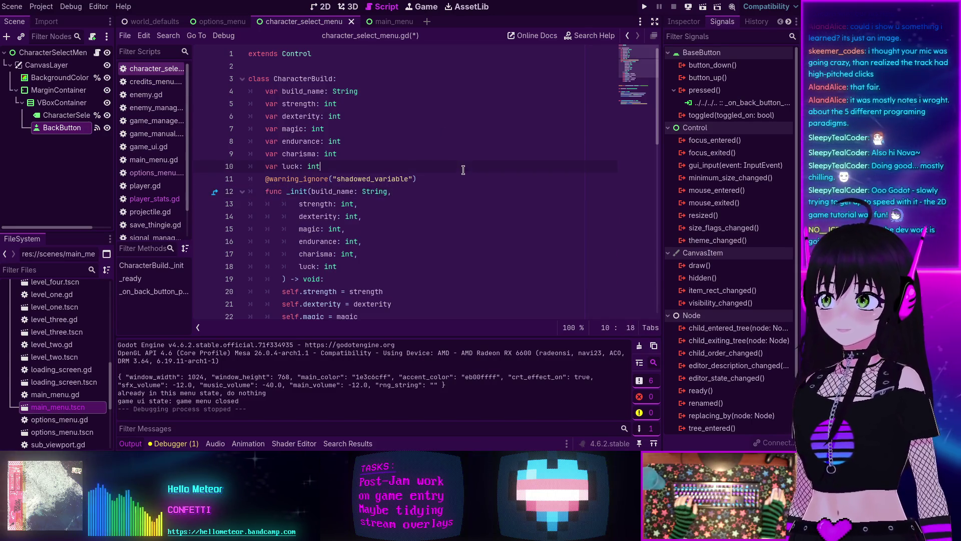
{"action": "key", "text": "Return"}
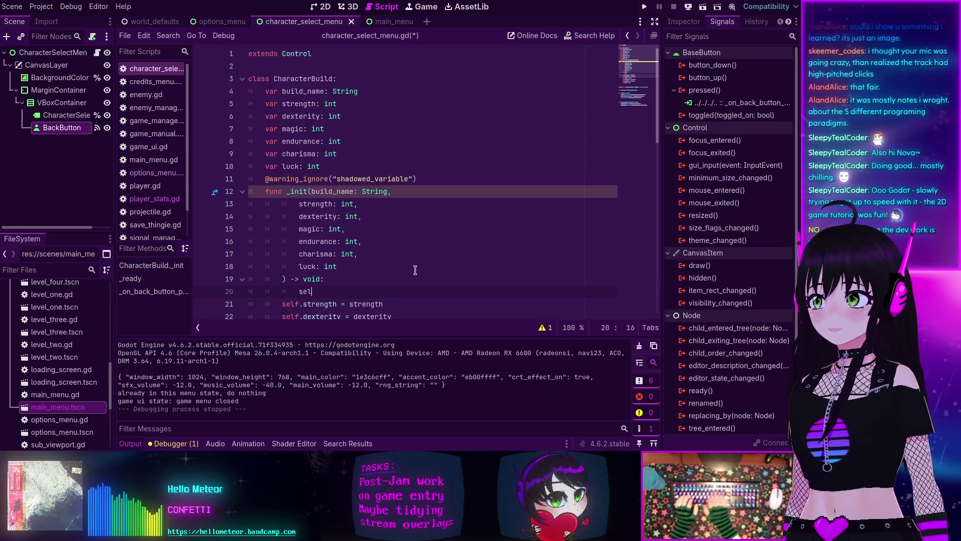
{"action": "type", "text": "self.build"}
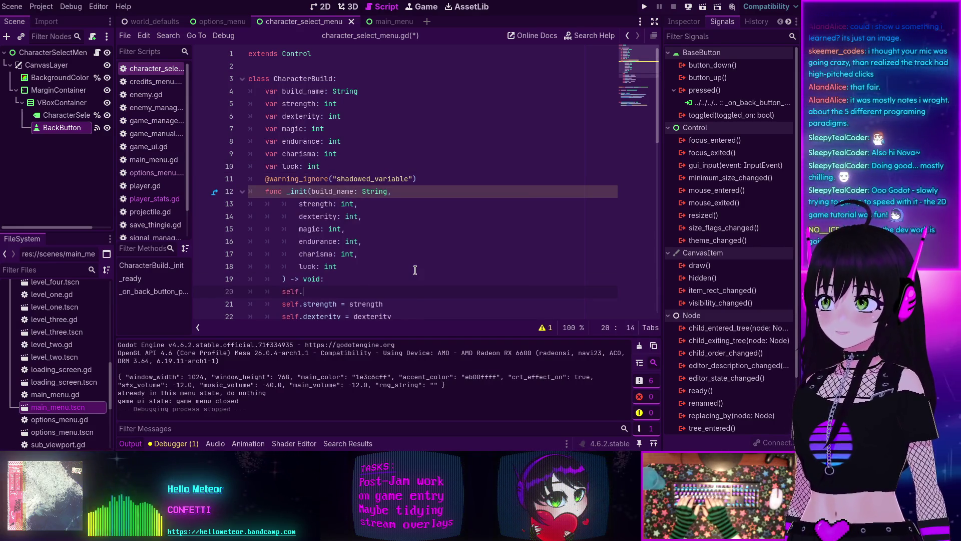
{"action": "key", "text": "Return"}
{"action": "type", "text": "= build_name"}
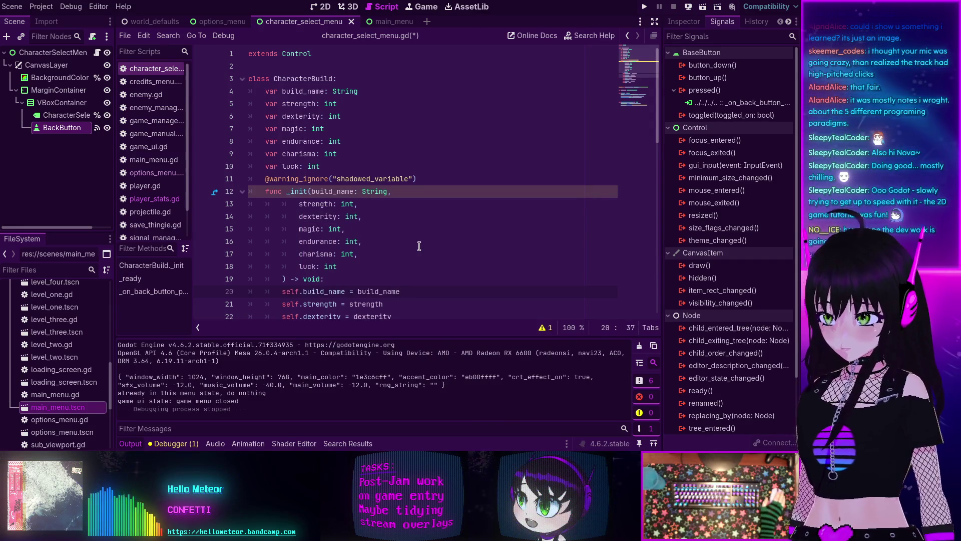
{"action": "scroll", "coordinate": [414, 210], "scroll_direction": "down", "scroll_amount": 5}
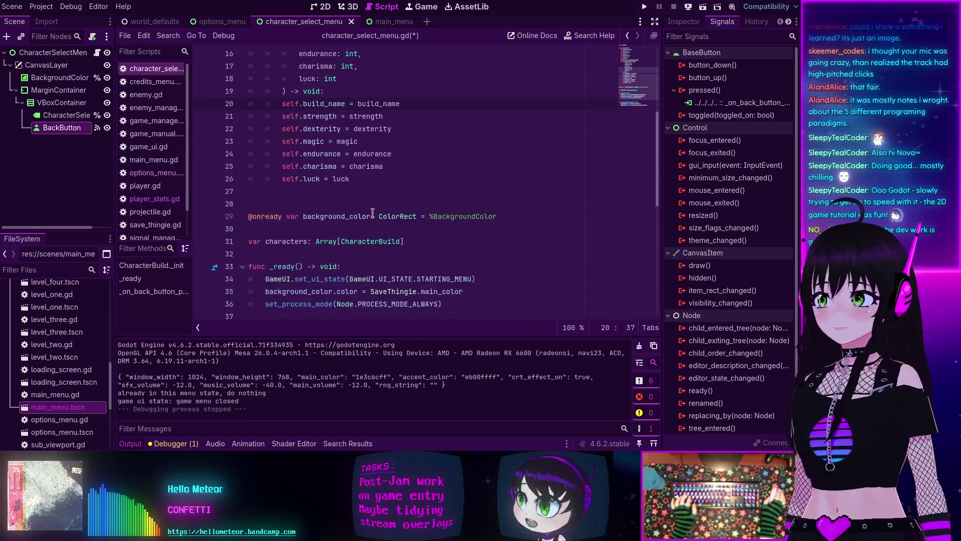
Step: Replace the blank line in _ready with a call to _init_character_builds()
{"action": "scroll", "coordinate": [373, 213], "scroll_direction": "down", "scroll_amount": 2}
{"action": "scroll", "coordinate": [341, 170], "scroll_direction": "up", "scroll_amount": 7}
{"action": "scroll", "coordinate": [311, 130], "scroll_direction": "down", "scroll_amount": 5}
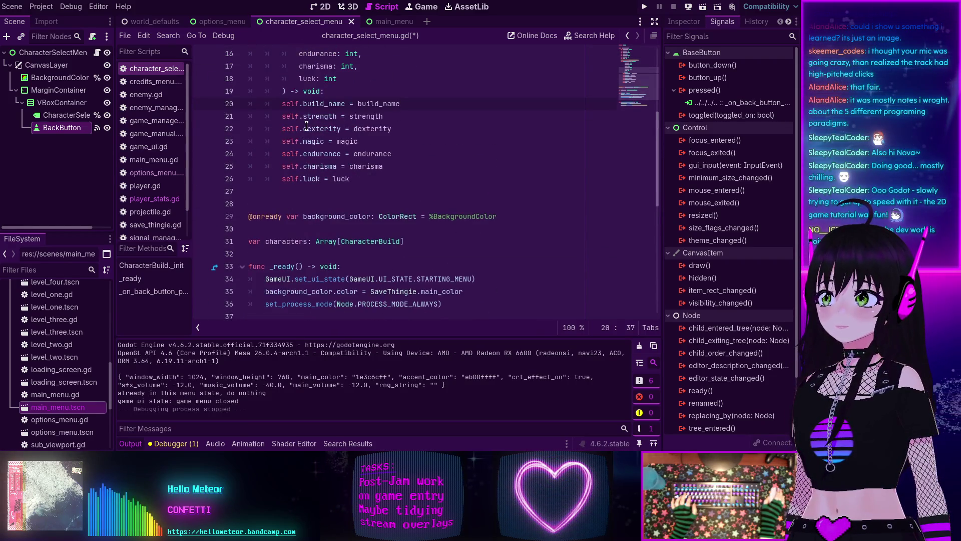
{"action": "scroll", "coordinate": [340, 190], "scroll_direction": "down", "scroll_amount": 2}
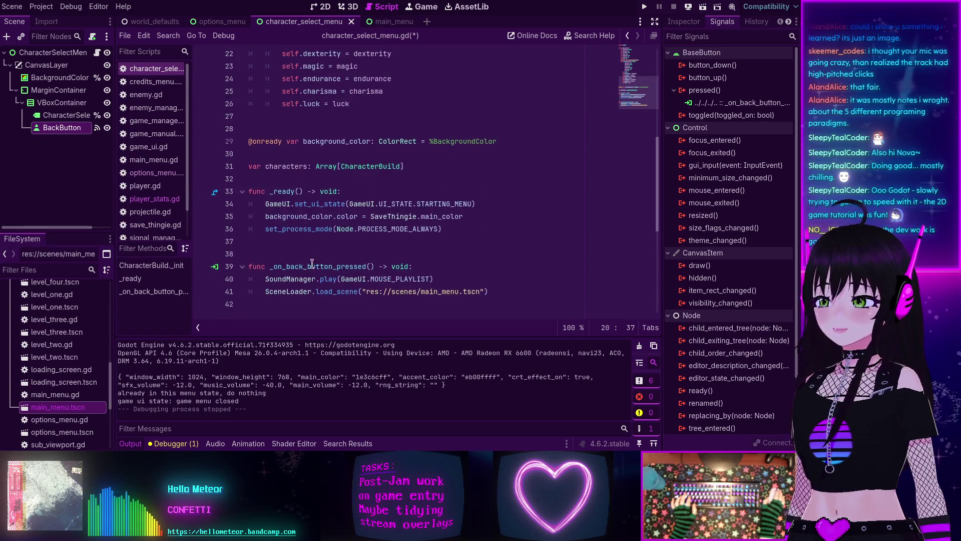
{"action": "left_click", "coordinate": [349, 192]}
{"action": "key", "text": "Return"}
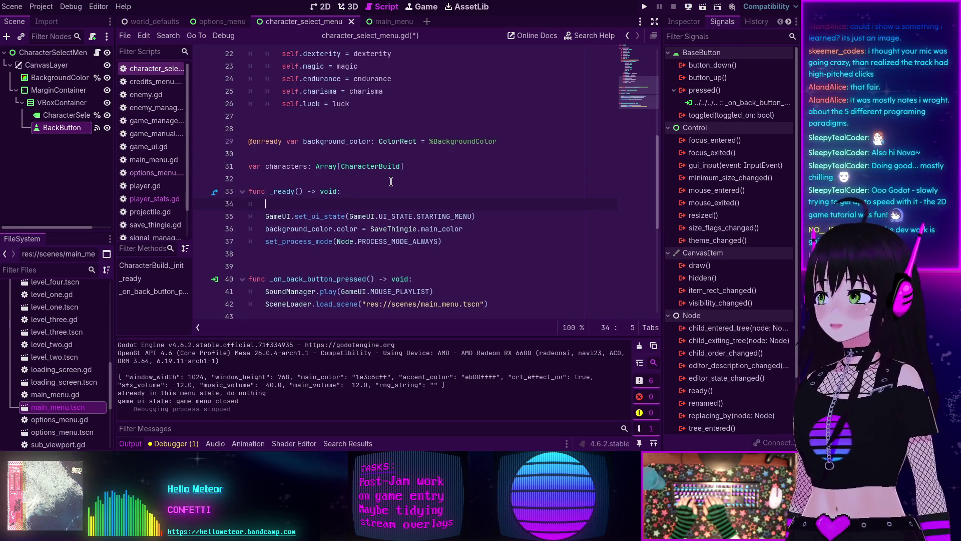
{"action": "scroll", "coordinate": [333, 126], "scroll_direction": "up", "scroll_amount": 3}
{"action": "scroll", "coordinate": [303, 181], "scroll_direction": "down", "scroll_amount": 3}
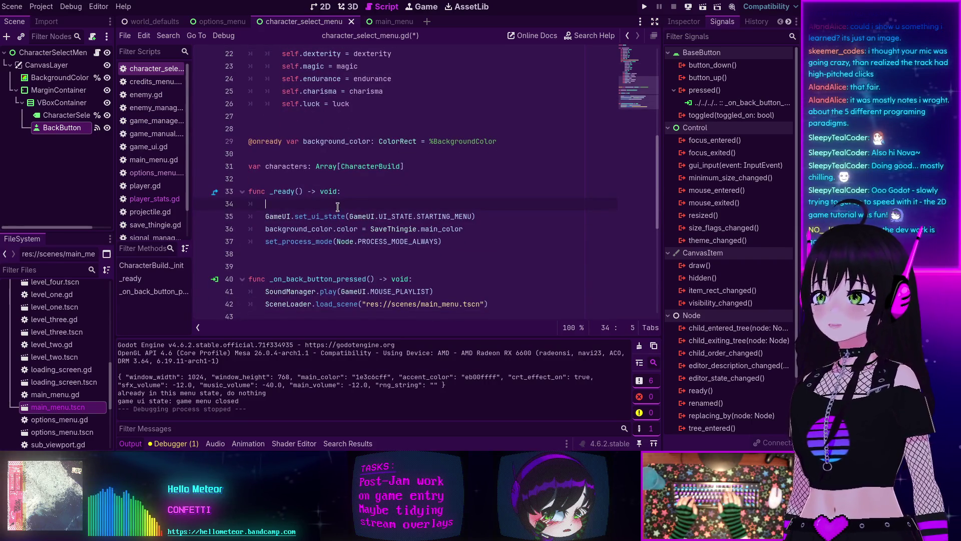
{"action": "key", "text": "BackSpace"}
{"action": "key", "text": "BackSpace"}
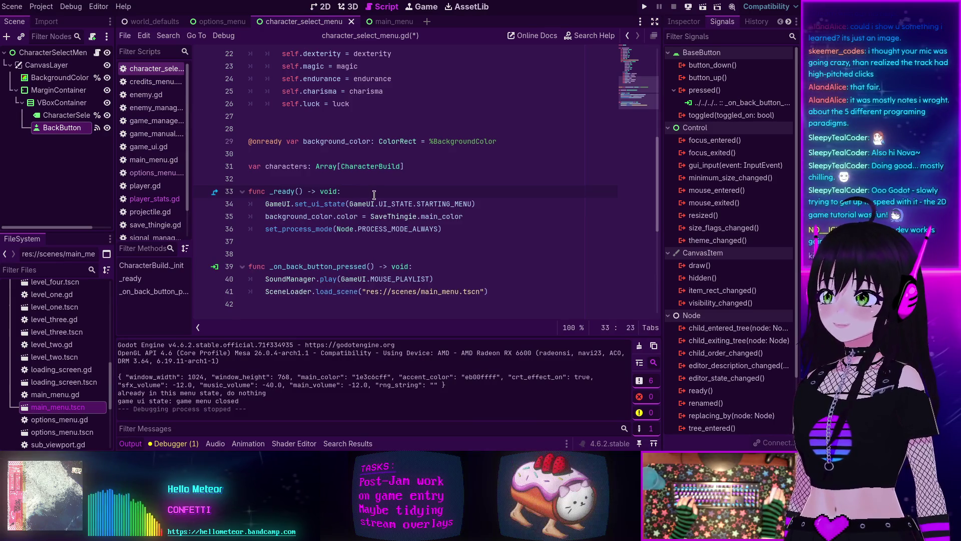
{"action": "key", "text": "Return"}
{"action": "type", "text": "_ini"}
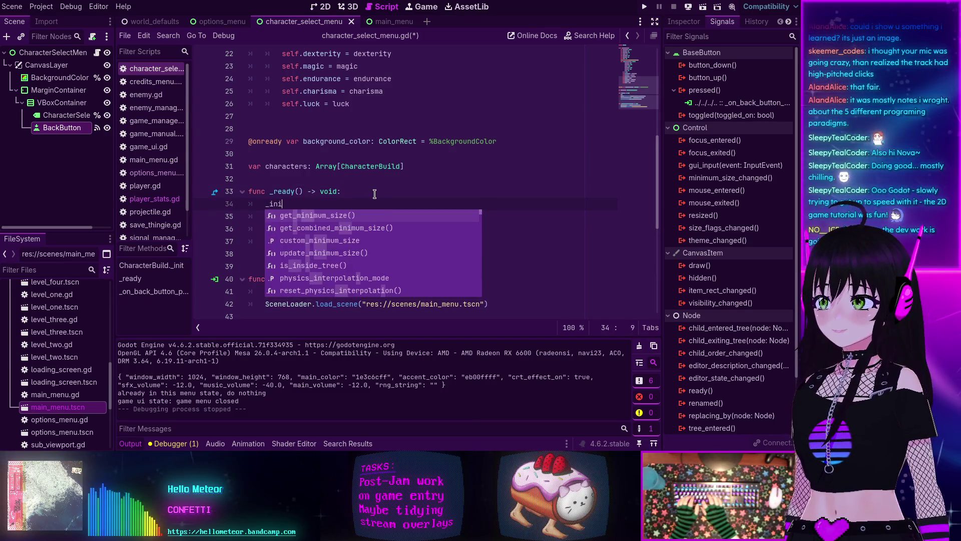
{"action": "type", "text": "t_cha"}
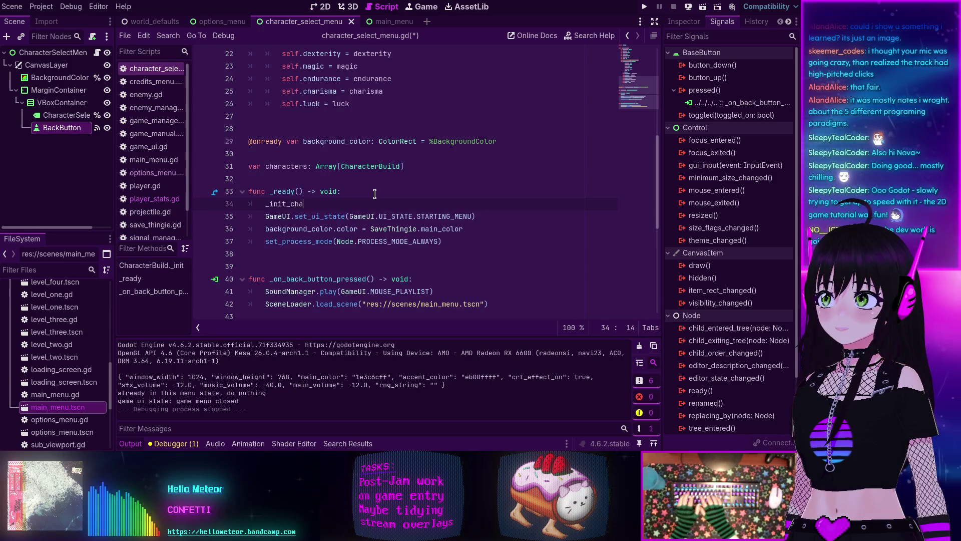
{"action": "type", "text": "racter_builds"}
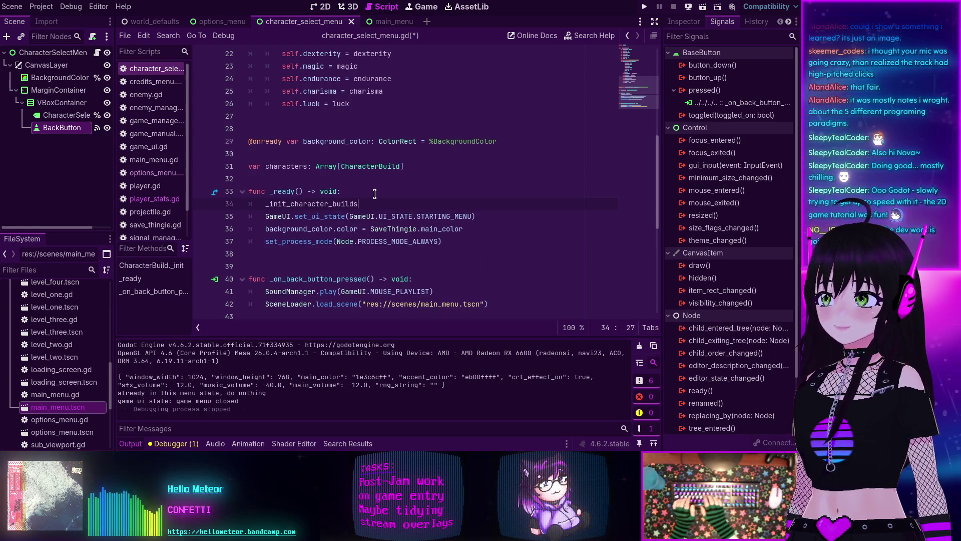
{"action": "key", "text": "Left"}
{"action": "key", "text": "Left"}
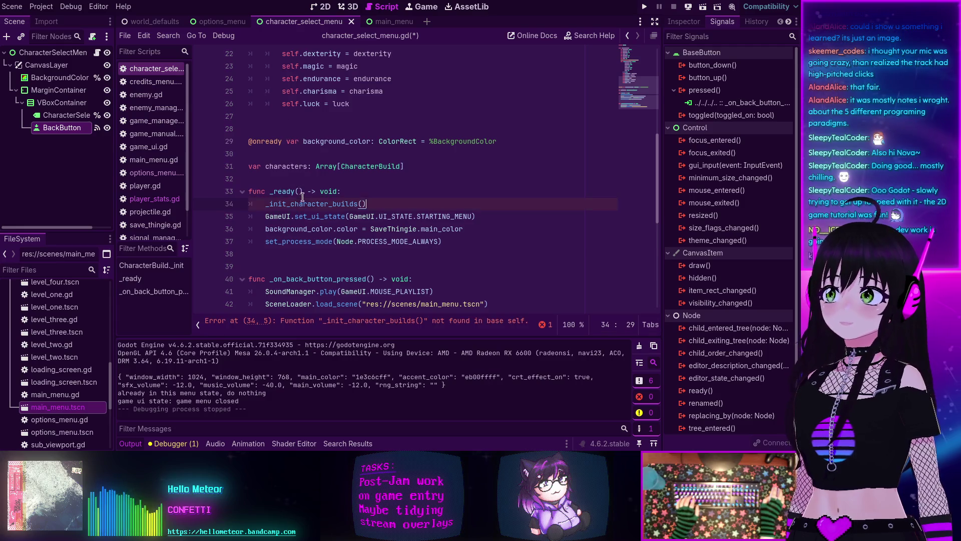
Step: Add blank lines at the end of the script below the last function
{"action": "scroll", "coordinate": [332, 238], "scroll_direction": "down", "scroll_amount": 3}
{"action": "scroll", "coordinate": [331, 238], "scroll_direction": "down", "scroll_amount": 1}
{"action": "left_click", "coordinate": [332, 168]}
{"action": "key", "text": "Return"}
{"action": "key", "text": "Return"}
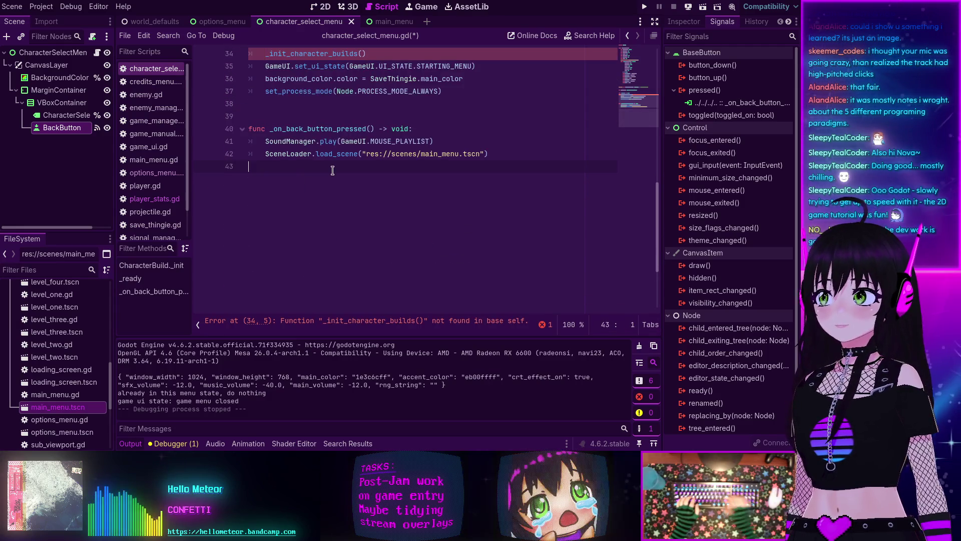
Step: Define the function header 'func _init_character_builds():'
{"action": "type", "text": "func"}
{"action": "type", "text": "_init_character_builds"}
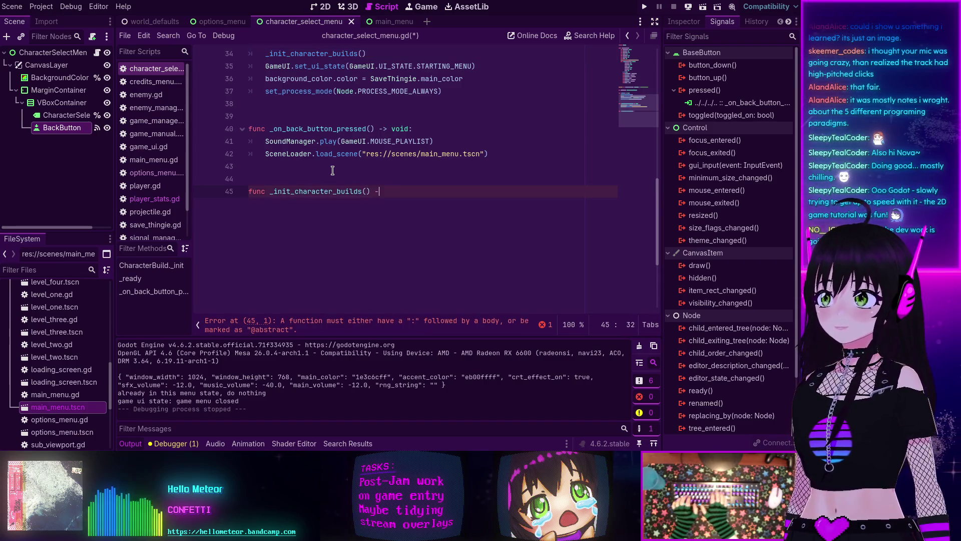
{"action": "type", "text": "d:"}
{"action": "key", "text": "Return"}
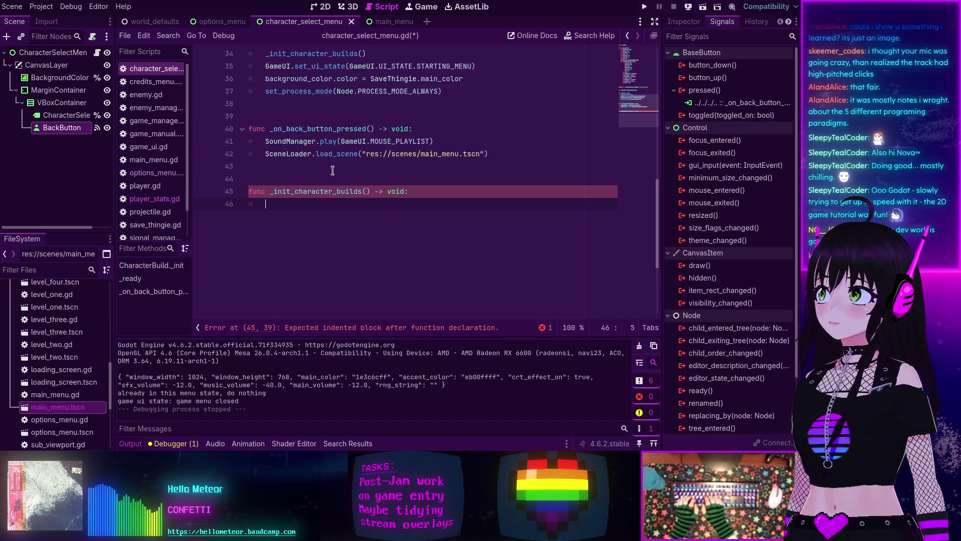
{"action": "scroll", "coordinate": [333, 171], "scroll_direction": "up", "scroll_amount": 6}
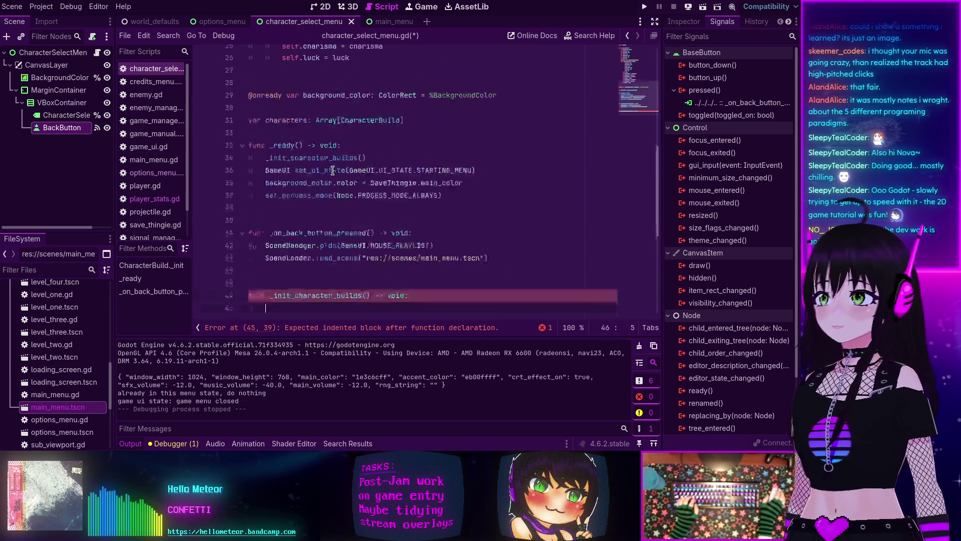
{"action": "scroll", "coordinate": [332, 171], "scroll_direction": "up", "scroll_amount": 4}
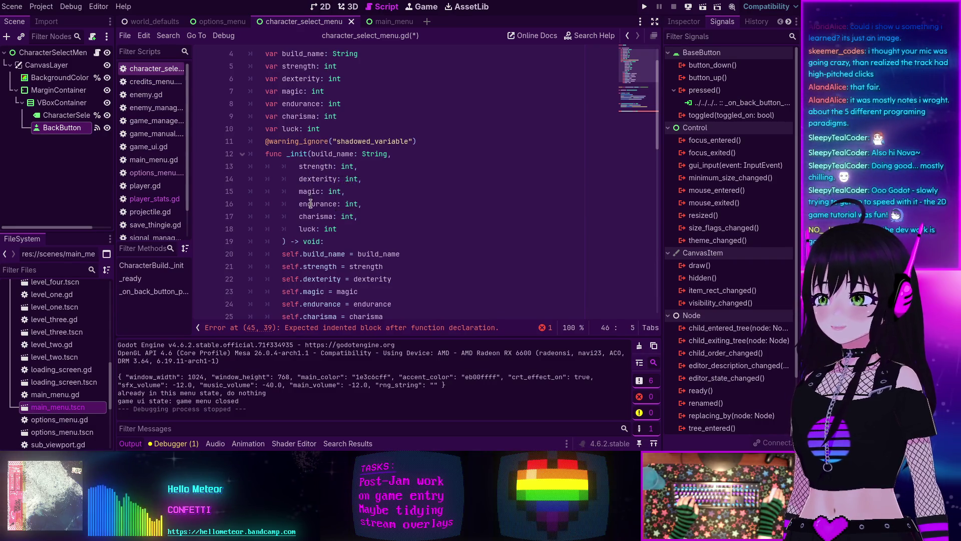
{"action": "scroll", "coordinate": [312, 226], "scroll_direction": "down", "scroll_amount": 8}
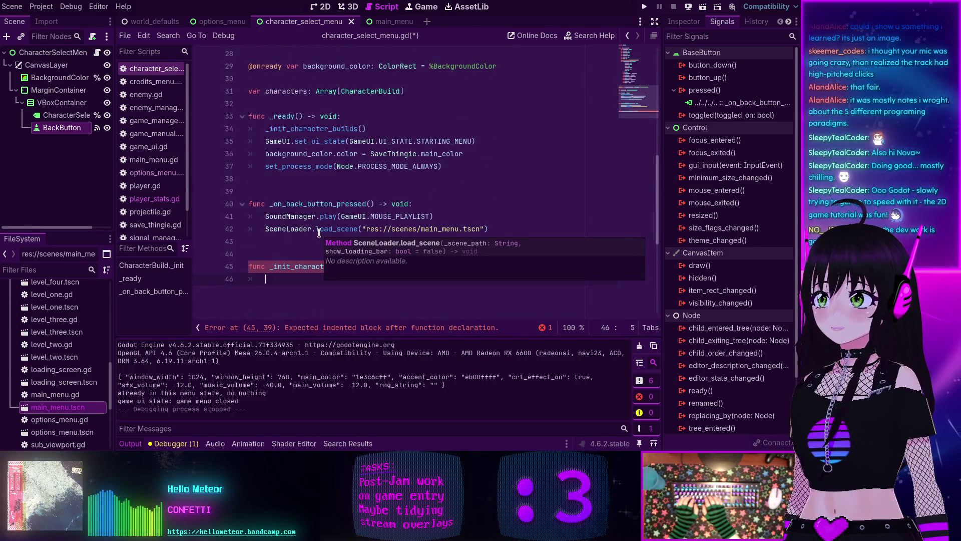
Step: Begin a characters.push_back(CharacterBuild("fighter", ...)) call inside the function
{"action": "type", "text": "var"}
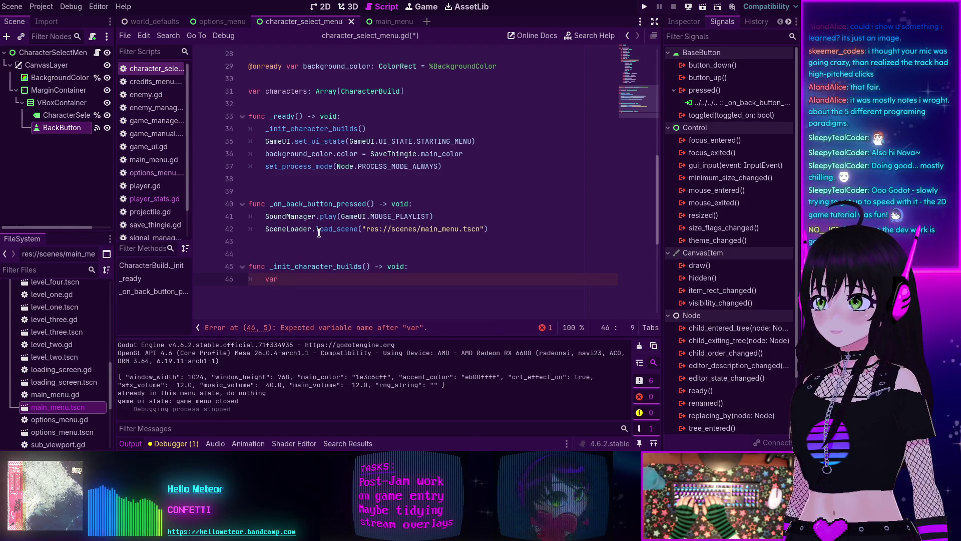
{"action": "key", "text": "BackSpace"}
{"action": "key", "text": "BackSpace"}
{"action": "key", "text": "BackSpace"}
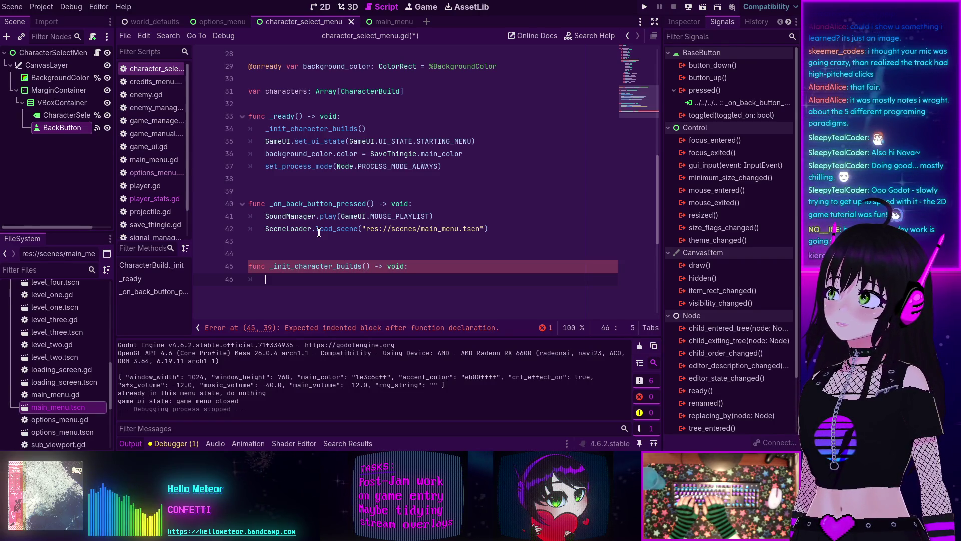
{"action": "type", "text": "char"}
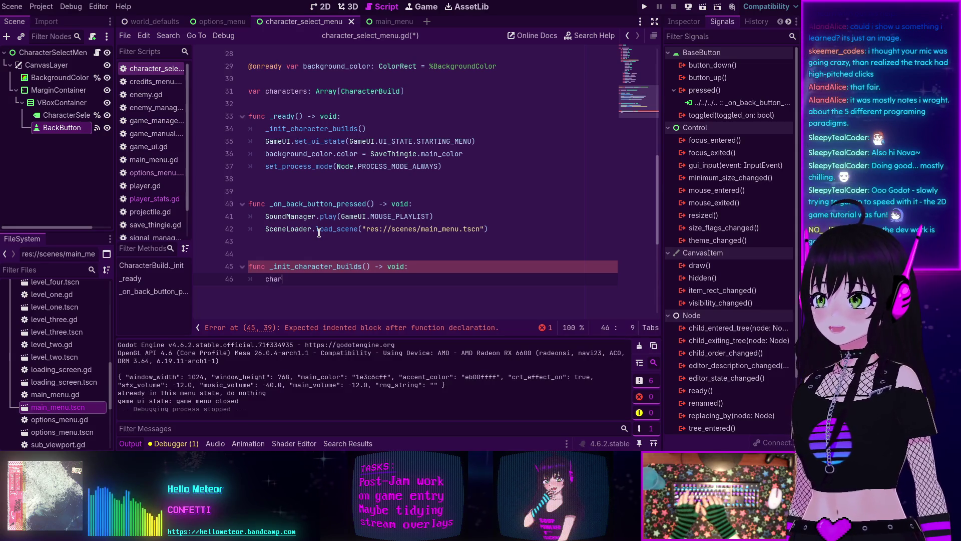
{"action": "type", "text": "acters.pus"}
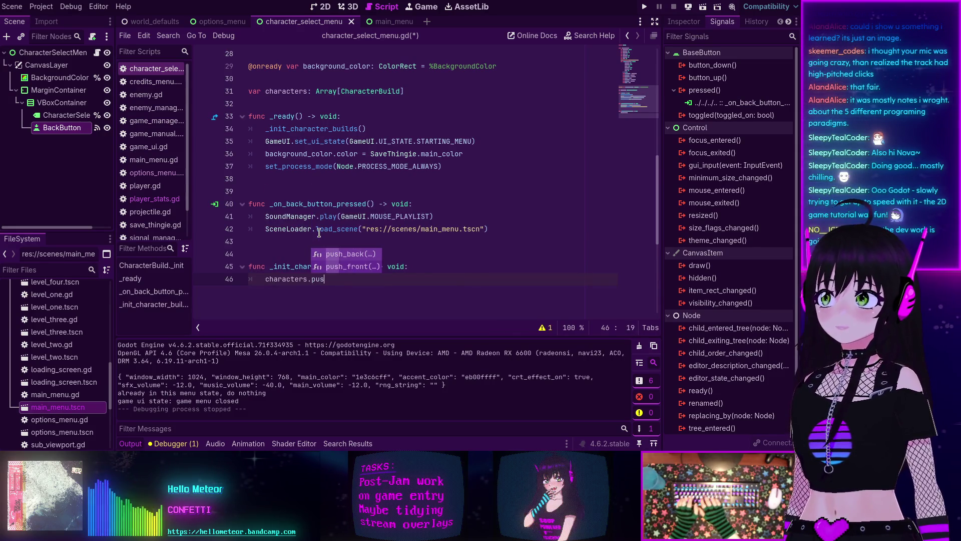
{"action": "key", "text": "Return"}
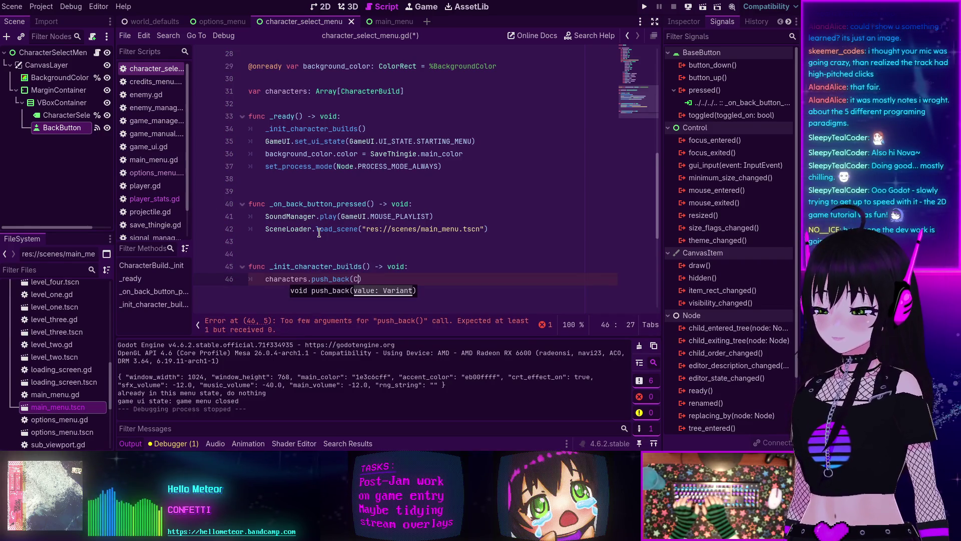
{"action": "type", "text": "h"}
{"action": "key", "text": "Return"}
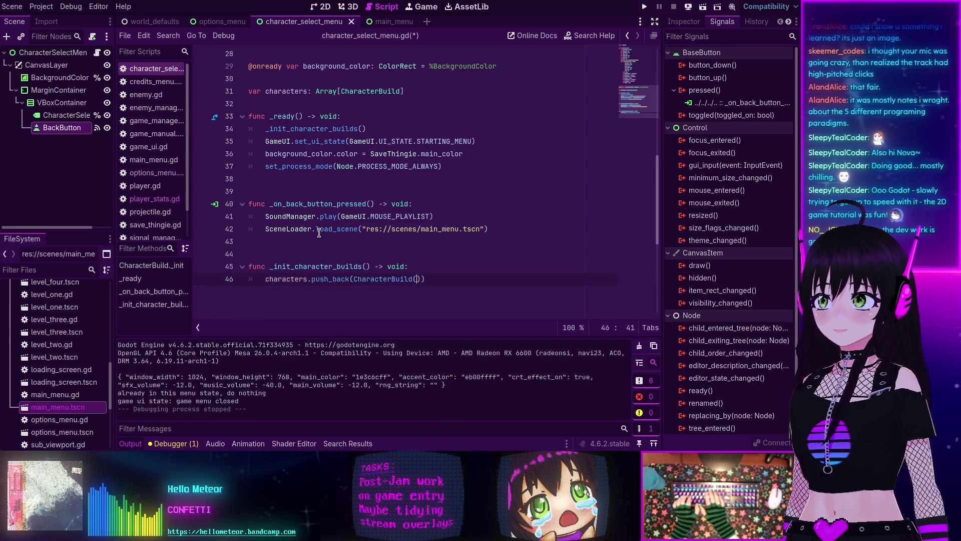
{"action": "key", "text": "Return"}
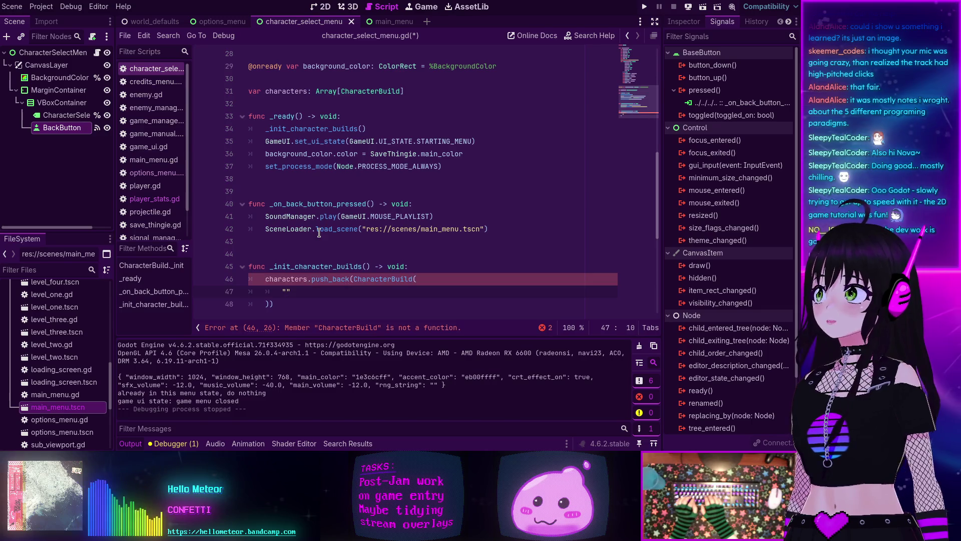
{"action": "type", "text": "fighter"}
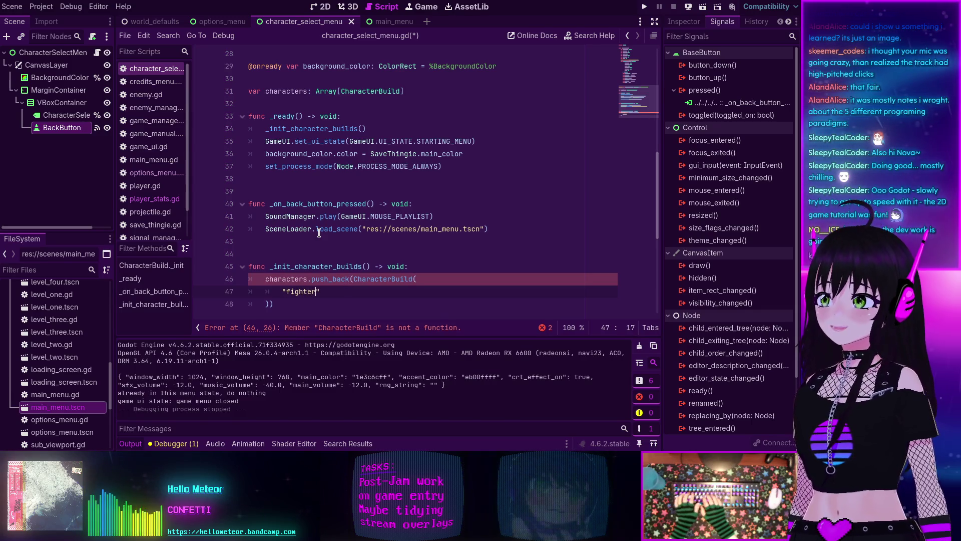
{"action": "type", "text": "\""}
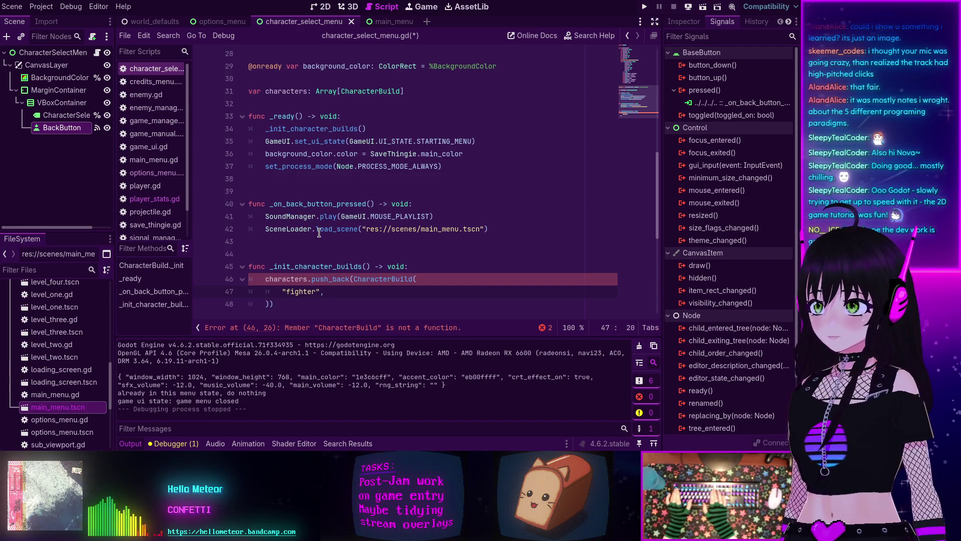
{"action": "type", "text": ", 10,"}
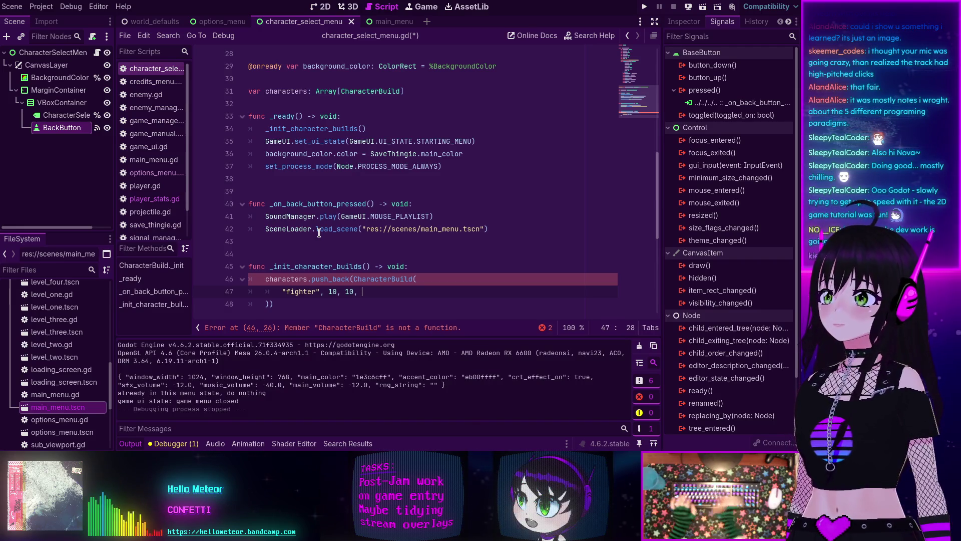
Step: Fill in the fighter's stats 10, 10, 1, 10, 5, 5, checking the _init parameter order
{"action": "scroll", "coordinate": [319, 233], "scroll_direction": "up", "scroll_amount": 7}
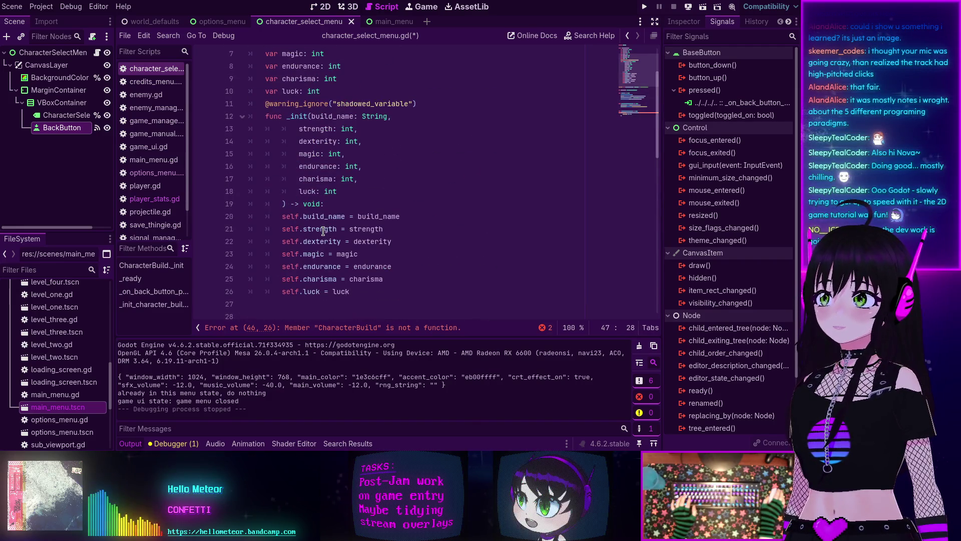
{"action": "scroll", "coordinate": [323, 231], "scroll_direction": "down", "scroll_amount": 8}
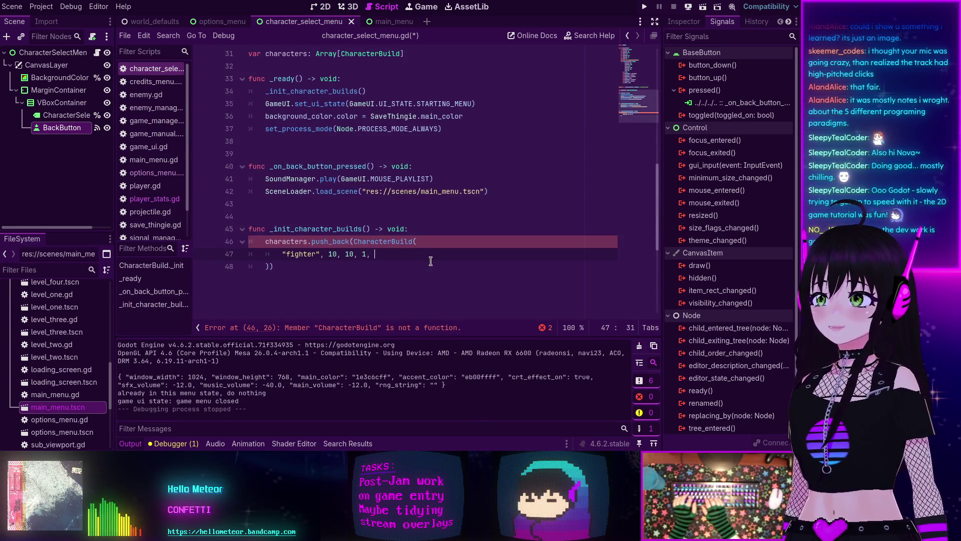
{"action": "scroll", "coordinate": [431, 259], "scroll_direction": "up", "scroll_amount": 4}
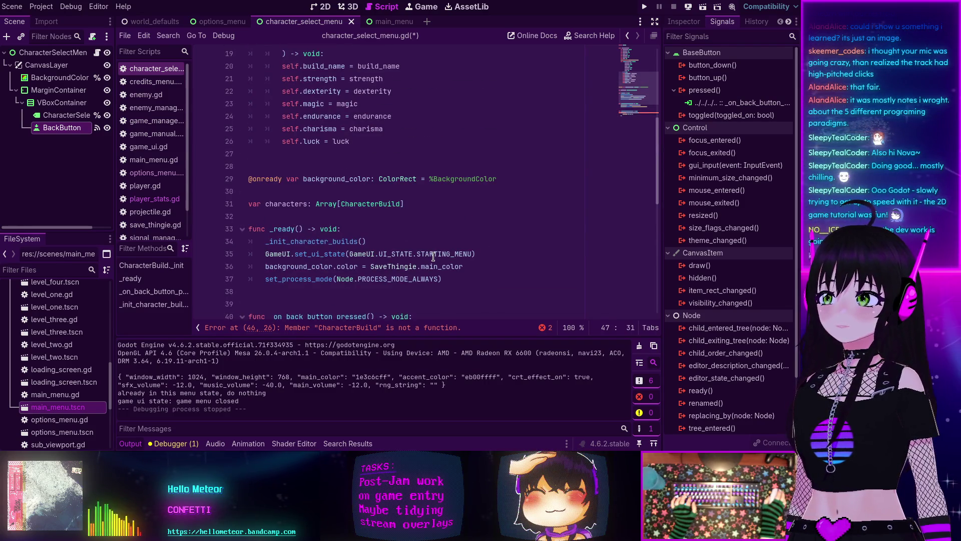
{"action": "scroll", "coordinate": [433, 256], "scroll_direction": "down", "scroll_amount": 3}
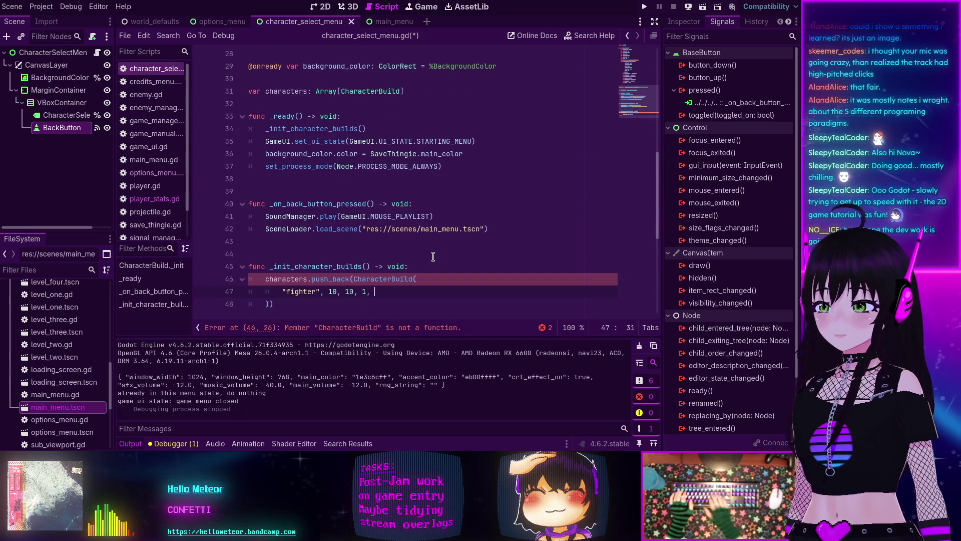
{"action": "type", "text": "10, 1,"}
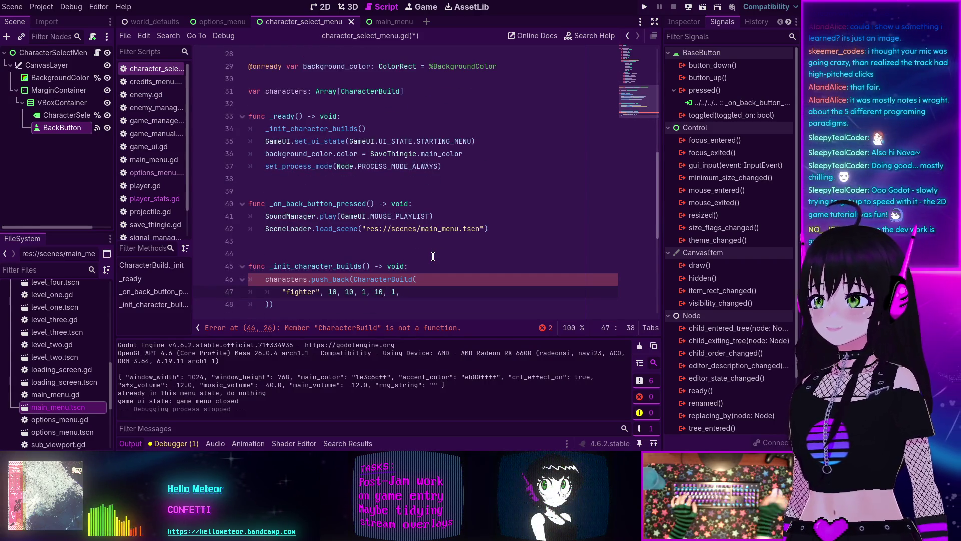
{"action": "key", "text": "BackSpace"}
{"action": "key", "text": "BackSpace"}
{"action": "key", "text": "BackSpace"}
{"action": "type", "text": "5"}
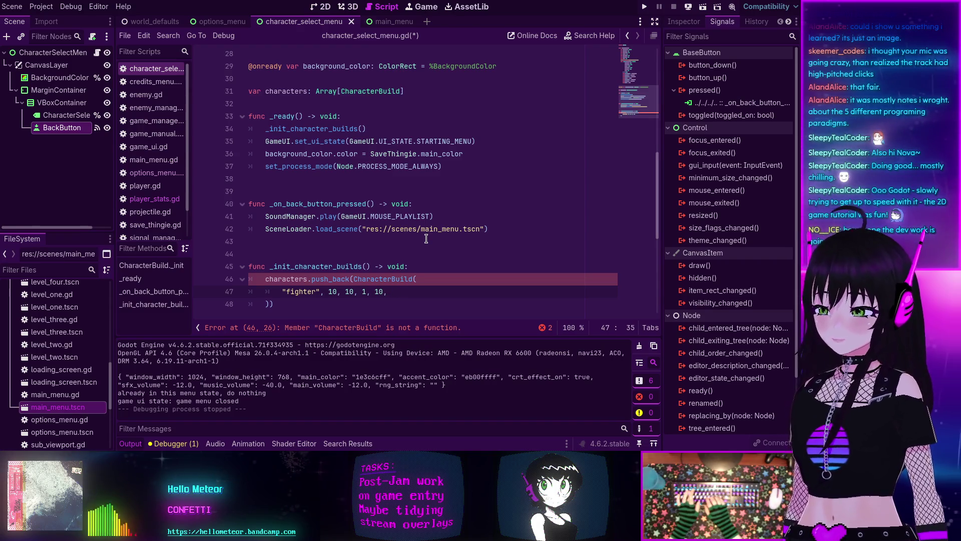
{"action": "type", "text": ", 5,"}
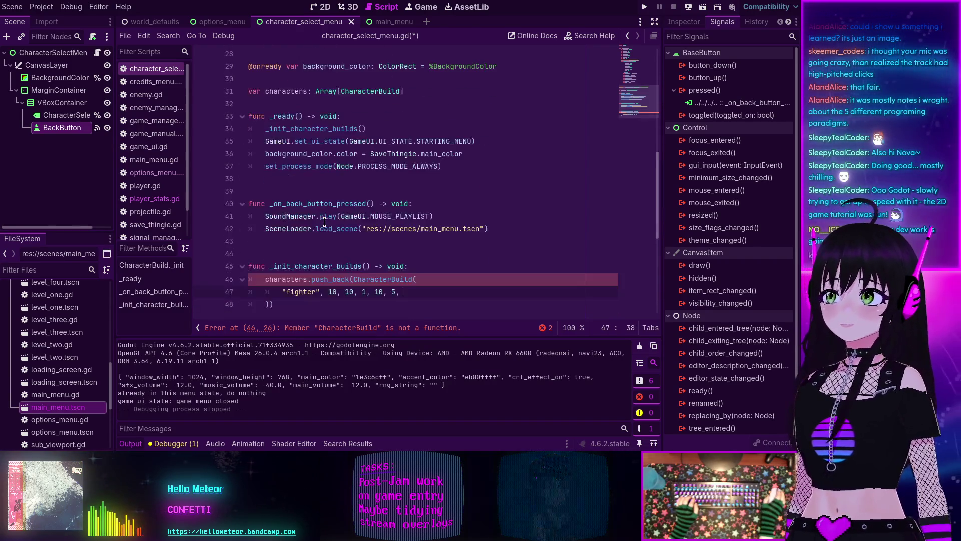
{"action": "type", "text": "5"}
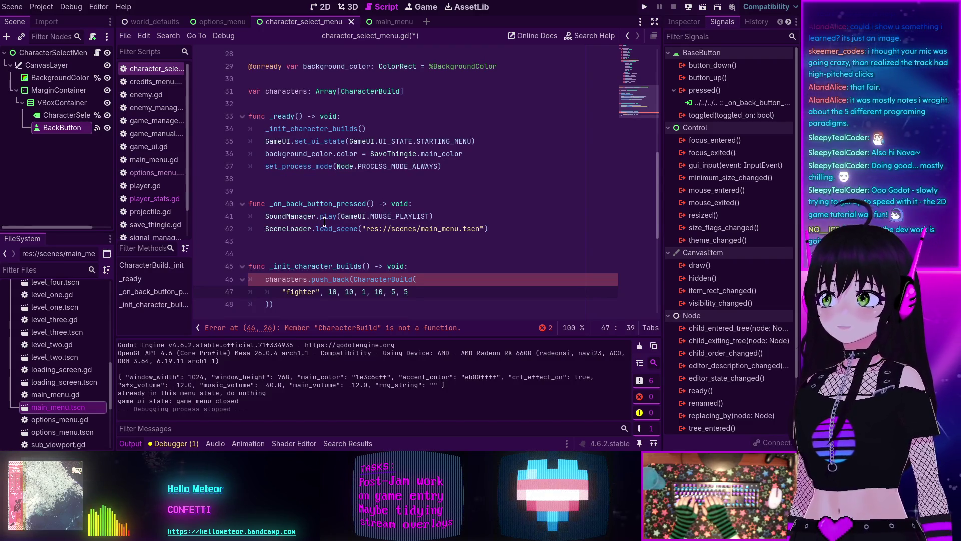
{"action": "scroll", "coordinate": [325, 223], "scroll_direction": "down", "scroll_amount": 2}
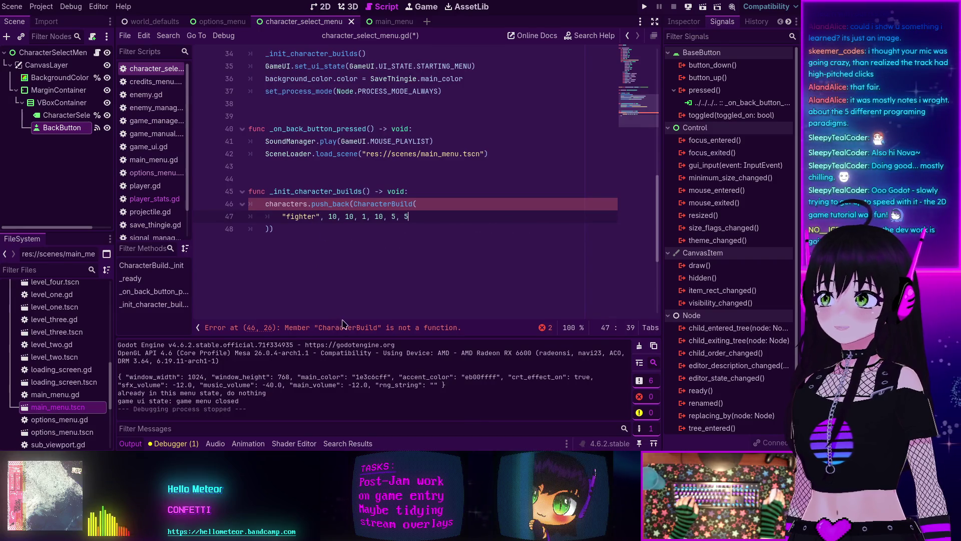
{"action": "scroll", "coordinate": [339, 280], "scroll_direction": "up", "scroll_amount": 8}
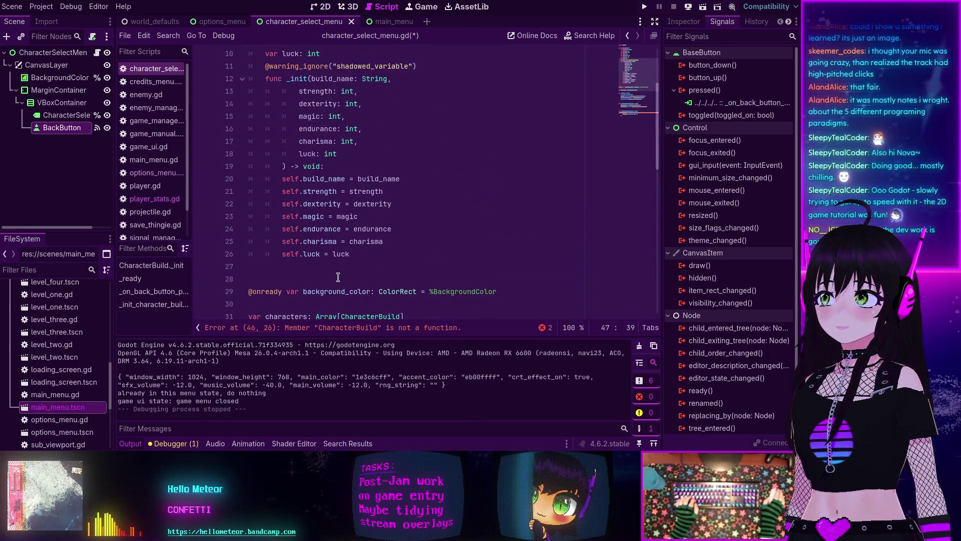
{"action": "scroll", "coordinate": [338, 277], "scroll_direction": "down", "scroll_amount": 7}
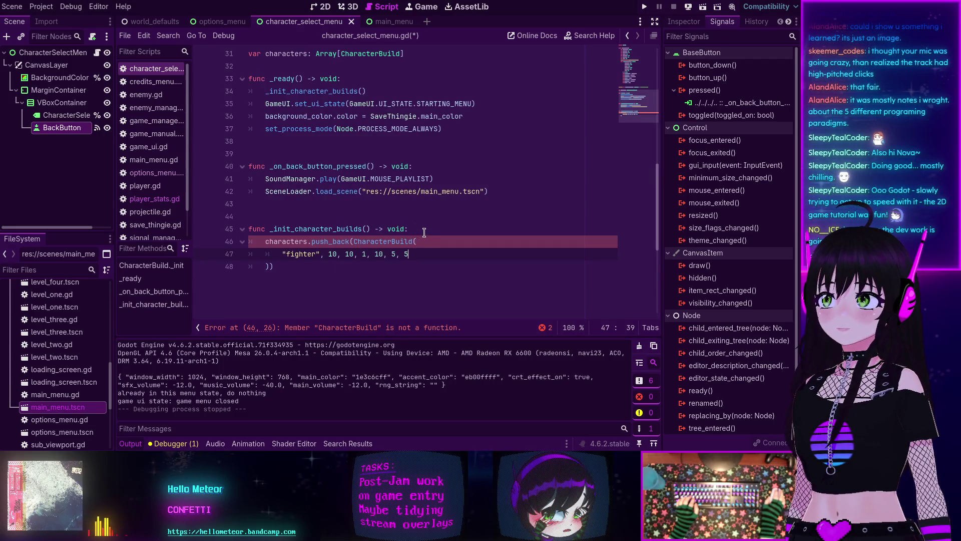
{"action": "left_click", "coordinate": [426, 229]}
Step: Start a temporary 'var fighter_build' line referencing CharacterBuild
{"action": "key", "text": "Return"}
{"action": "type", "text": "var "}
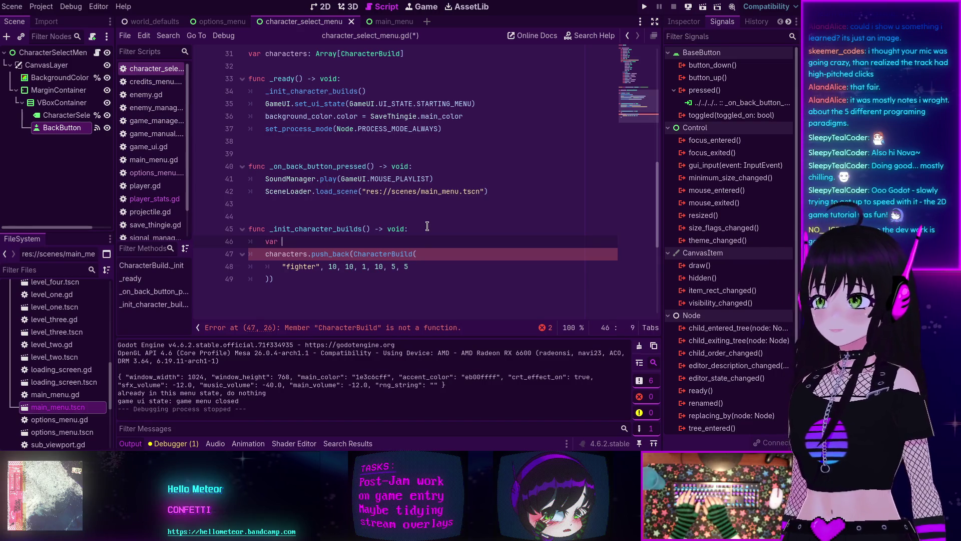
{"action": "type", "text": "fi"}
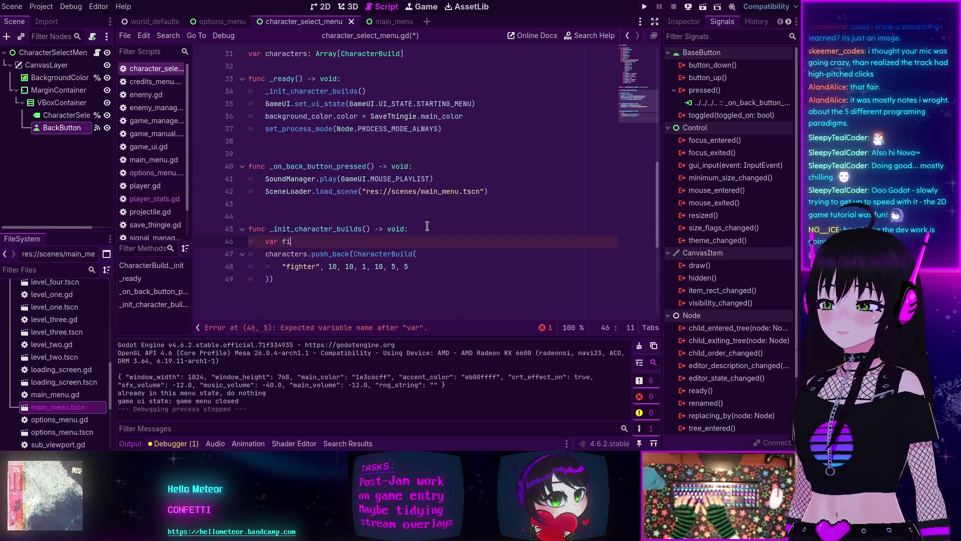
{"action": "type", "text": "ghter_)"}
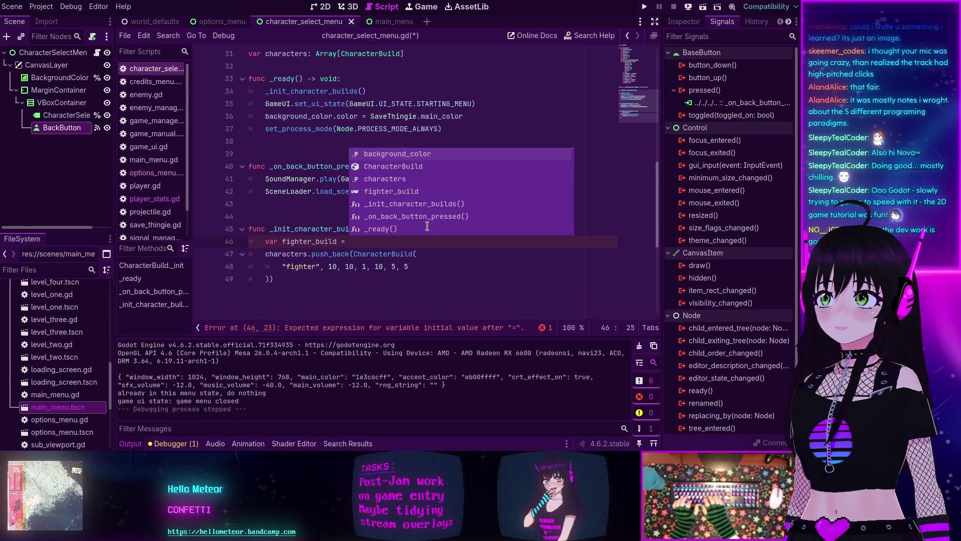
{"action": "type", "text": "Char"}
{"action": "key", "text": "Return"}
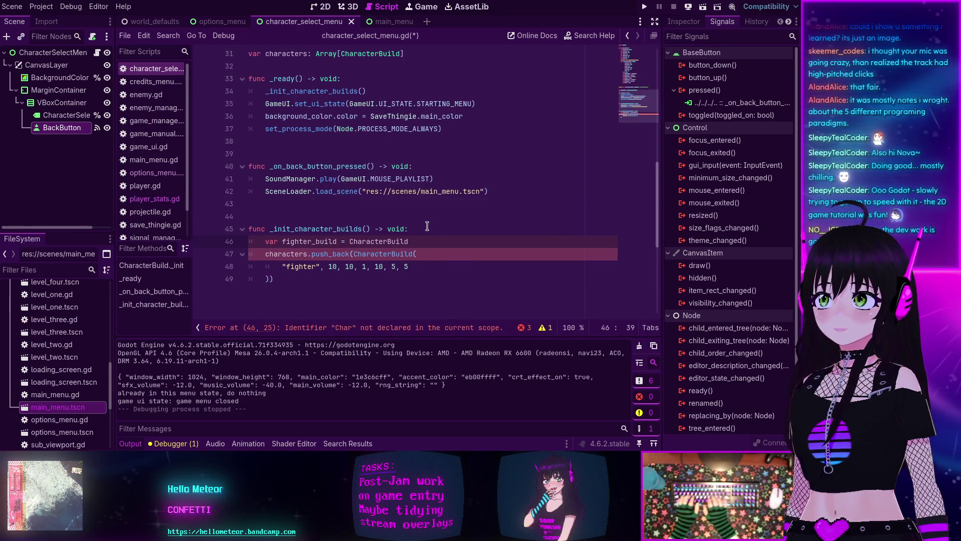
{"action": "type", "text": "."}
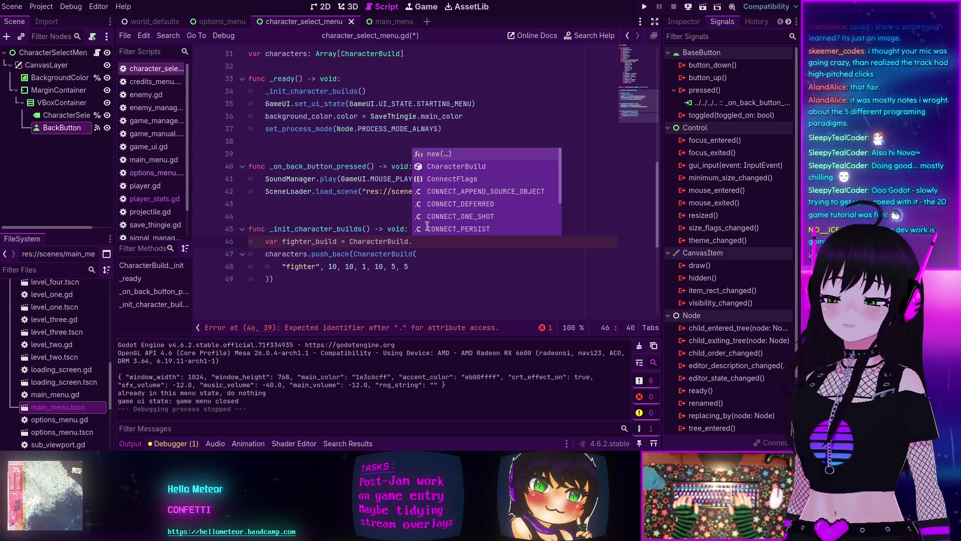
{"action": "key", "text": "Home"}
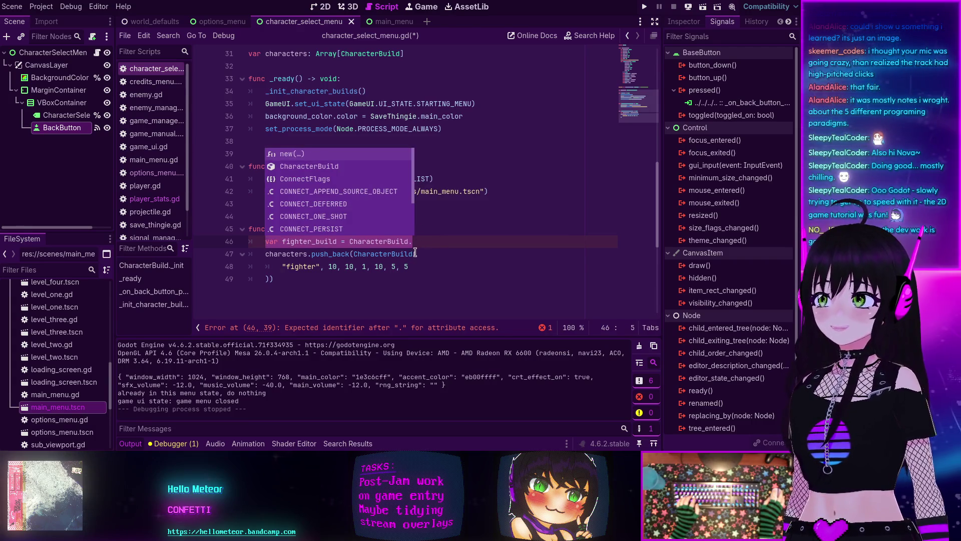
Step: Change the push_back call to CharacterBuild.new( and delete the unfinished fighter_build line
{"action": "left_click", "coordinate": [416, 253]}
{"action": "type", "text": ".new"}
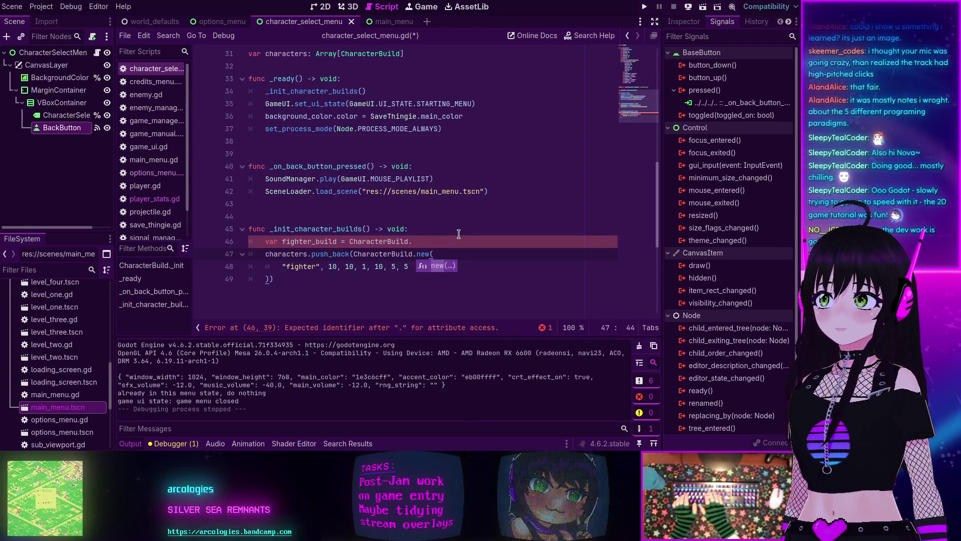
{"action": "left_click", "coordinate": [431, 242]}
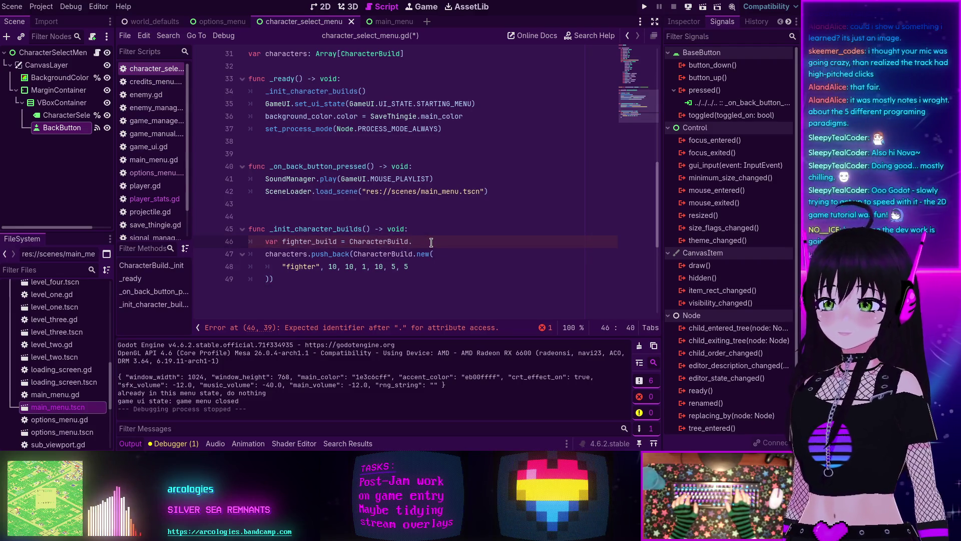
{"action": "key", "text": "shift+Home"}
{"action": "key", "text": "BackSpace"}
{"action": "key", "text": "BackSpace"}
{"action": "key", "text": "BackSpace"}
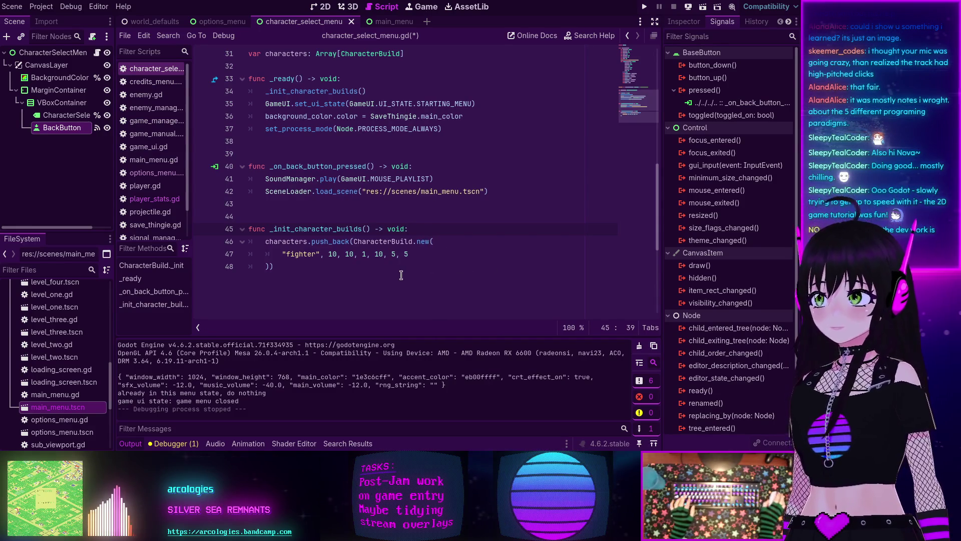
{"action": "scroll", "coordinate": [407, 263], "scroll_direction": "up", "scroll_amount": 5}
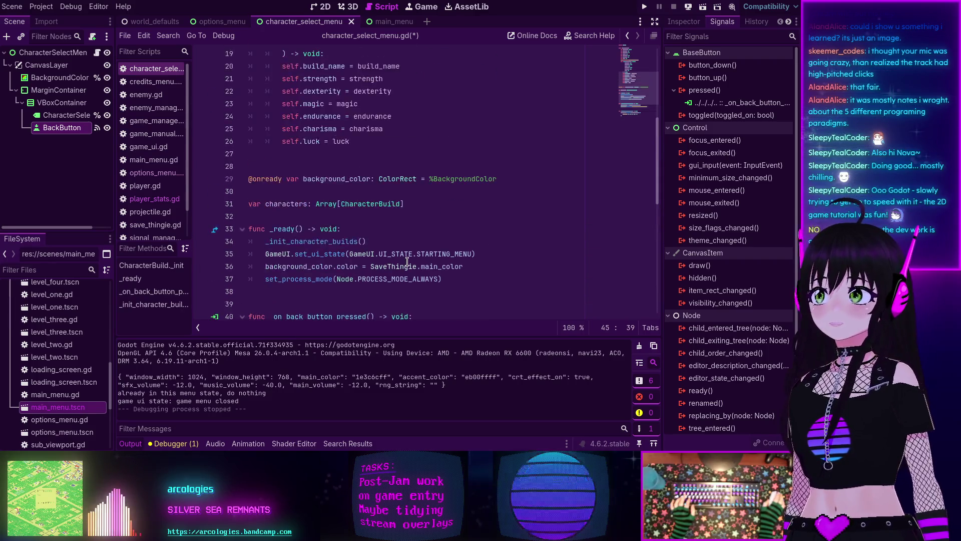
Step: Add the '# str, dex, mag, end, cha, luk' comment and join the fighter push_back onto line 46
{"action": "scroll", "coordinate": [407, 260], "scroll_direction": "down", "scroll_amount": 7}
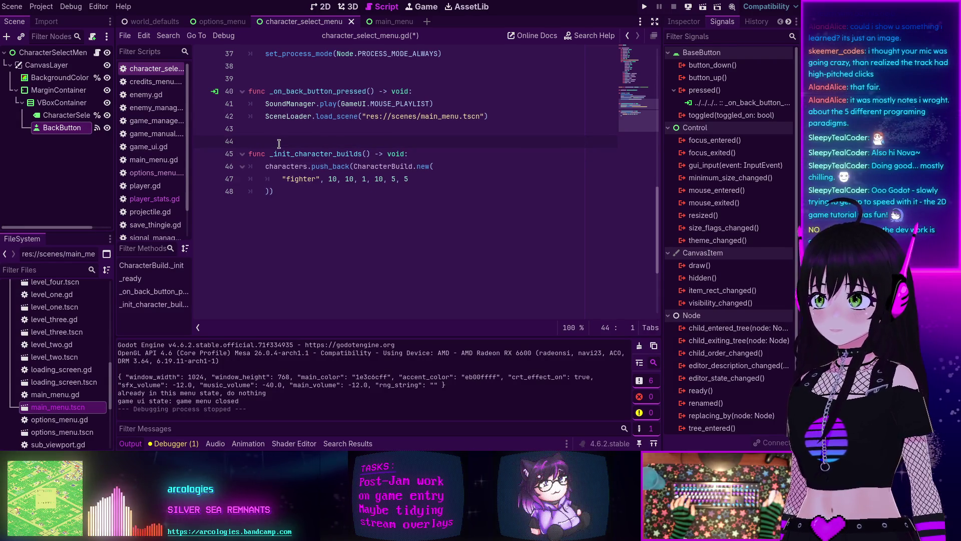
{"action": "type", "text": "# "}
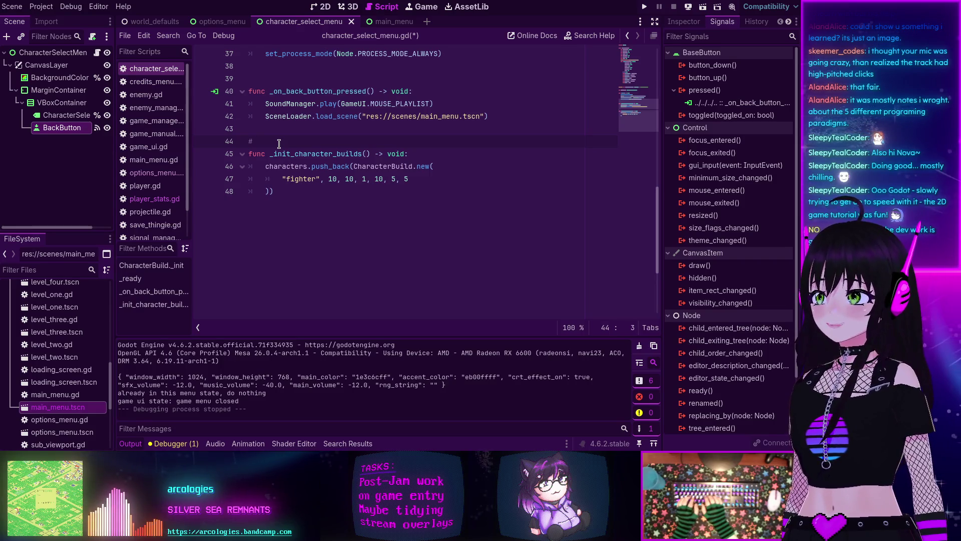
{"action": "type", "text": "str, dex, mag, "}
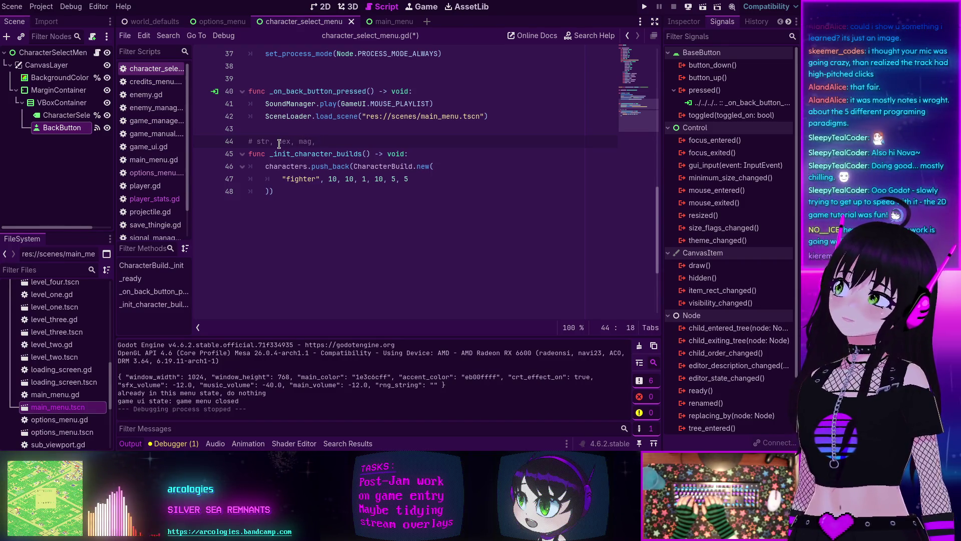
{"action": "type", "text": "end, cha"}
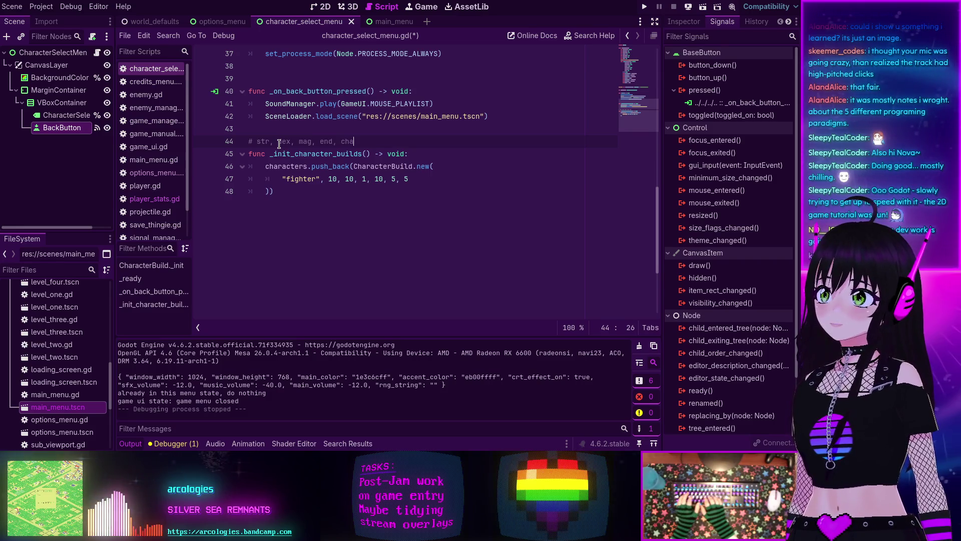
{"action": "type", "text": ", luk"}
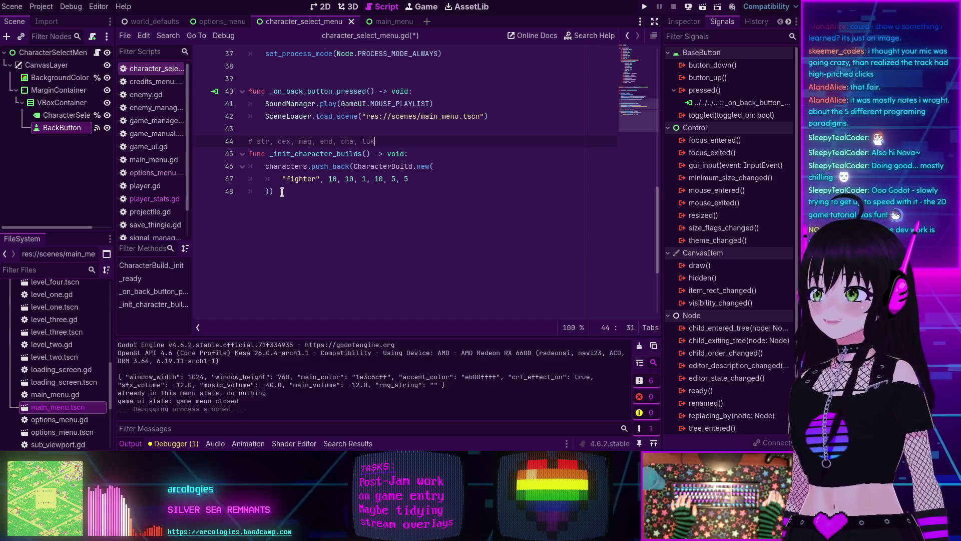
{"action": "left_click", "coordinate": [272, 191]}
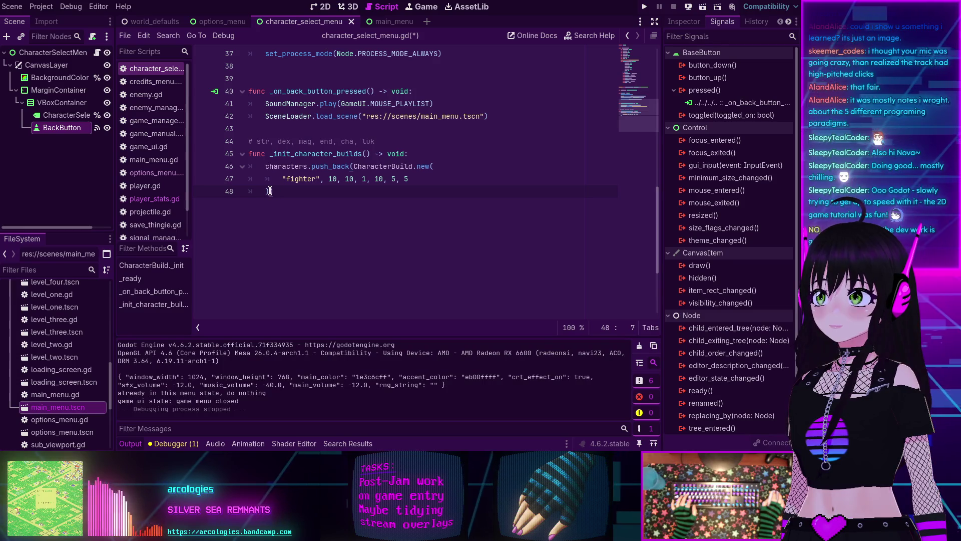
{"action": "key", "text": "BackSpace"}
{"action": "key", "text": "BackSpace"}
{"action": "key", "text": "BackSpace"}
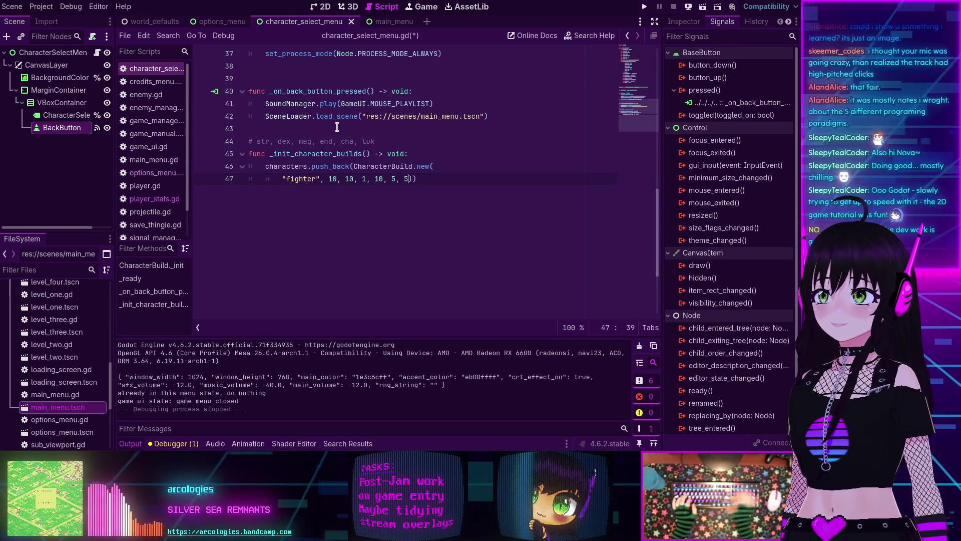
{"action": "key", "text": "Home"}
{"action": "key", "text": "BackSpace"}
{"action": "key", "text": "BackSpace"}
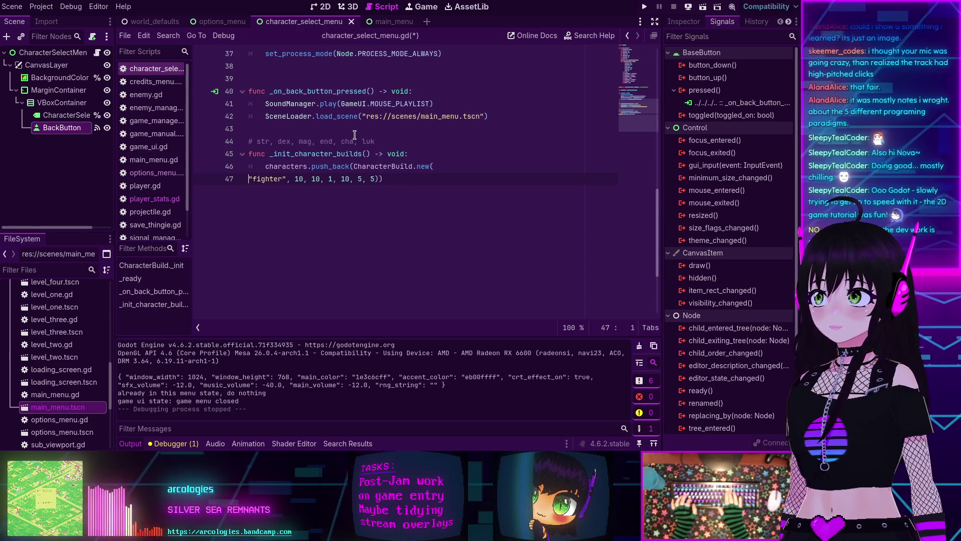
{"action": "key", "text": "BackSpace"}
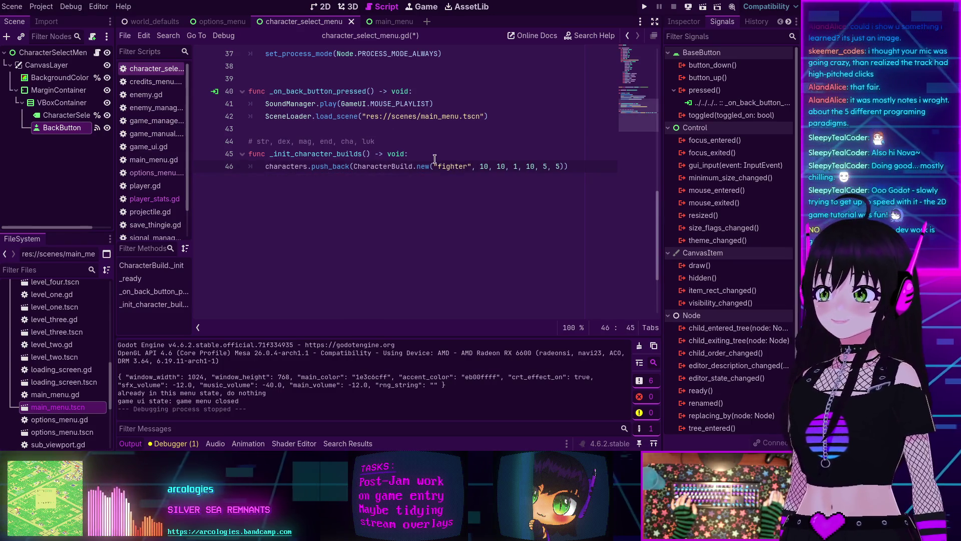
{"action": "left_click_drag", "start_coordinate": [572, 167], "coordinate": [265, 168]}
{"action": "key", "text": "ctrl+c"}
{"action": "left_click", "coordinate": [553, 174]}
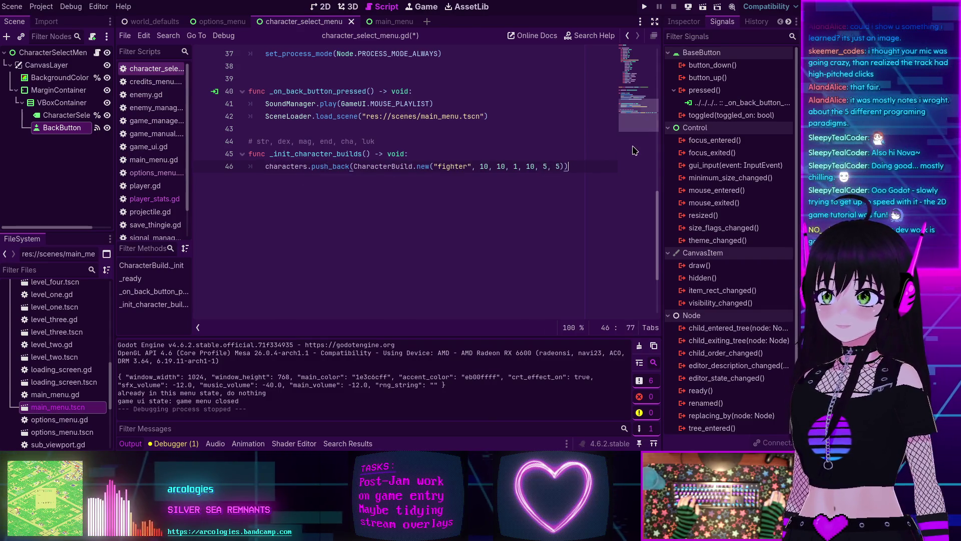
Step: Paste a copy of the fighter line below it and rename the build to 'mage'
{"action": "key", "text": "Return"}
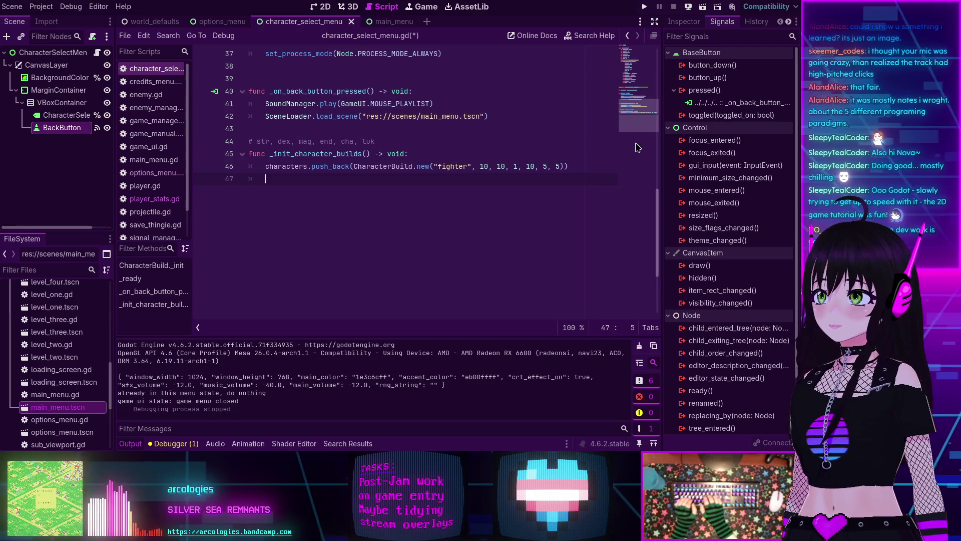
{"action": "key", "text": "ctrl+v"}
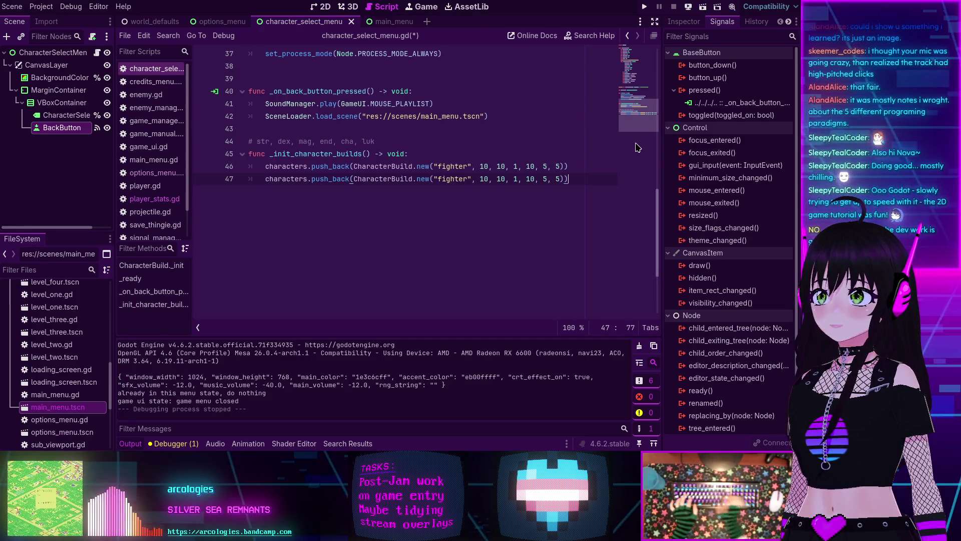
{"action": "double_click", "coordinate": [452, 180]}
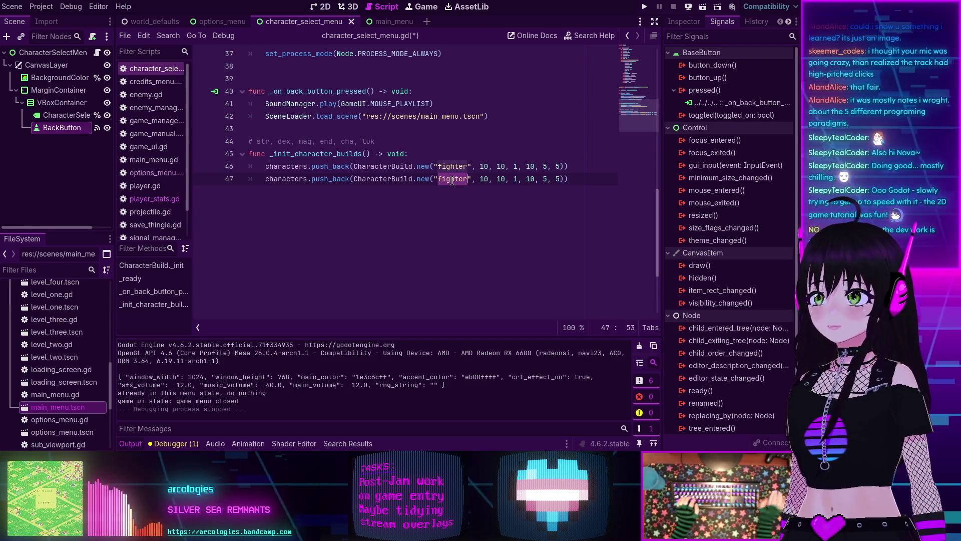
{"action": "type", "text": "mage"}
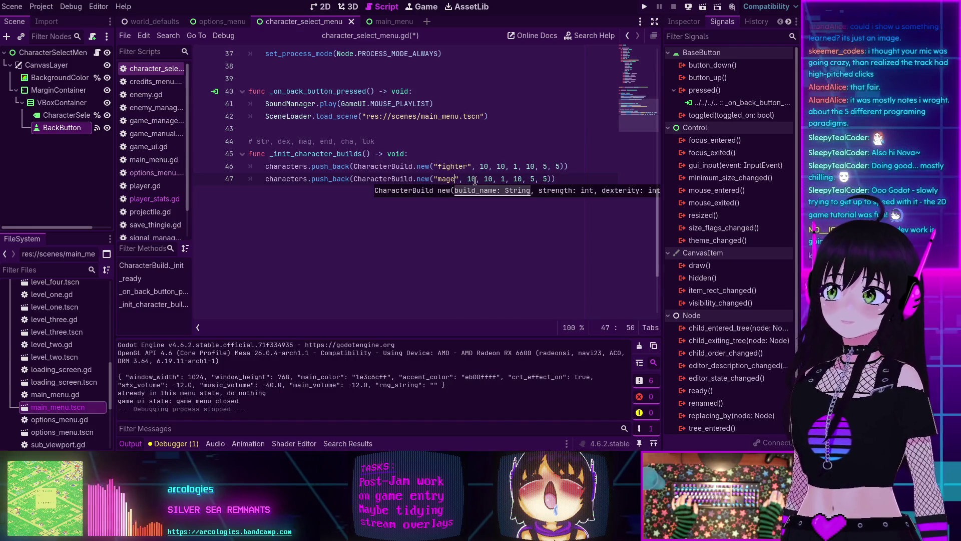
Step: Set the mage's stats to 1, 5, 10, 5, 5, 5 and start a new line below
{"action": "left_click", "coordinate": [475, 181]}
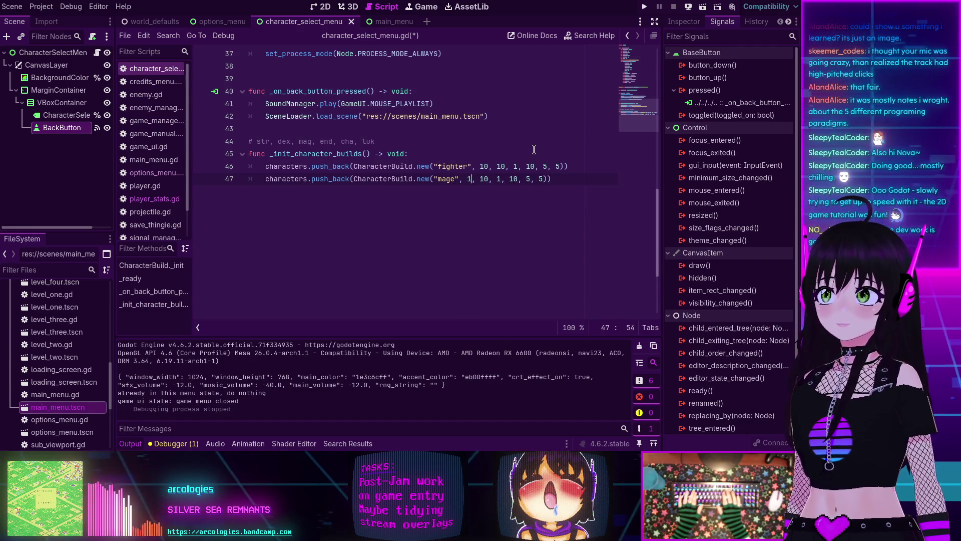
{"action": "key", "text": "BackSpace"}
{"action": "type", "text": "5"}
{"action": "key", "text": "BackSpace"}
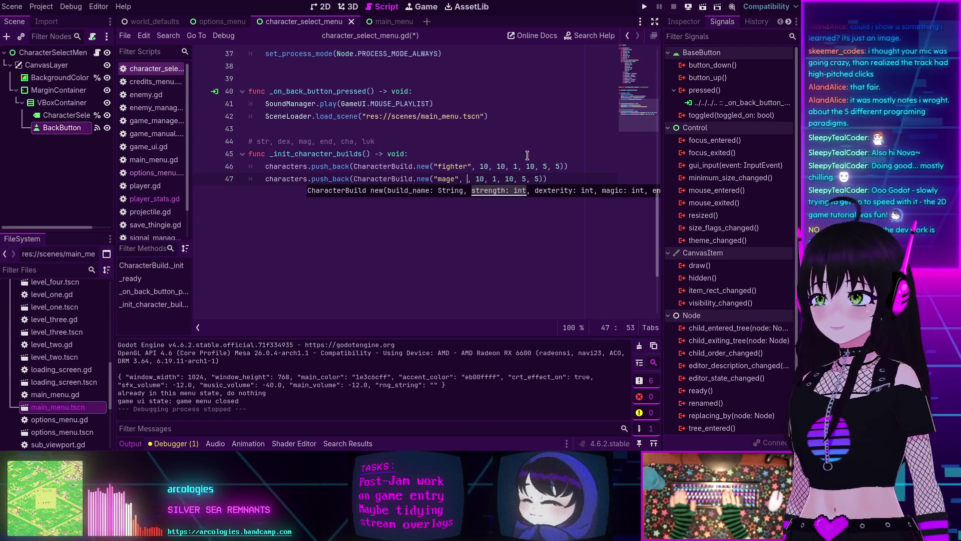
{"action": "type", "text": "1"}
{"action": "double_click", "coordinate": [484, 178]}
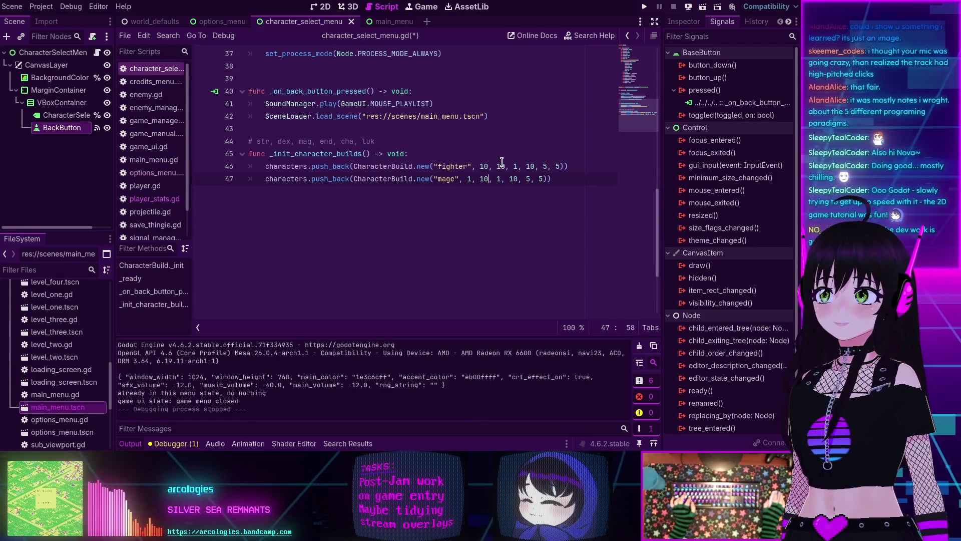
{"action": "type", "text": "5"}
{"action": "key", "text": "Right"}
{"action": "key", "text": "Right"}
{"action": "key", "text": "Right"}
{"action": "type", "text": "0"}
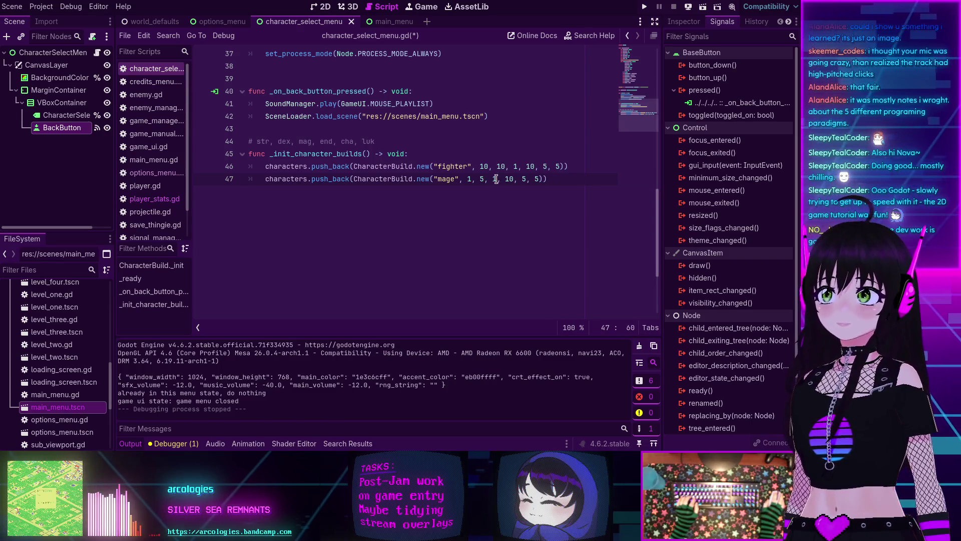
{"action": "key", "text": "Right"}
{"action": "key", "text": "Right"}
{"action": "key", "text": "Right"}
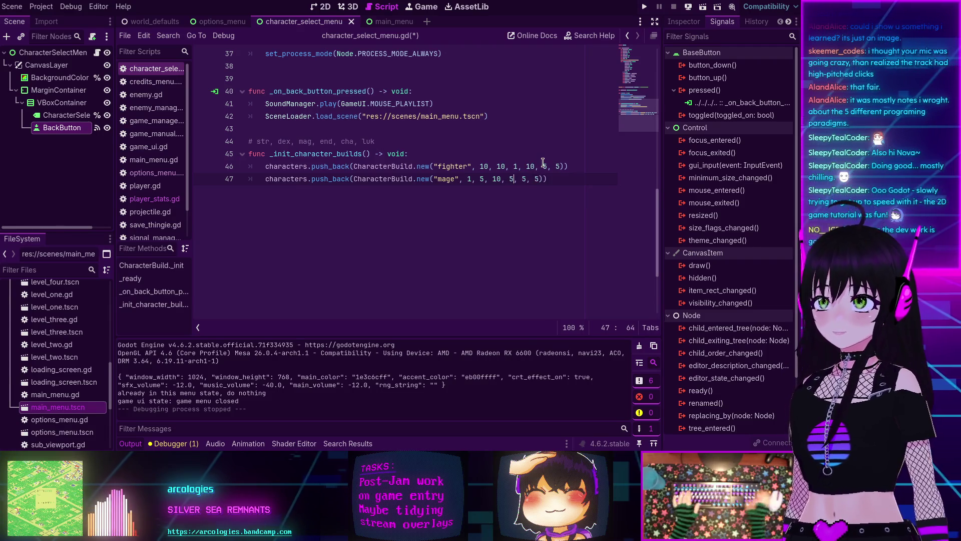
{"action": "key", "text": "Left"}
{"action": "key", "text": "BackSpace"}
{"action": "key", "text": "BackSpace"}
{"action": "type", "text": "5"}
{"action": "key", "text": "Right"}
{"action": "key", "text": "Right"}
{"action": "key", "text": "Right"}
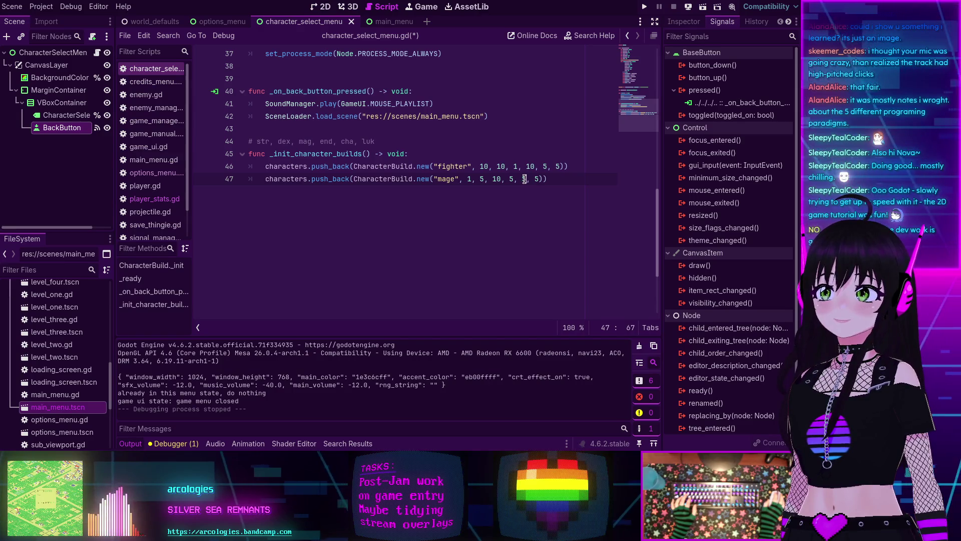
{"action": "left_click", "coordinate": [554, 180]}
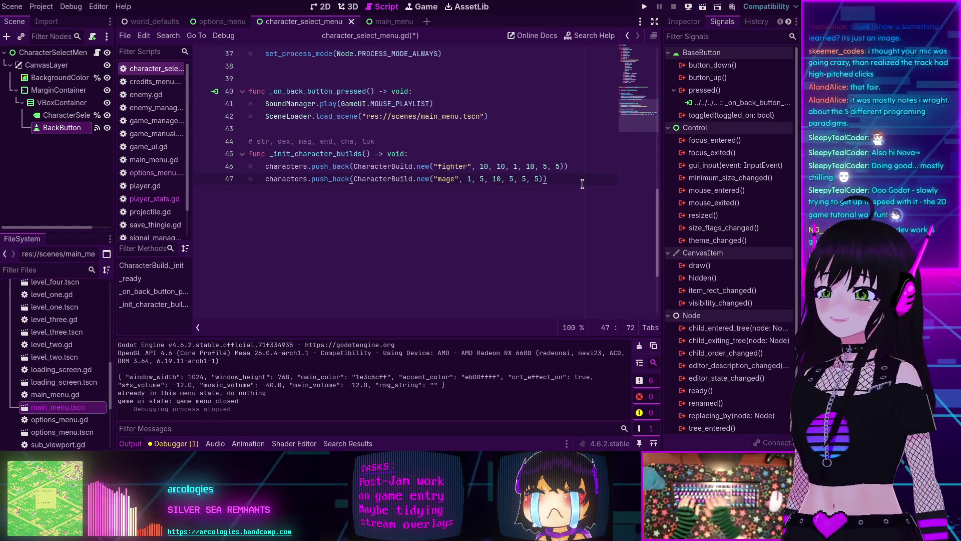
{"action": "key", "text": "Return"}
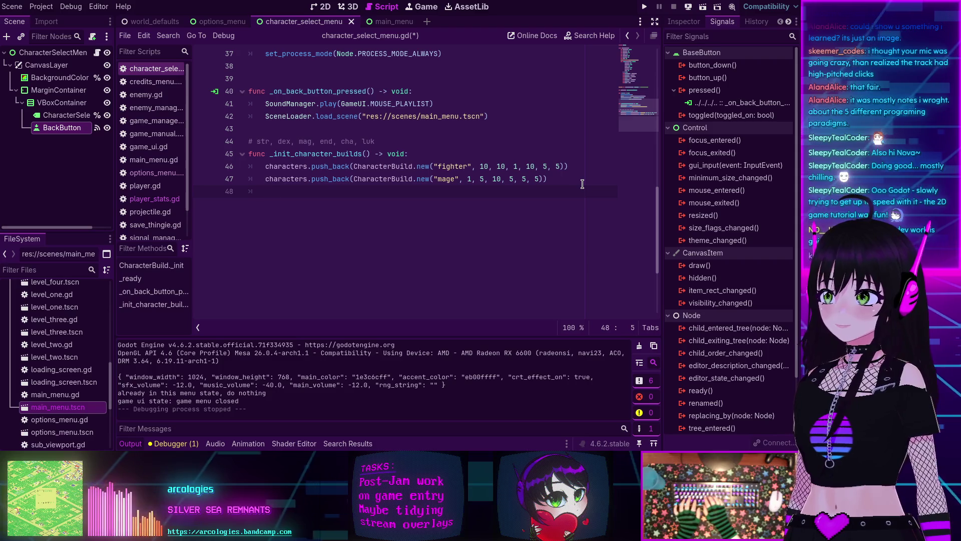
Step: Paste a copy of the fighter build line, rename it 'rogue' and set its strength to 5
{"action": "key", "text": "ctrl+v"}
{"action": "double_click", "coordinate": [449, 191]}
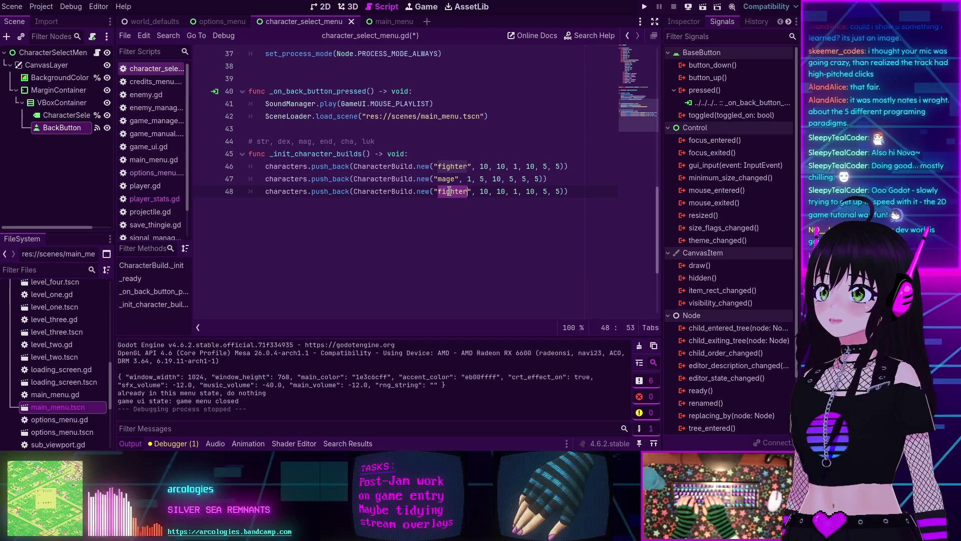
{"action": "type", "text": "rogue"}
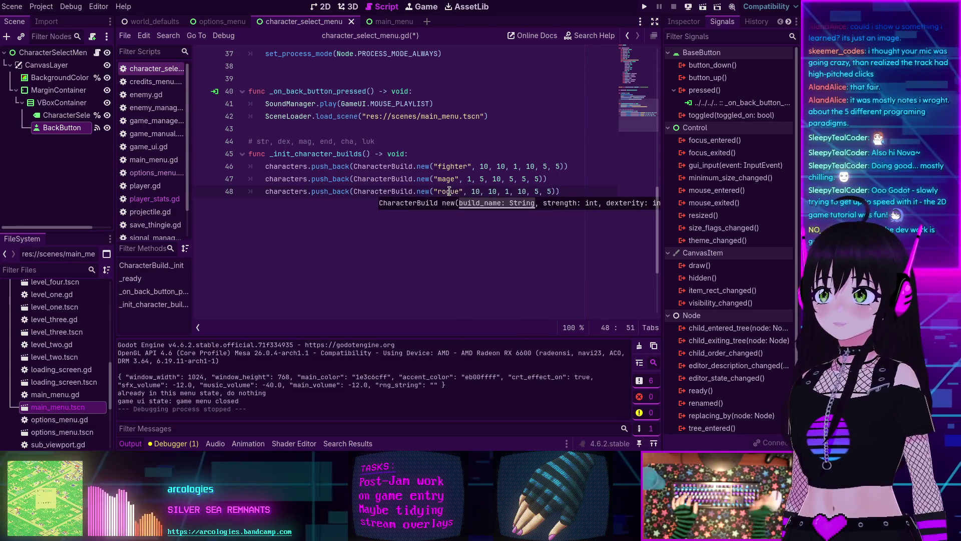
{"action": "left_click", "coordinate": [485, 168]}
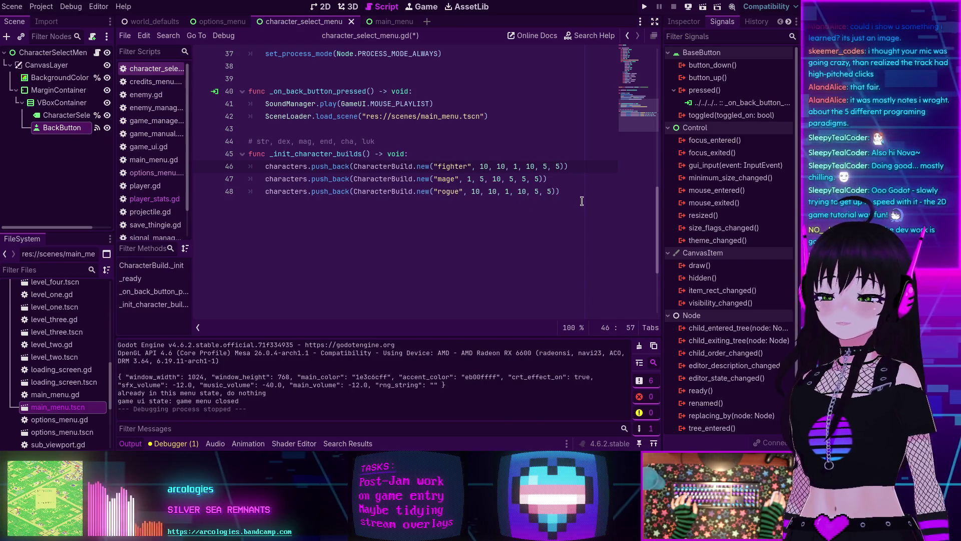
{"action": "left_click", "coordinate": [480, 193]}
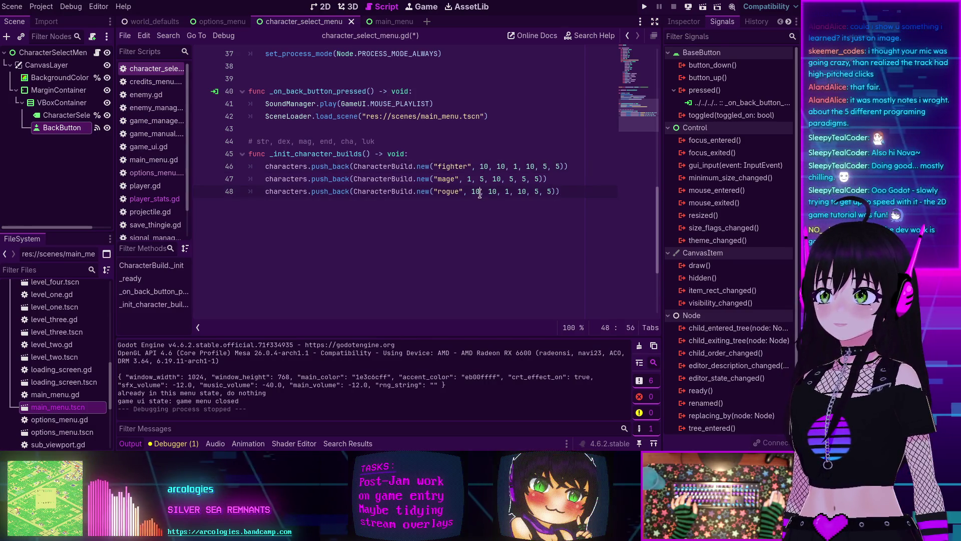
{"action": "key", "text": "BackSpace"}
{"action": "key", "text": "BackSpace"}
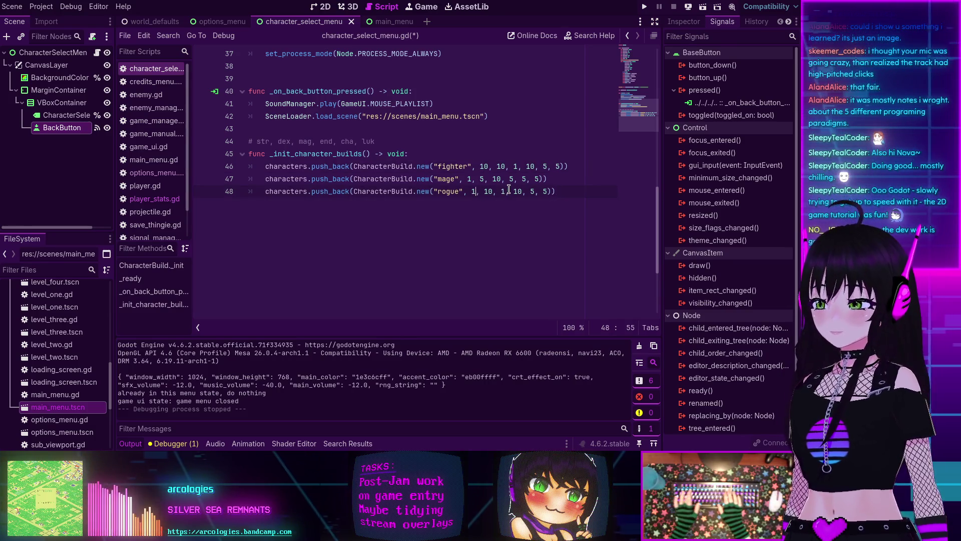
{"action": "type", "text": "5"}
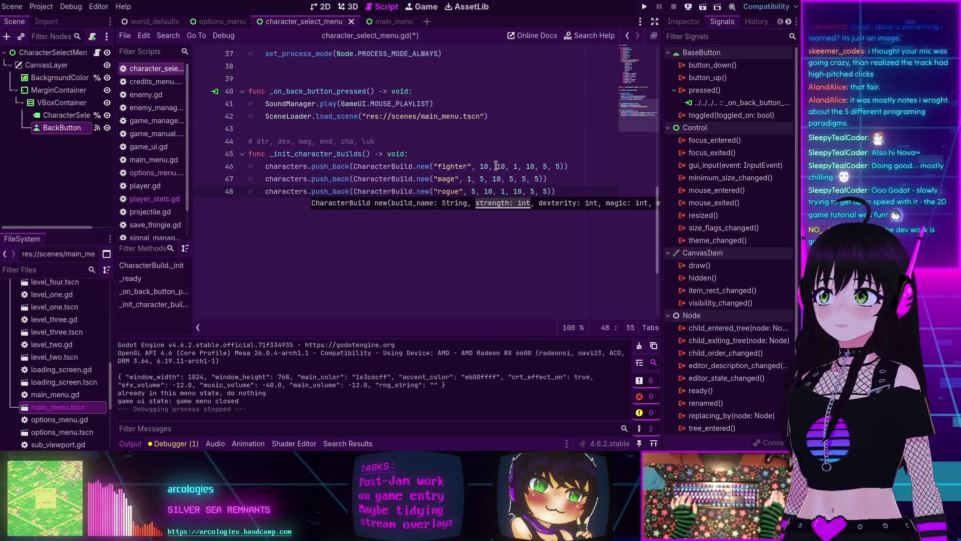
Step: Change the fighter build's dexterity value to 5
{"action": "left_click", "coordinate": [505, 166]}
{"action": "key", "text": "BackSpace"}
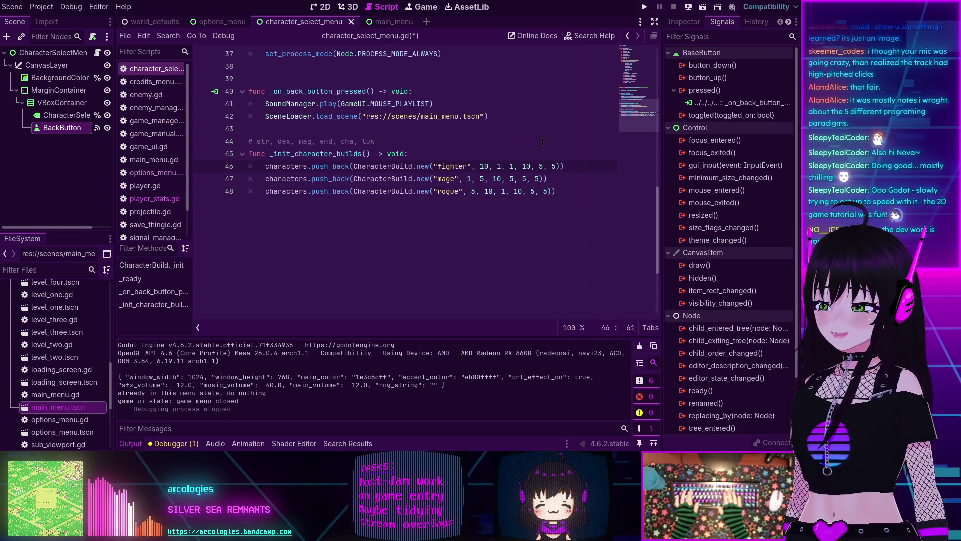
{"action": "key", "text": "BackSpace"}
{"action": "type", "text": "5"}
Step: Finish the rogue's remaining stats so its line reads 5, 10, 5, 5, 1, 10
{"action": "left_click", "coordinate": [536, 142]}
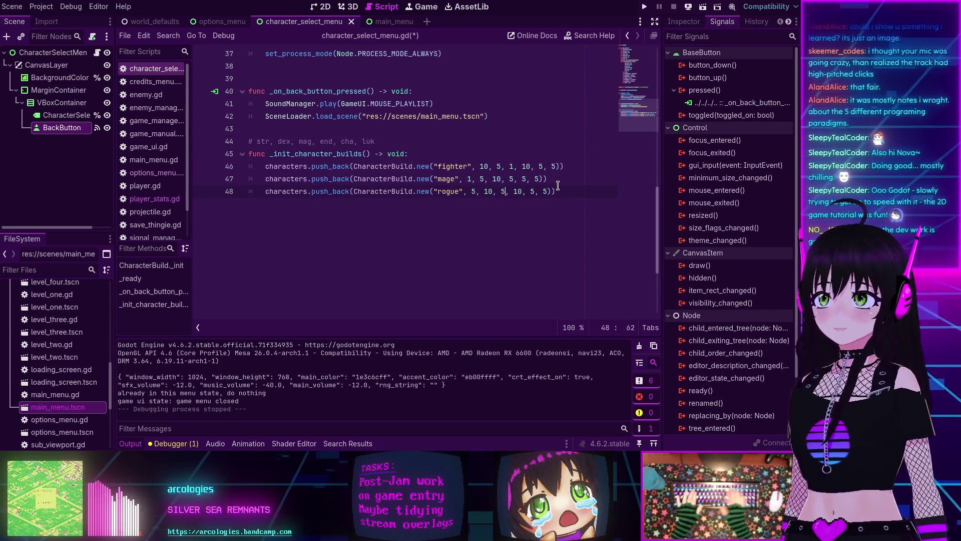
{"action": "key", "text": "BackSpace"}
{"action": "type", "text": "5"}
{"action": "left_click", "coordinate": [531, 184]}
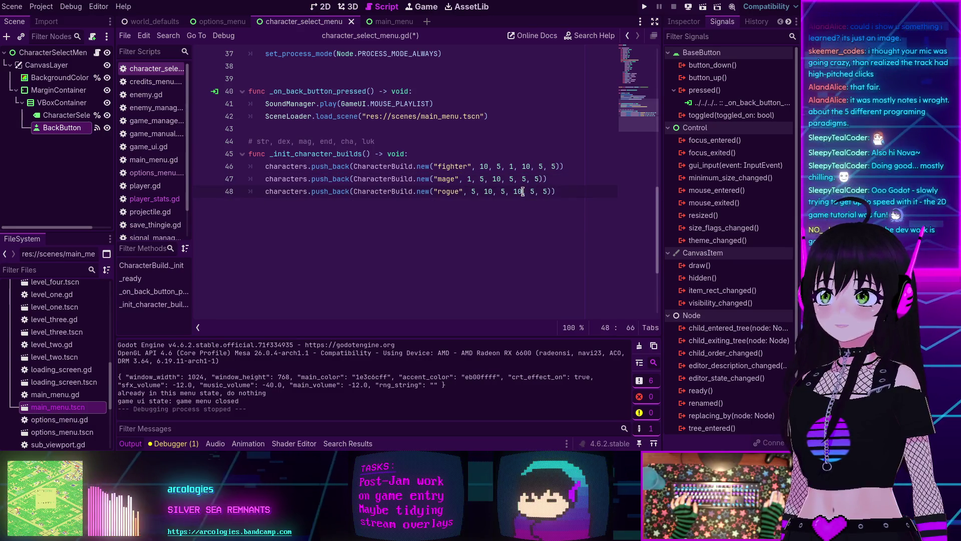
{"action": "key", "text": "BackSpace"}
{"action": "key", "text": "BackSpace"}
{"action": "type", "text": "5"}
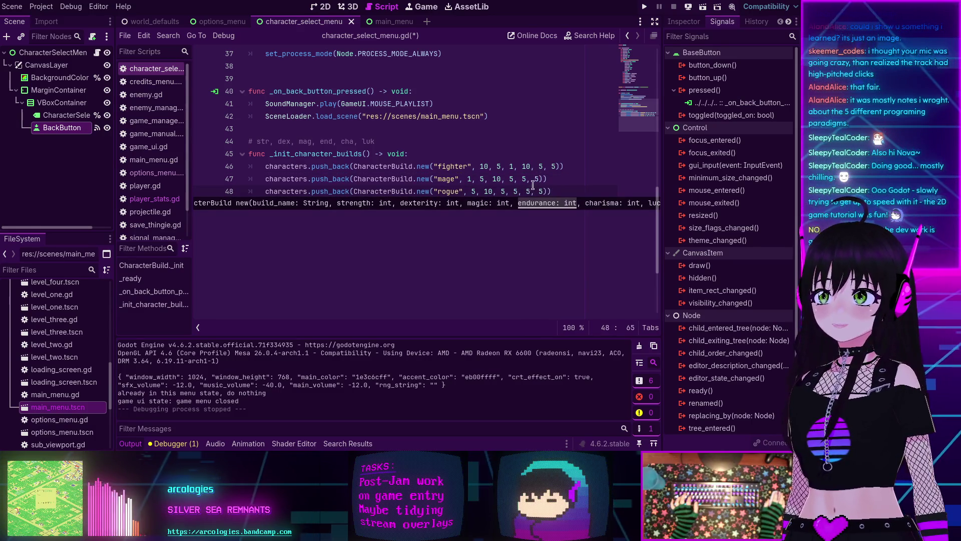
{"action": "left_click", "coordinate": [531, 192]}
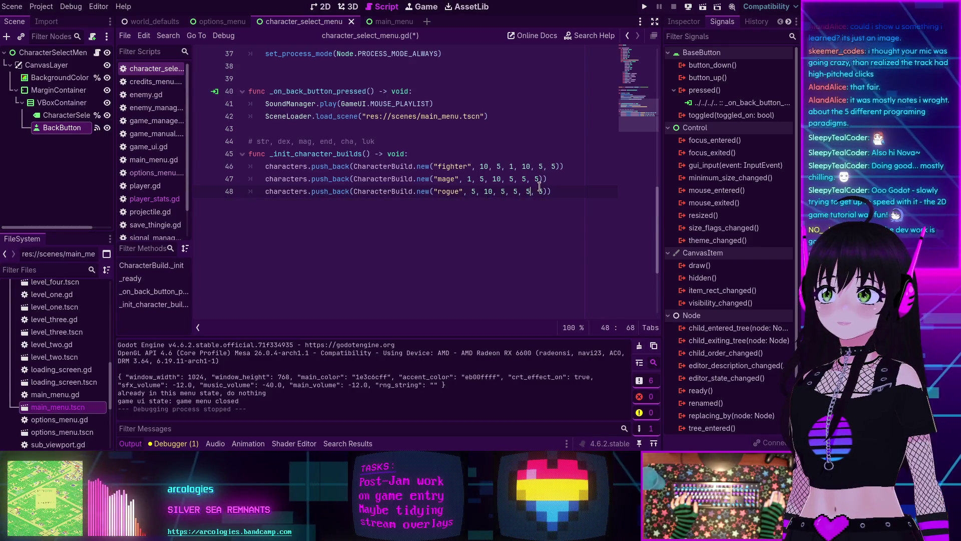
{"action": "key", "text": "BackSpace"}
{"action": "type", "text": "1"}
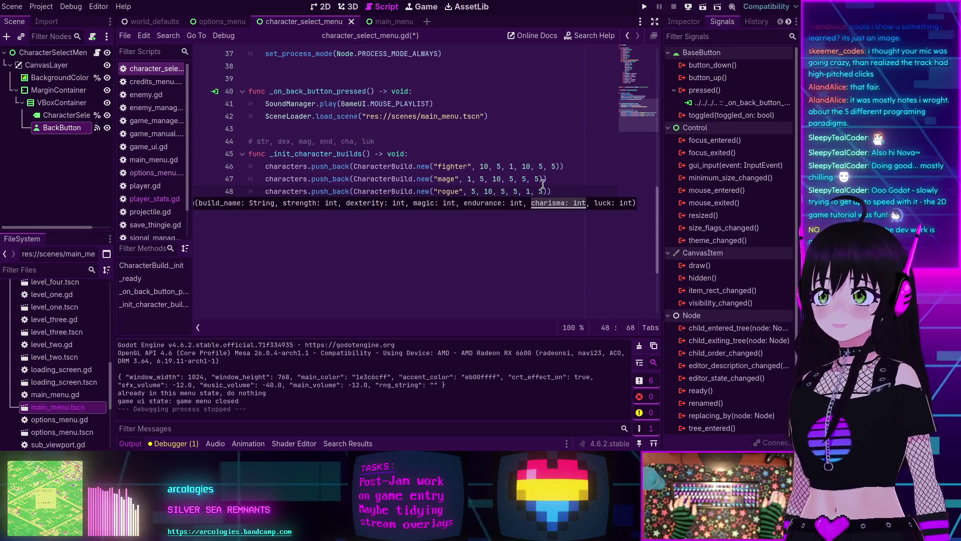
{"action": "double_click", "coordinate": [544, 189]}
{"action": "type", "text": "1"}
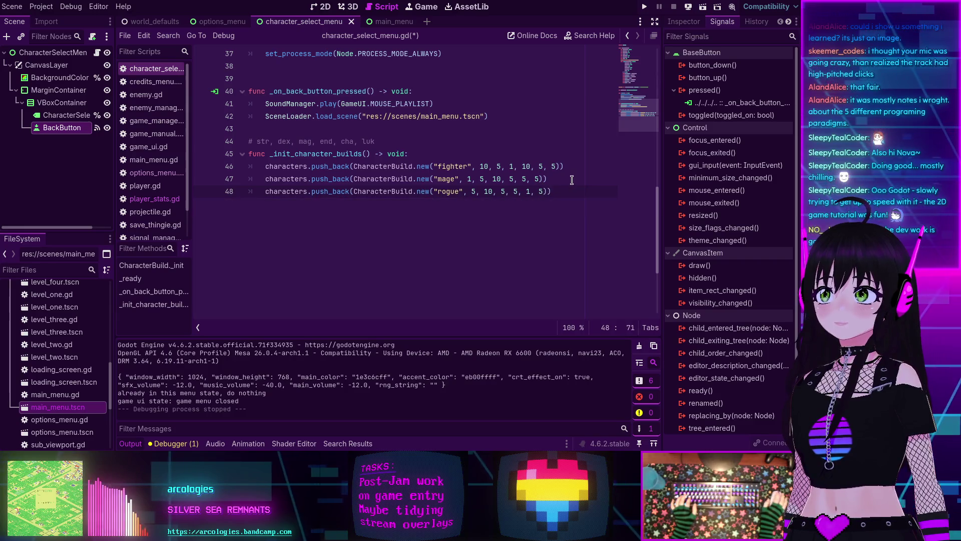
{"action": "type", "text": "0"}
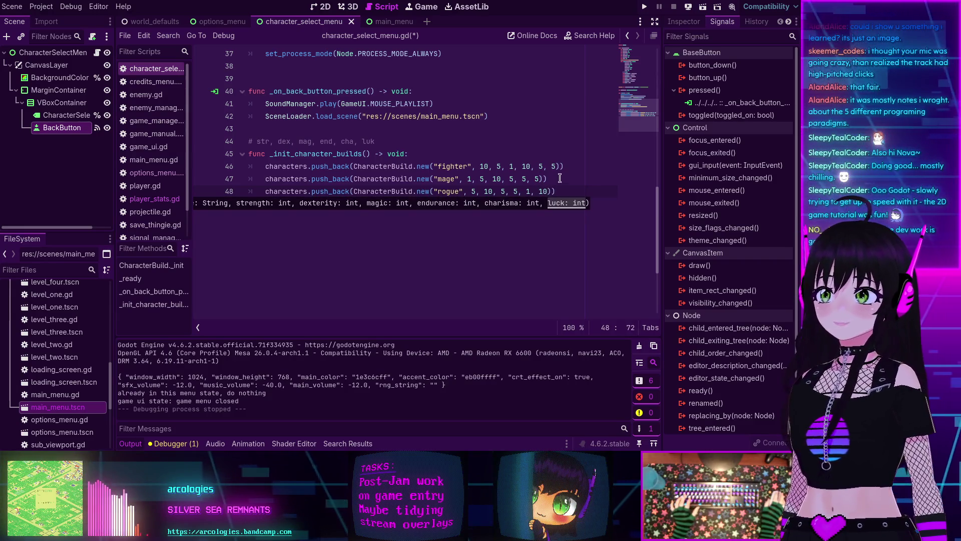
{"action": "left_click", "coordinate": [565, 180]}
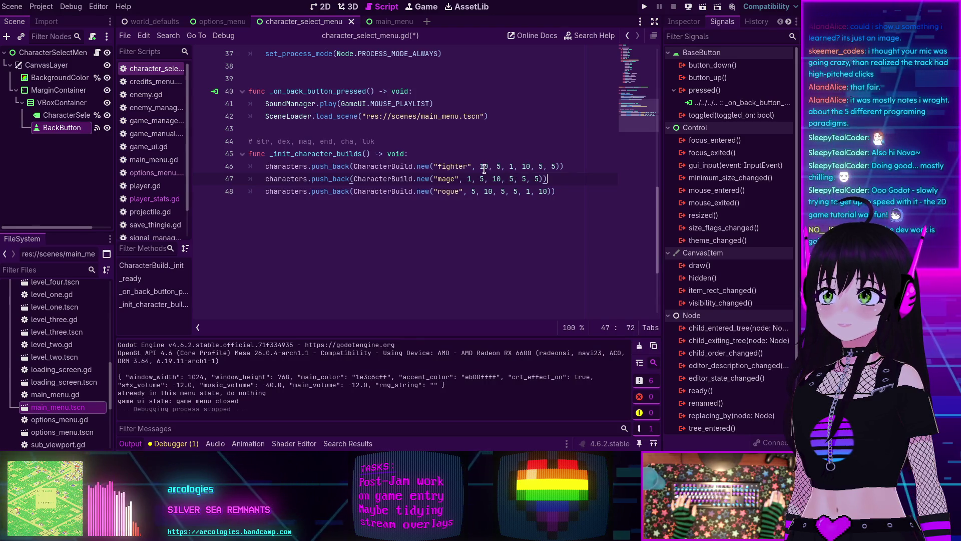
Step: Paste another copy of the fighter build line on a new line below the rogue
{"action": "left_click", "coordinate": [557, 191]}
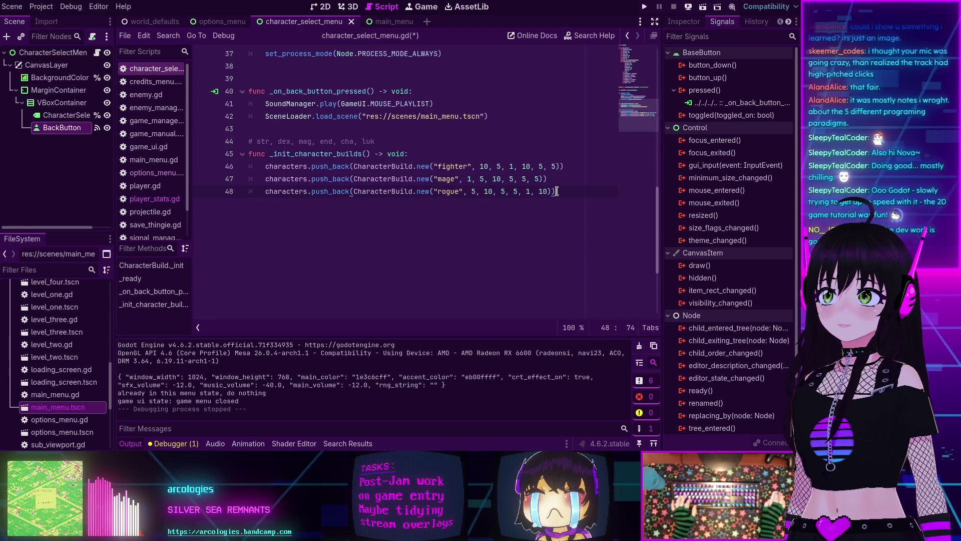
{"action": "key", "text": "Return"}
{"action": "type", "text": "characters.push_back(CharacterBuild.new(\"fighter\", 10, 10, 1, 10, 5, 5))"}
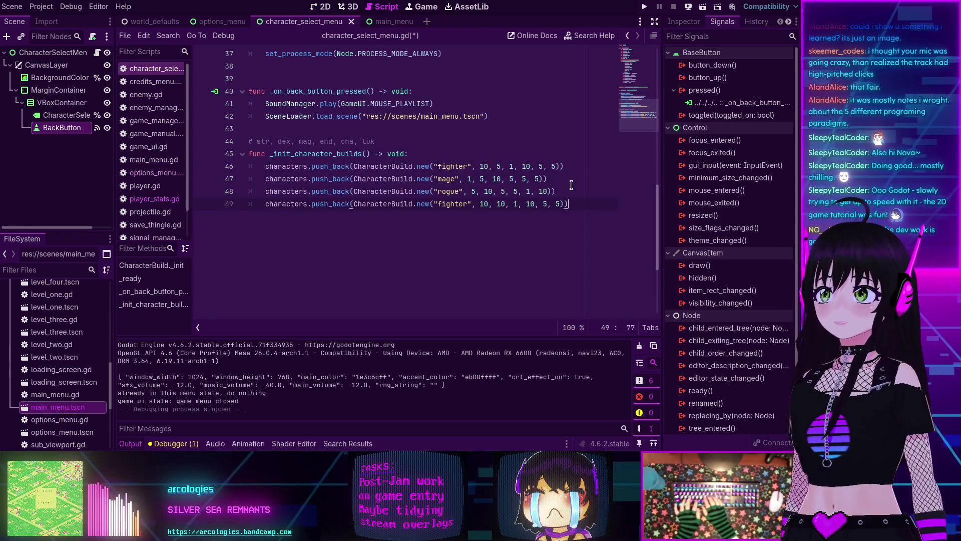
Step: Rename the pasted build to 'deprived' and set all six of its stats to 1
{"action": "double_click", "coordinate": [455, 205]}
{"action": "type", "text": "deprive"}
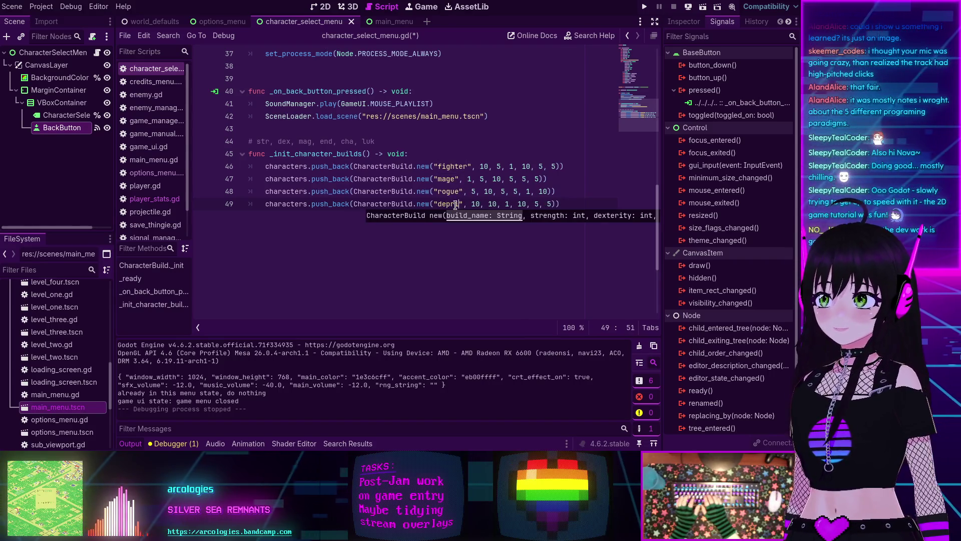
{"action": "type", "text": "d"}
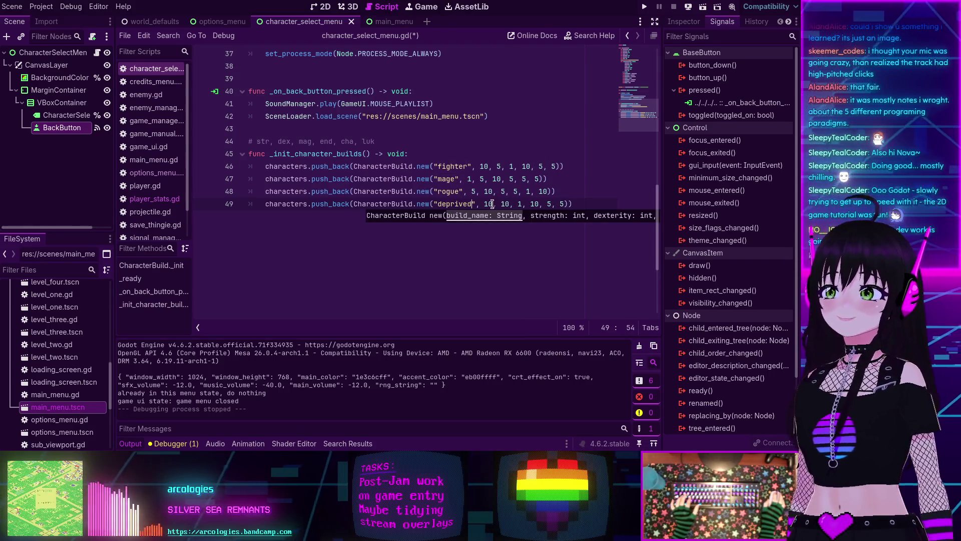
{"action": "left_click", "coordinate": [493, 205]}
{"action": "key", "text": "BackSpace"}
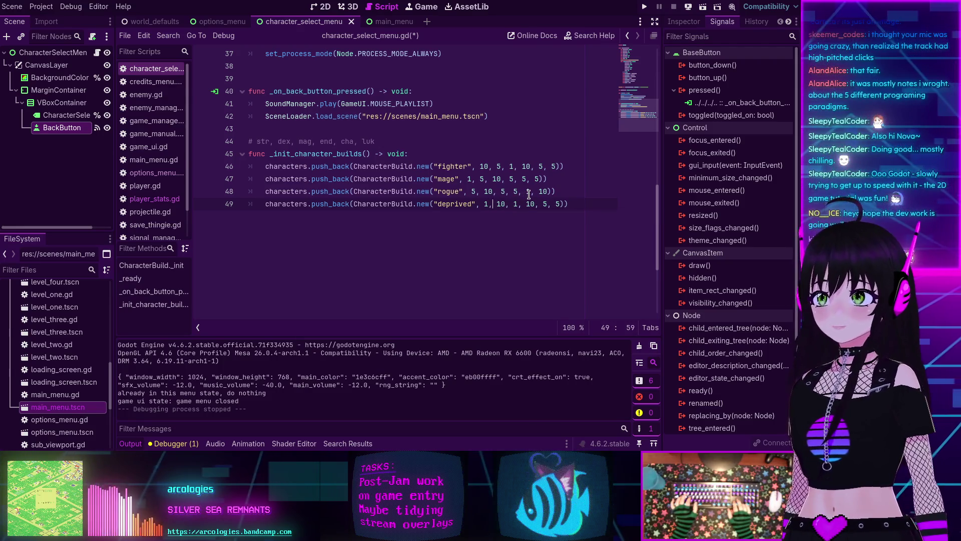
{"action": "key", "text": "Right"}
{"action": "key", "text": "Right"}
{"action": "key", "text": "Right"}
{"action": "key", "text": "BackSpace"}
{"action": "key", "text": "Right"}
{"action": "key", "text": "Right"}
{"action": "key", "text": "Right"}
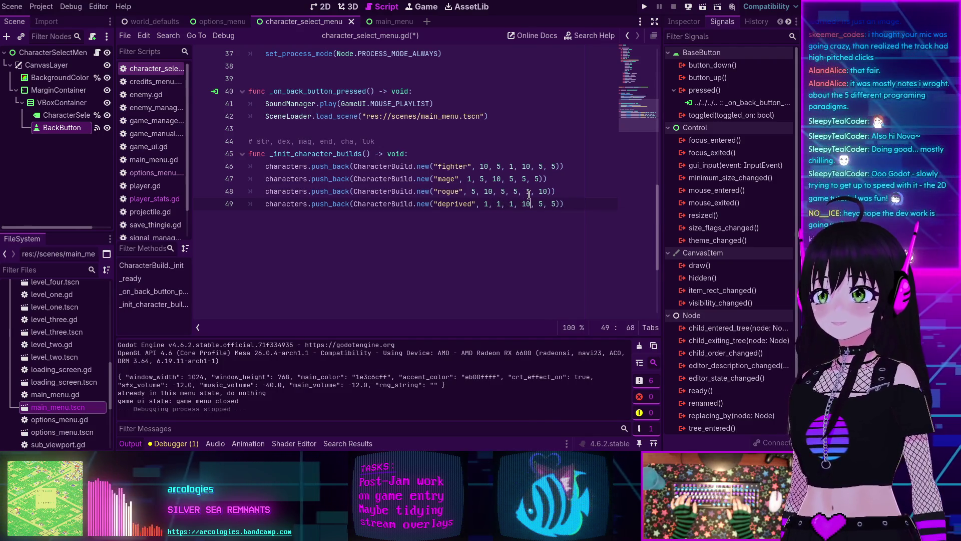
{"action": "key", "text": "BackSpace"}
{"action": "key", "text": "Right"}
{"action": "key", "text": "Right"}
{"action": "key", "text": "Right"}
{"action": "key", "text": "BackSpace"}
{"action": "type", "text": "1"}
{"action": "key", "text": "Right"}
{"action": "key", "text": "Right"}
{"action": "key", "text": "Right"}
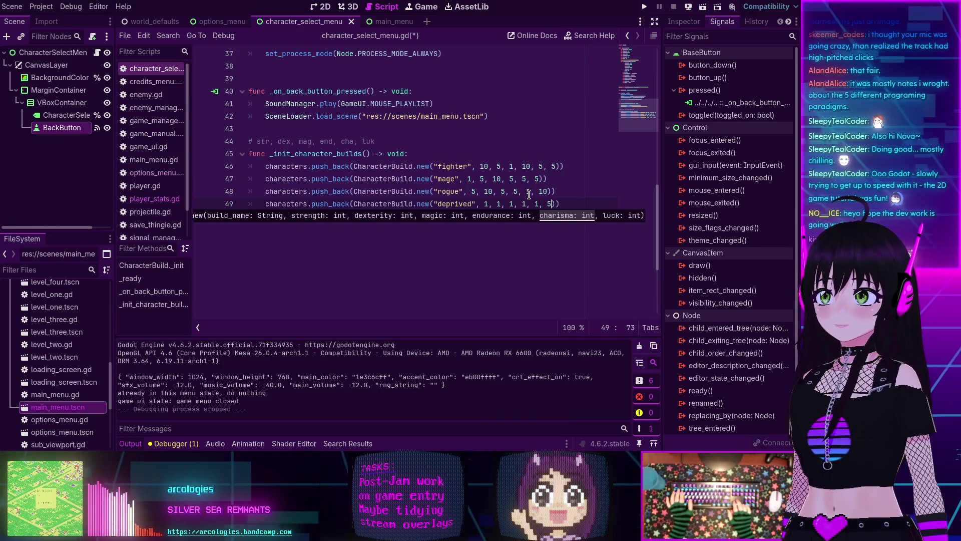
{"action": "key", "text": "BackSpace"}
{"action": "type", "text": "1"}
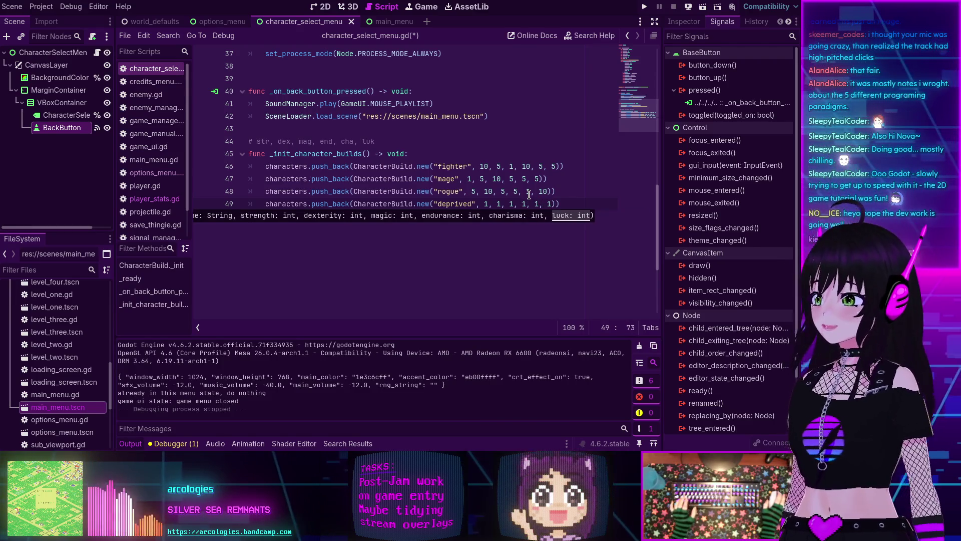
{"action": "left_click", "coordinate": [563, 191]}
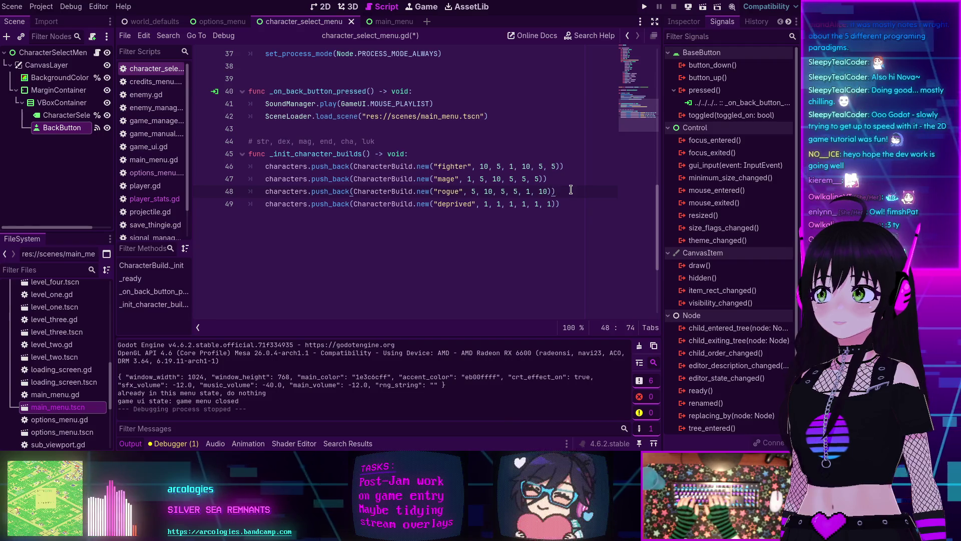
Step: Paste a new fighter build line below the rogue and rename it 'pacifist'
{"action": "key", "text": "Return"}
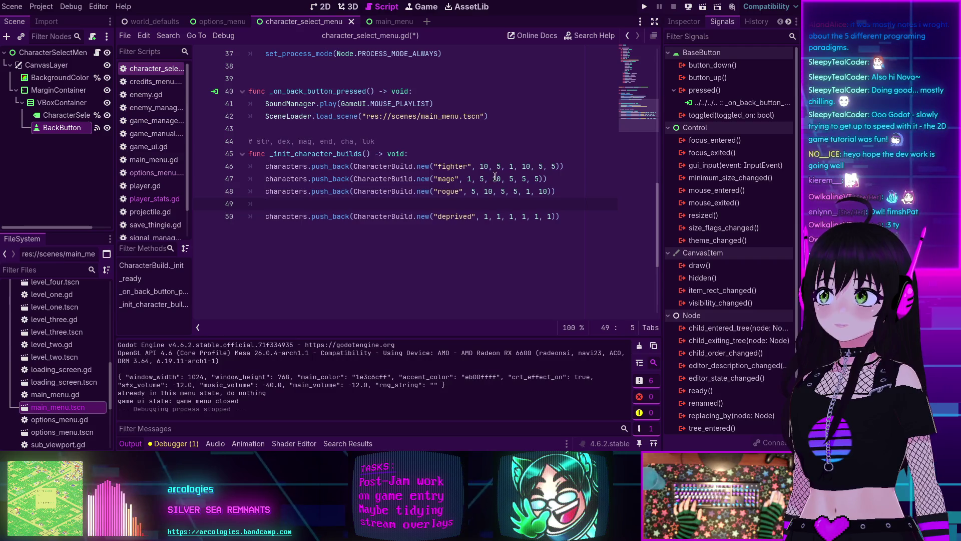
{"action": "type", "text": "characters.push_back(CharacterBuild.new(\"fighter\", 10, 10, 1, 10, 5, 5))"}
{"action": "double_click", "coordinate": [459, 204]}
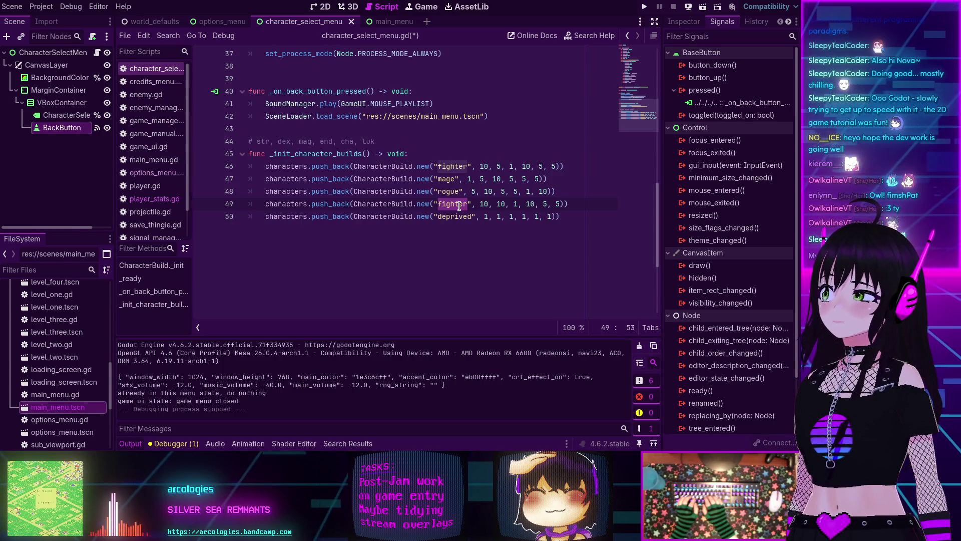
{"action": "type", "text": "pacifist"}
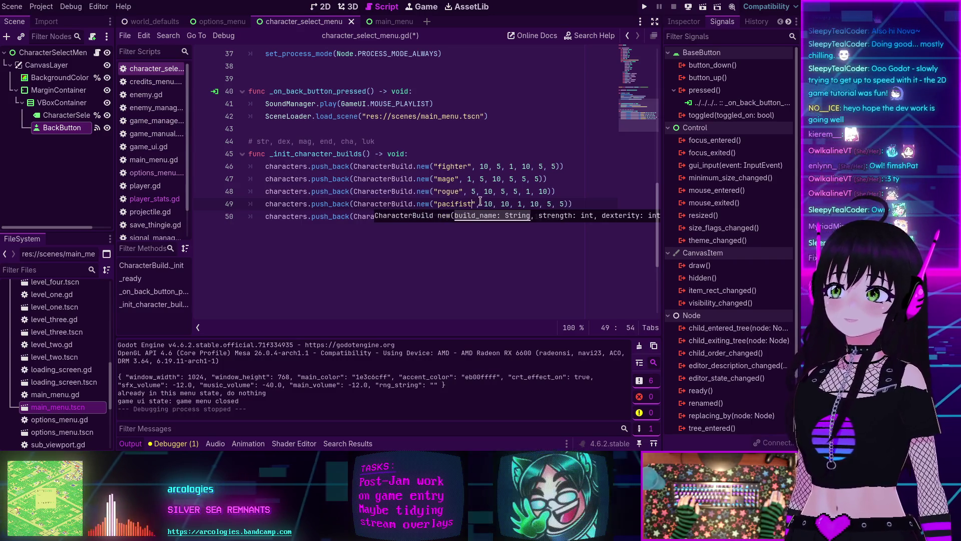
Step: Set the pacifist's stats to 1, 10, 1, 5, 20, 5 and save the script
{"action": "key", "text": "Right"}
{"action": "key", "text": "Right"}
{"action": "key", "text": "Right"}
{"action": "key", "text": "BackSpace"}
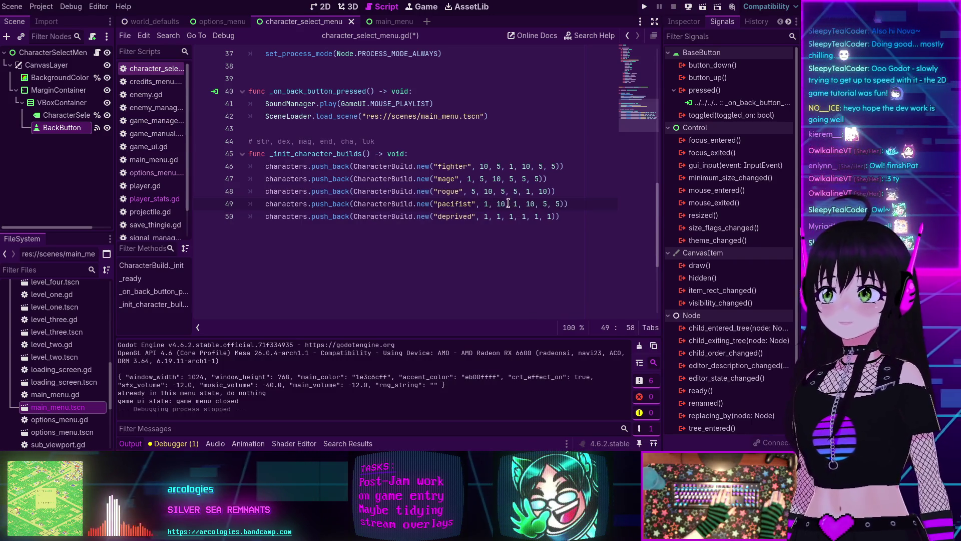
{"action": "left_click", "coordinate": [547, 203]}
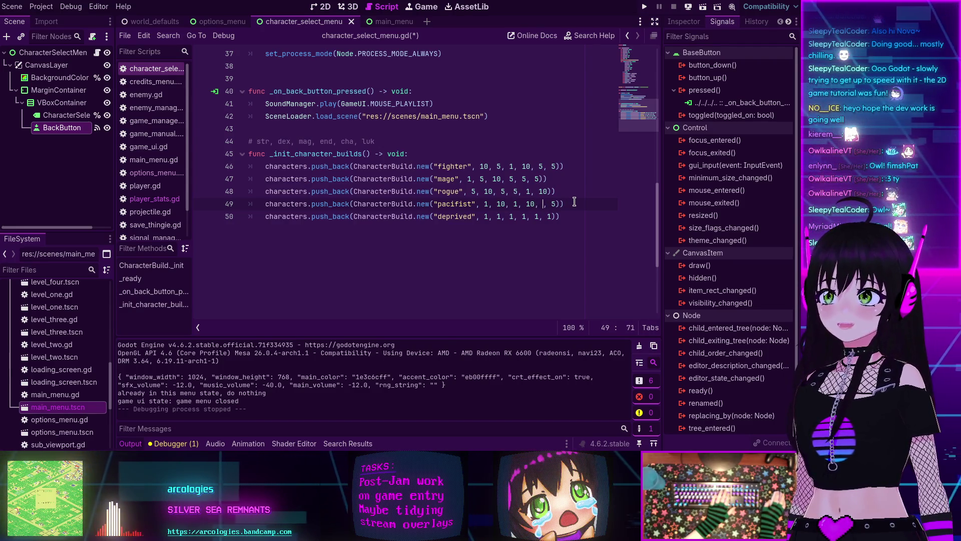
{"action": "type", "text": "20"}
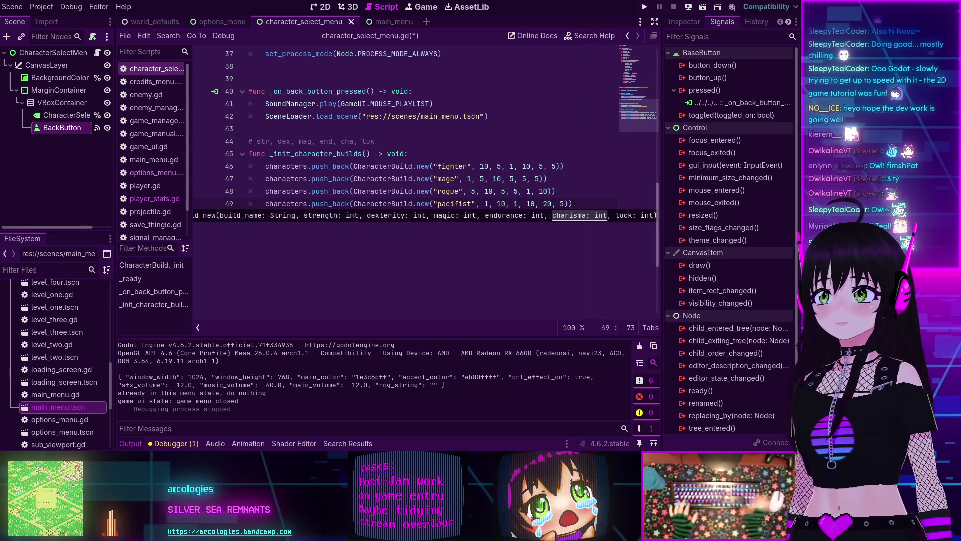
{"action": "left_click", "coordinate": [563, 204]}
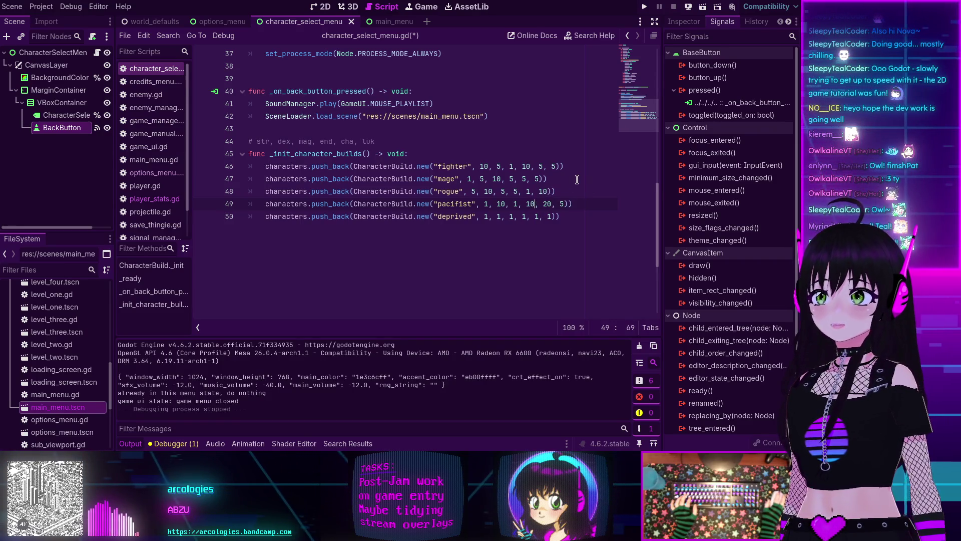
{"action": "key", "text": "BackSpace"}
{"action": "key", "text": "BackSpace"}
{"action": "type", "text": "5"}
{"action": "left_click", "coordinate": [570, 178]}
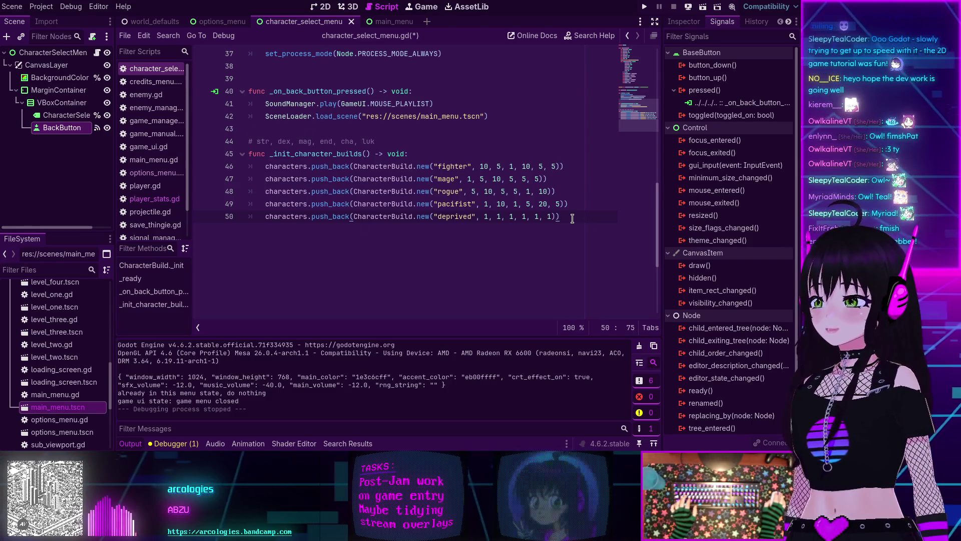
{"action": "key", "text": "ctrl+s"}
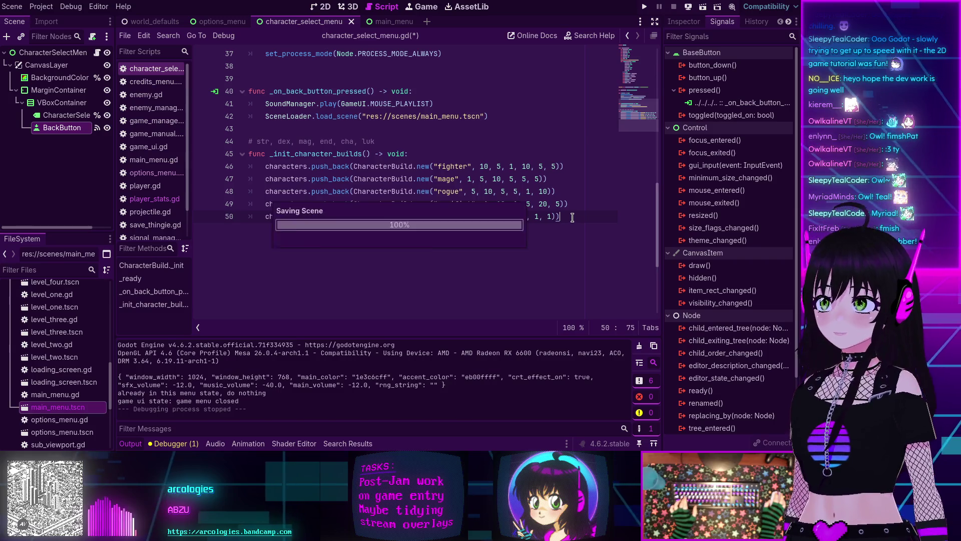
Step: Switch from the script editor to the 2D view of the Character Select scene
{"action": "scroll", "coordinate": [371, 177], "scroll_direction": "up", "scroll_amount": 6}
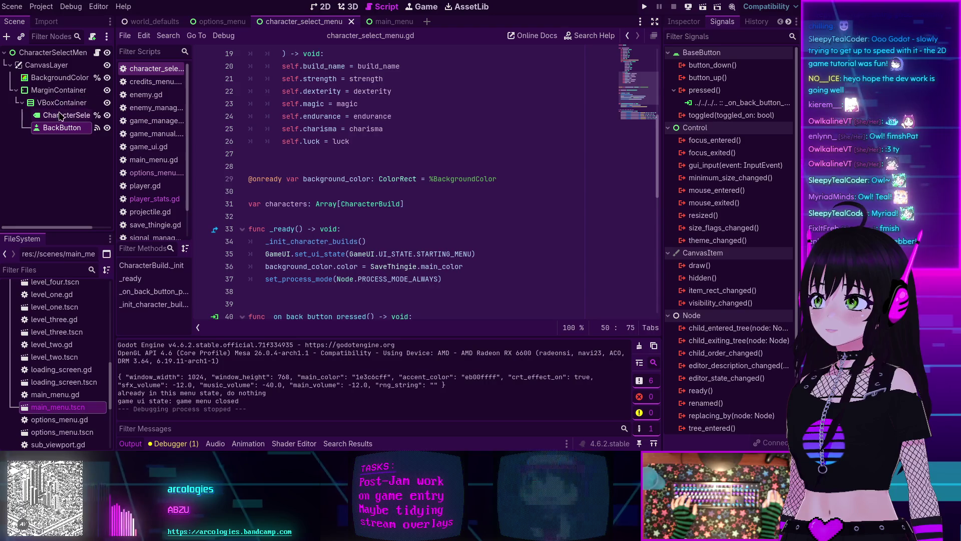
{"action": "left_click", "coordinate": [320, 6]}
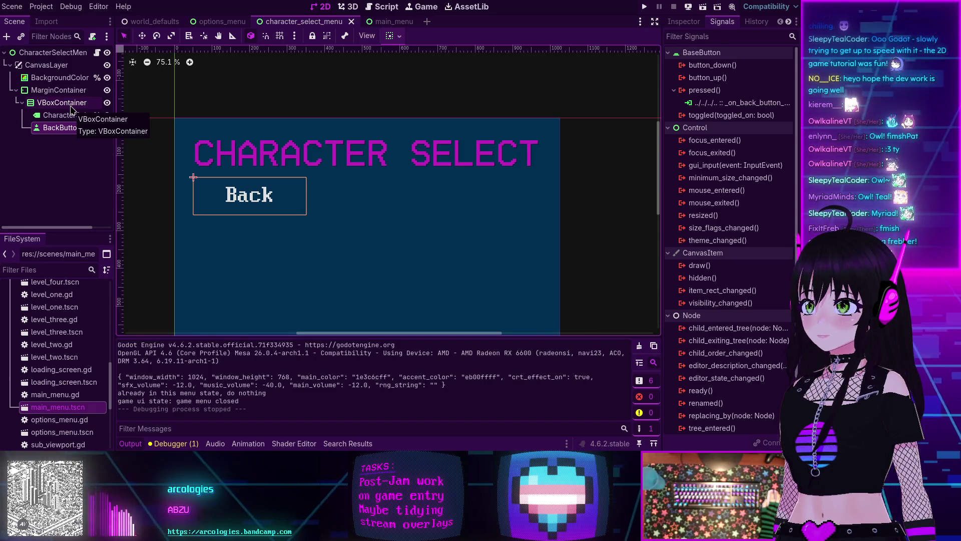
Step: Select the VBoxContainer, collapse the bottom Output panel, then select the CharacterSelect title label
{"action": "left_click", "coordinate": [72, 106]}
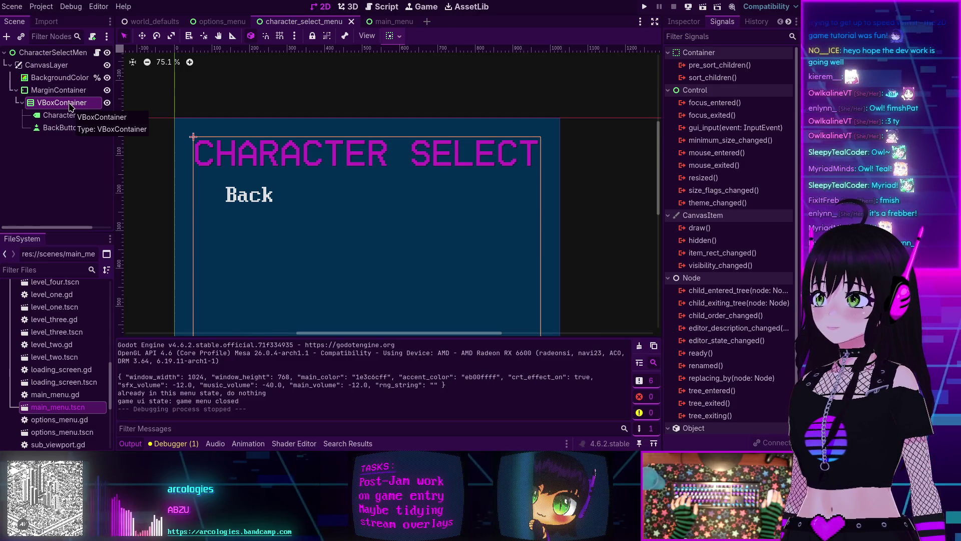
{"action": "left_click", "coordinate": [130, 443]}
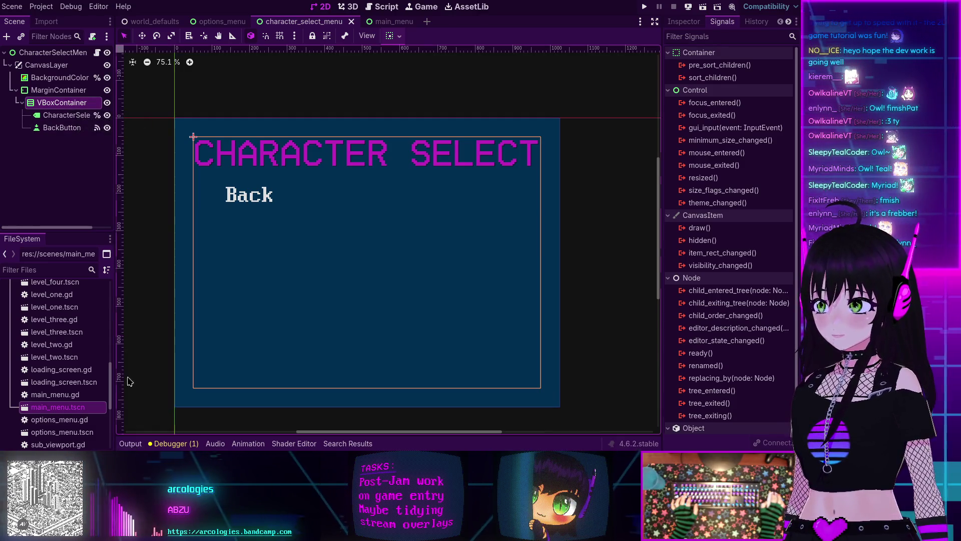
{"action": "left_click", "coordinate": [59, 119]}
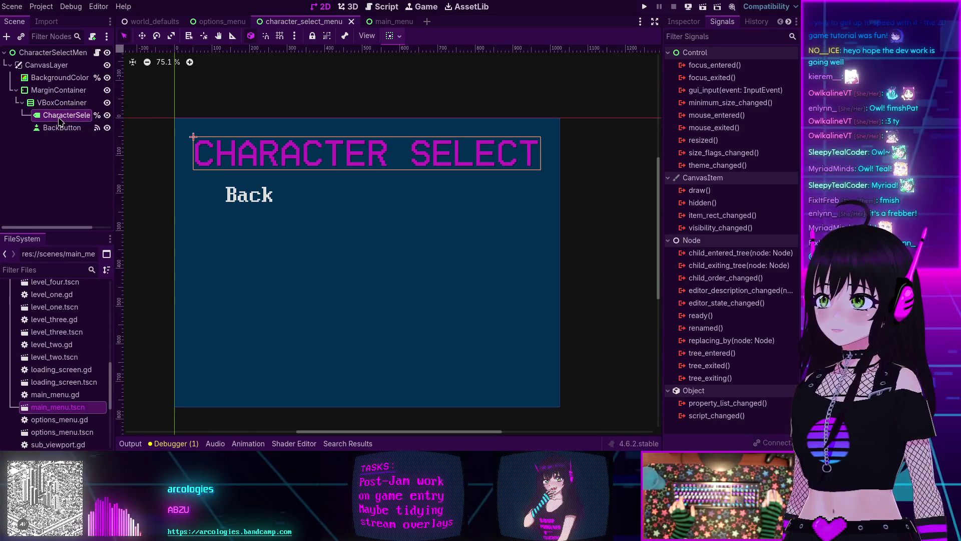
Step: Start creating a child node under VBoxContainer and expand the Control category of node types
{"action": "left_click", "coordinate": [61, 102]}
{"action": "key", "text": "ctrl+a"}
{"action": "type", "text": "coll"}
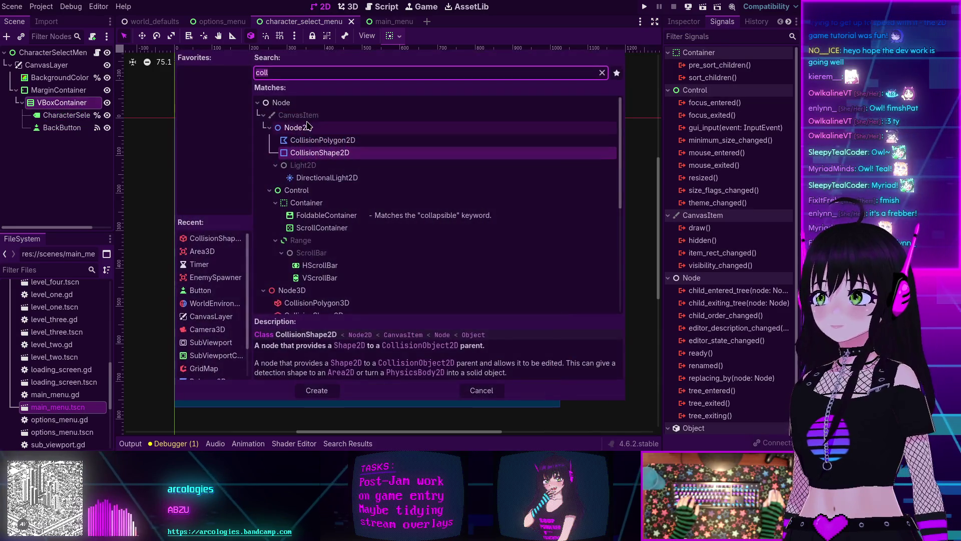
{"action": "key", "text": "BackSpace"}
{"action": "key", "text": "BackSpace"}
{"action": "key", "text": "BackSpace"}
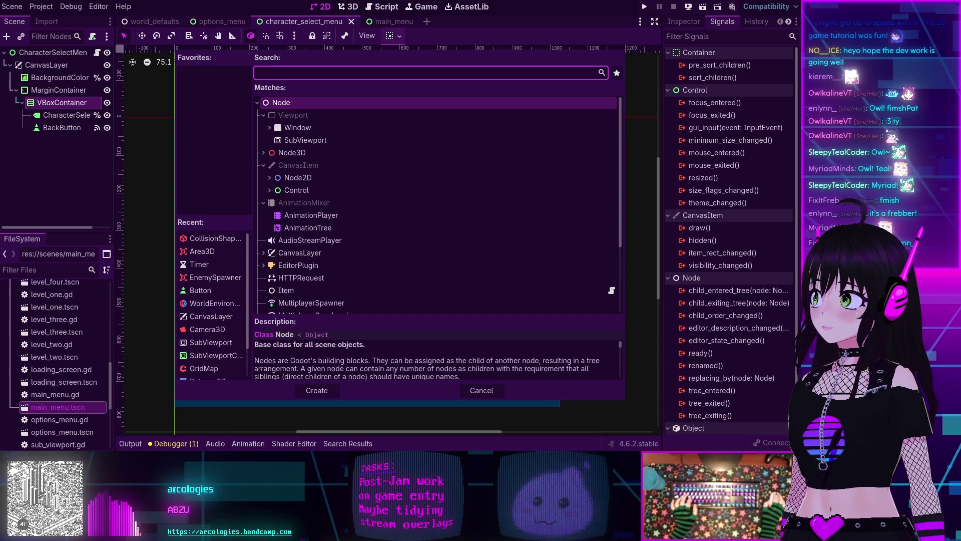
{"action": "left_click", "coordinate": [269, 191]}
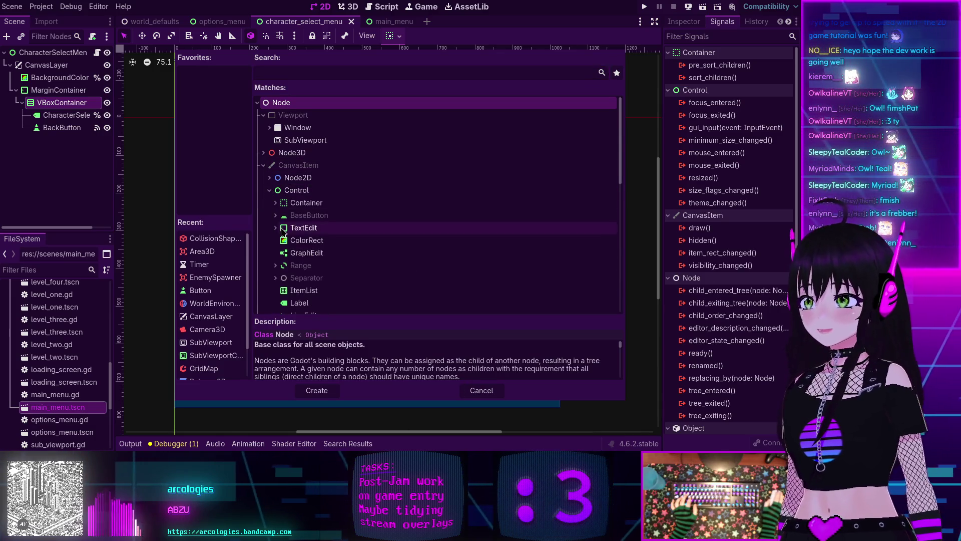
{"action": "scroll", "coordinate": [278, 215], "scroll_direction": "down", "scroll_amount": 2}
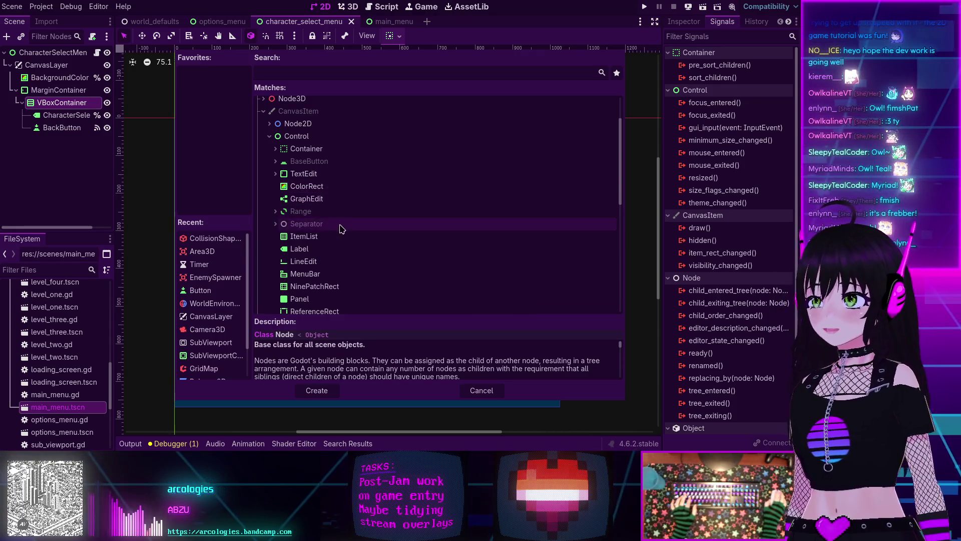
Step: Browse the Separator, BaseButton, Button, Range and Slider categories of Control nodes
{"action": "left_click", "coordinate": [276, 225]}
{"action": "left_click", "coordinate": [276, 224]}
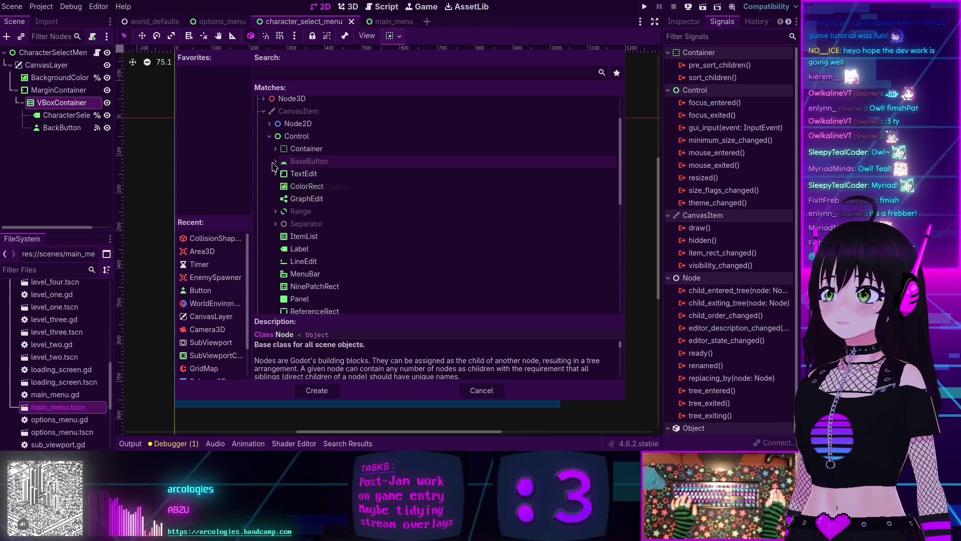
{"action": "left_click", "coordinate": [275, 161]}
{"action": "left_click", "coordinate": [281, 174]}
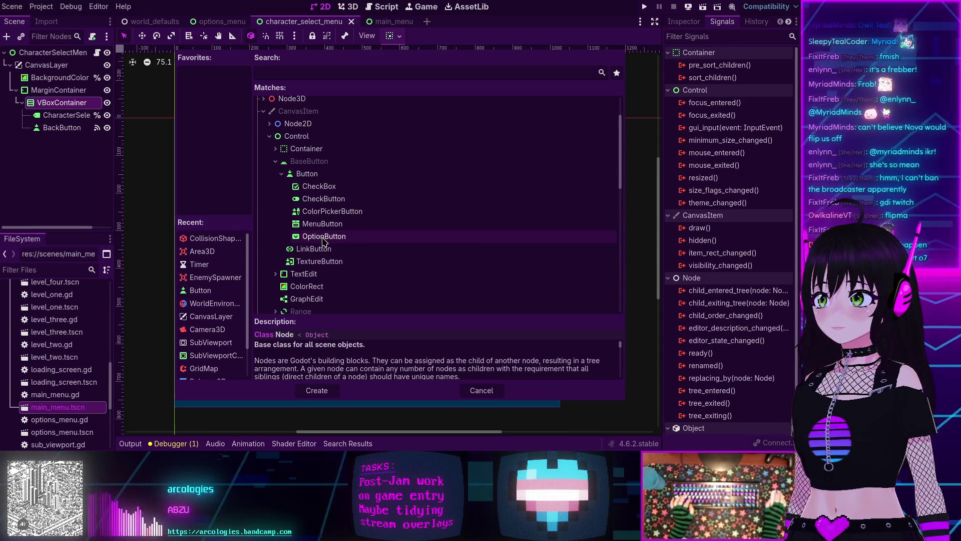
{"action": "scroll", "coordinate": [323, 240], "scroll_direction": "down", "scroll_amount": 4}
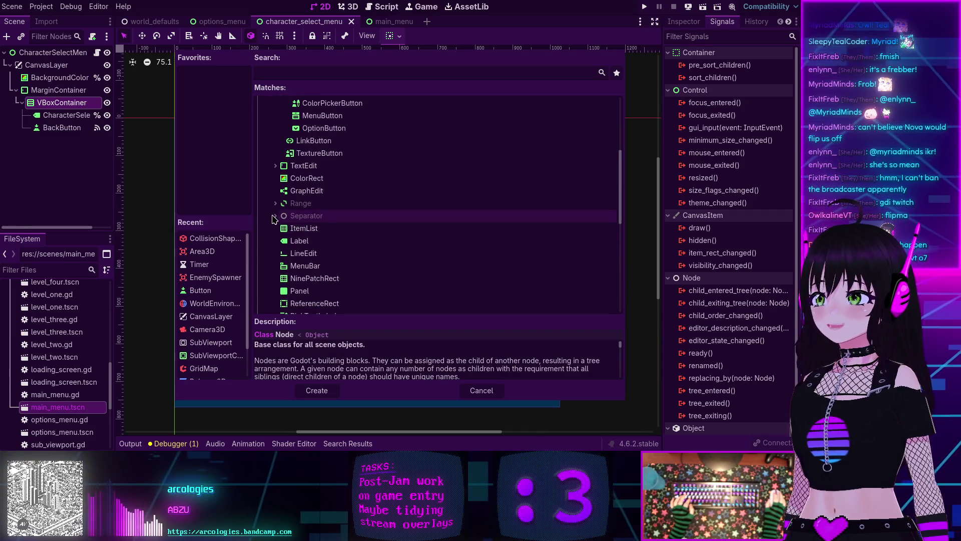
{"action": "left_click", "coordinate": [276, 205]}
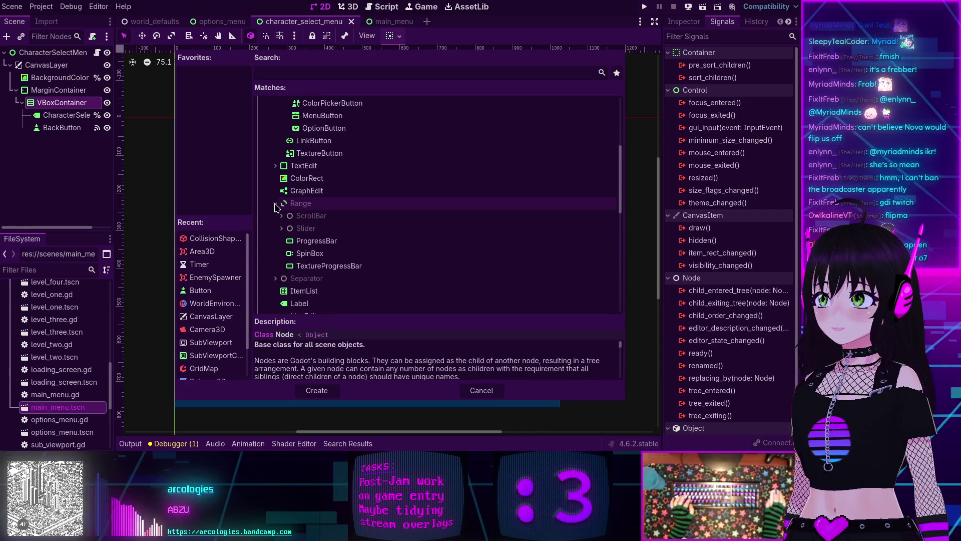
{"action": "left_click", "coordinate": [282, 228]}
{"action": "left_click", "coordinate": [282, 228]}
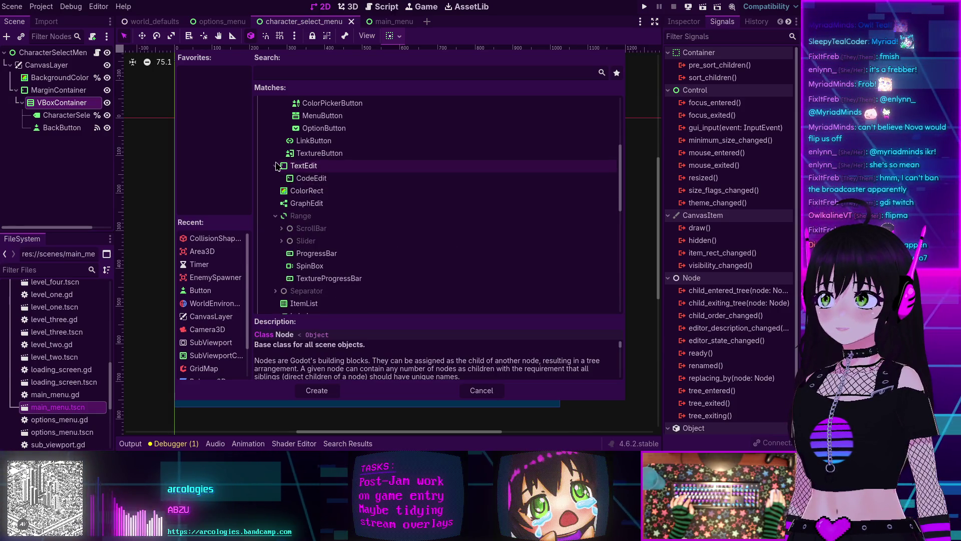
Step: Find ItemList in the Control node list and add it under the VBoxContainer
{"action": "scroll", "coordinate": [315, 192], "scroll_direction": "up", "scroll_amount": 4}
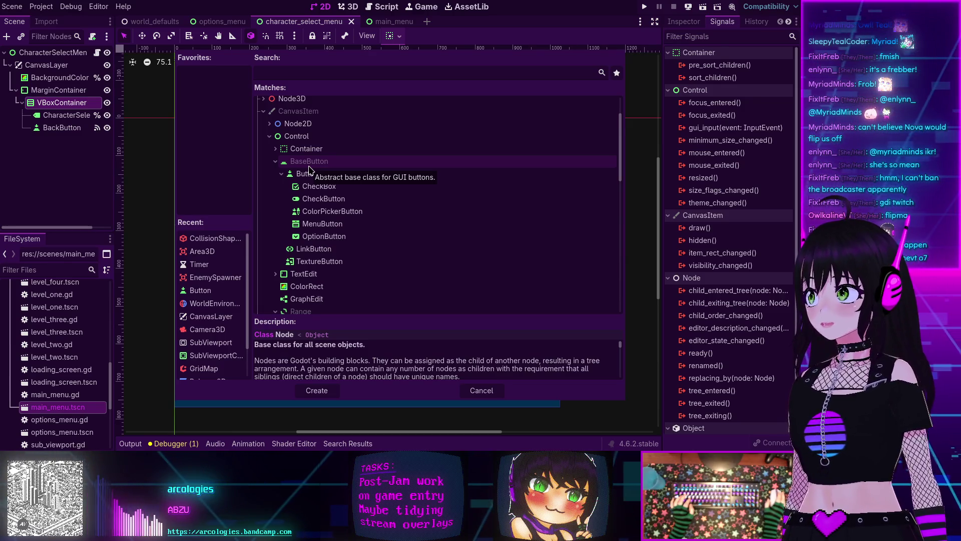
{"action": "scroll", "coordinate": [308, 175], "scroll_direction": "down", "scroll_amount": 4}
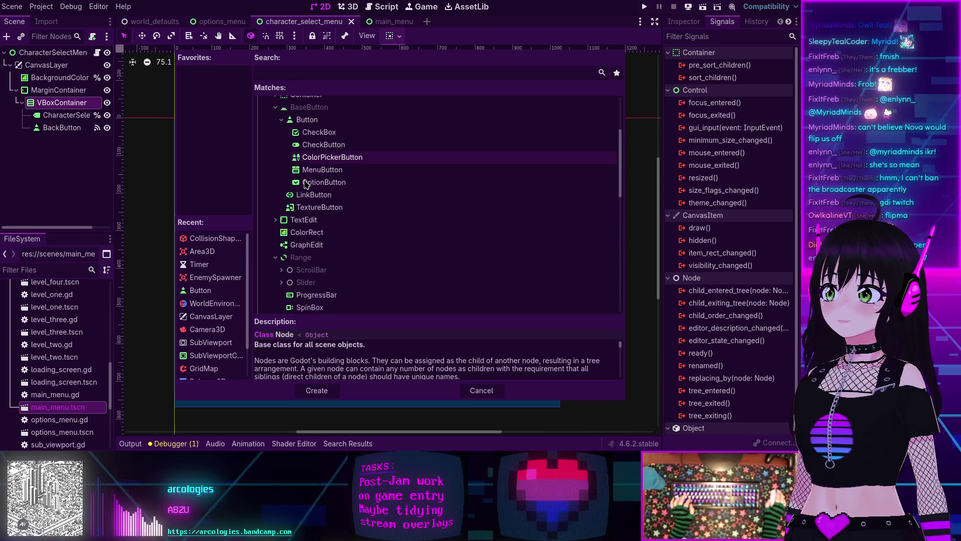
{"action": "scroll", "coordinate": [305, 185], "scroll_direction": "down", "scroll_amount": 3}
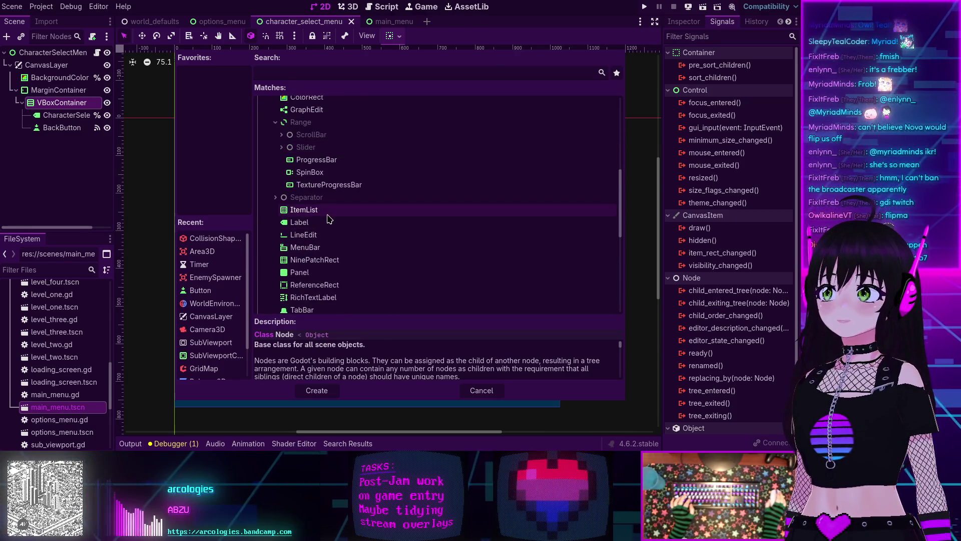
{"action": "left_click", "coordinate": [322, 210]}
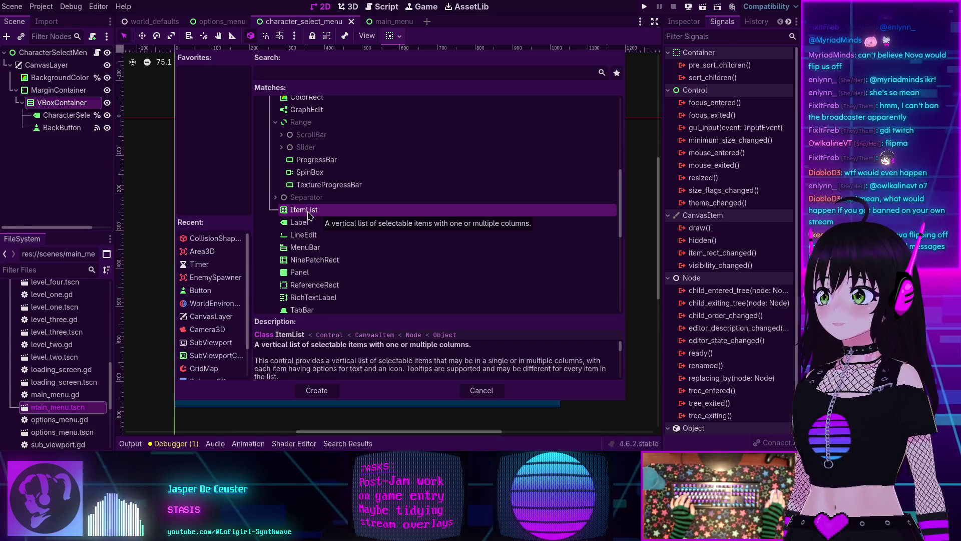
{"action": "double_click", "coordinate": [315, 211]}
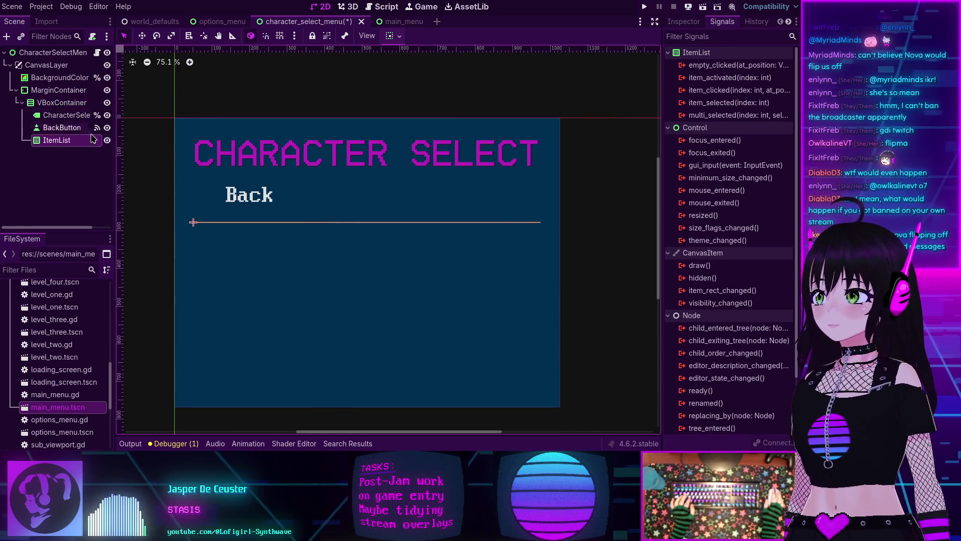
Step: Rename the new ItemList node to CharacterBuildList and enable Access as Unique Name
{"action": "double_click", "coordinate": [54, 141]}
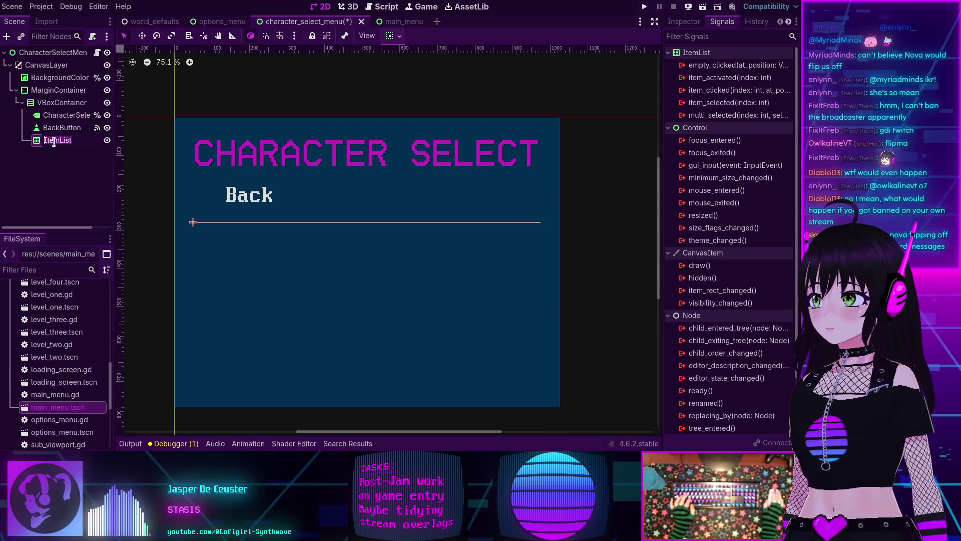
{"action": "type", "text": "Ch"}
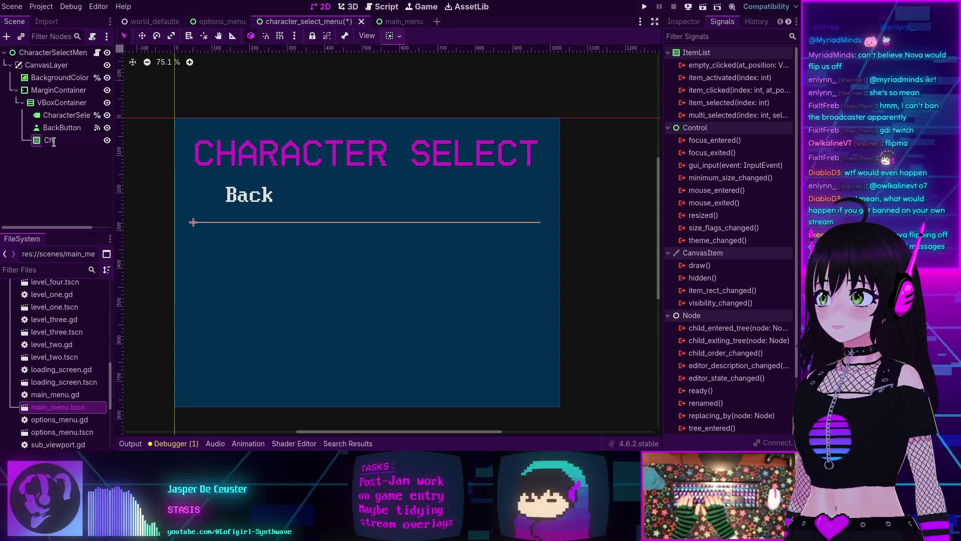
{"action": "type", "text": "ara"}
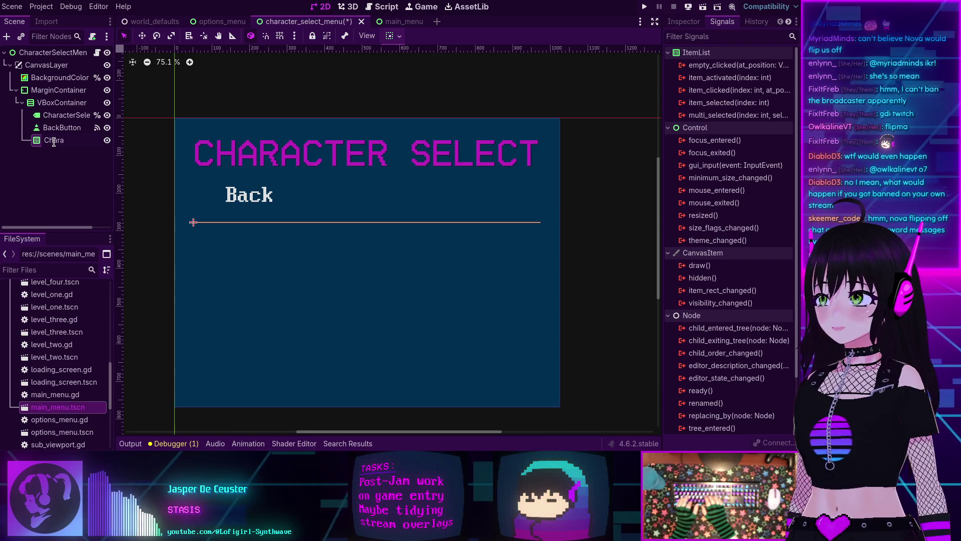
{"action": "type", "text": "cterButtons"}
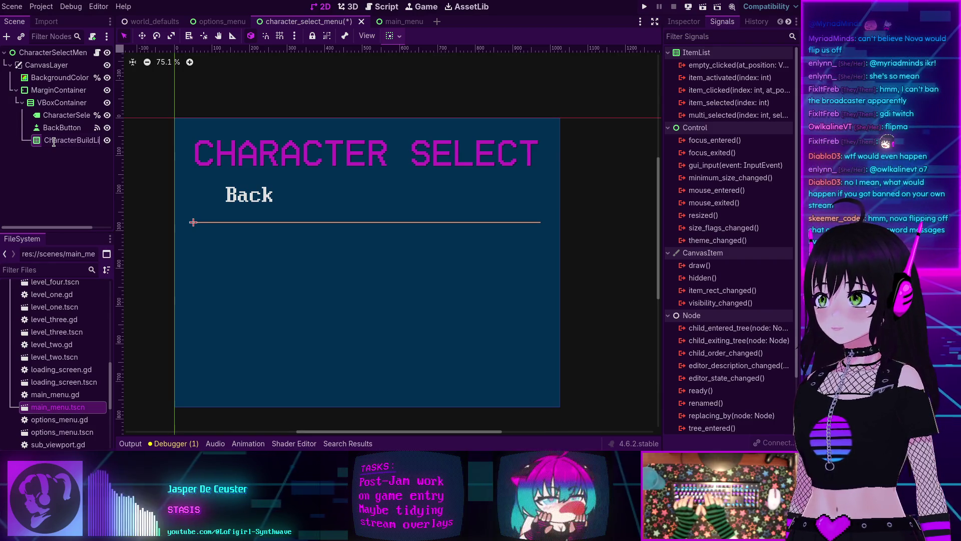
{"action": "key", "text": "Return"}
{"action": "right_click", "coordinate": [55, 141]}
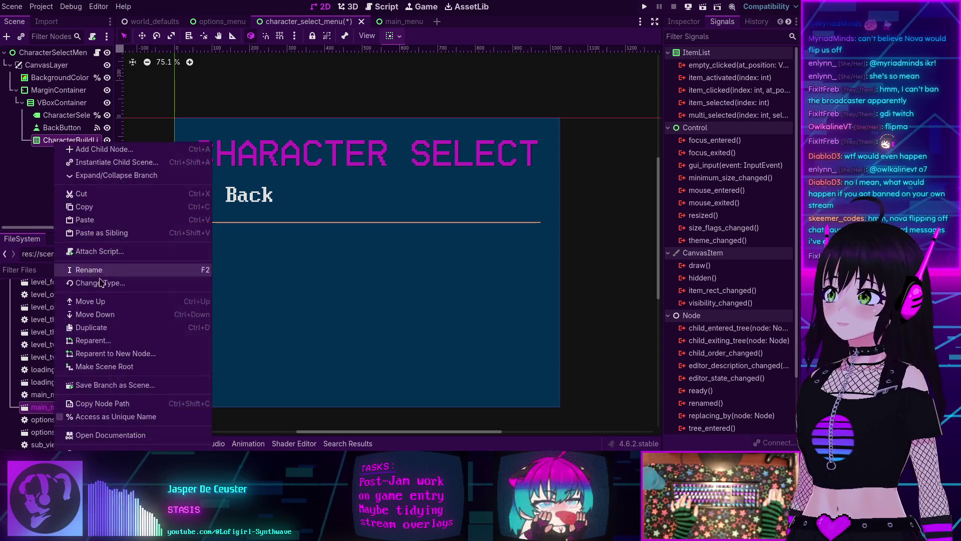
{"action": "left_click", "coordinate": [116, 418]}
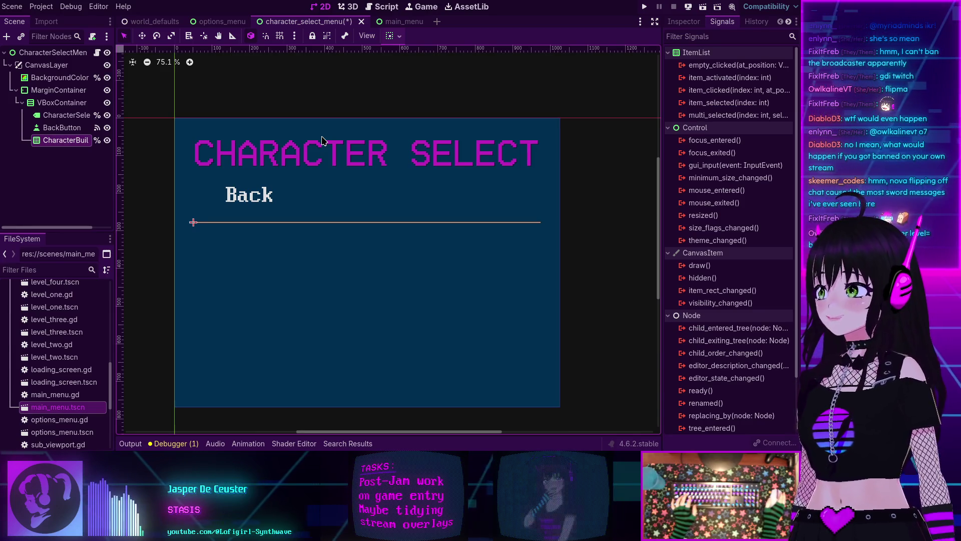
{"action": "left_click", "coordinate": [96, 52]}
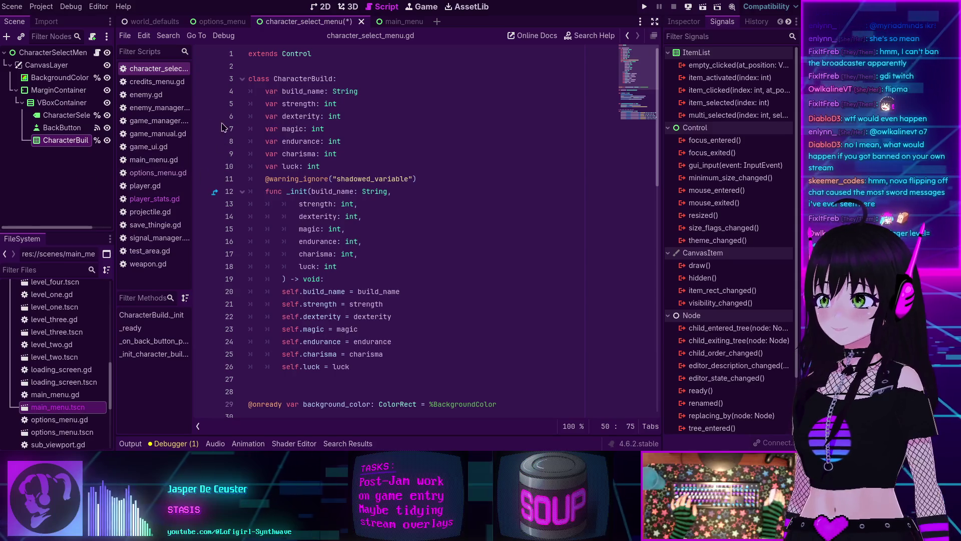
{"action": "scroll", "coordinate": [256, 262], "scroll_direction": "down", "scroll_amount": 4}
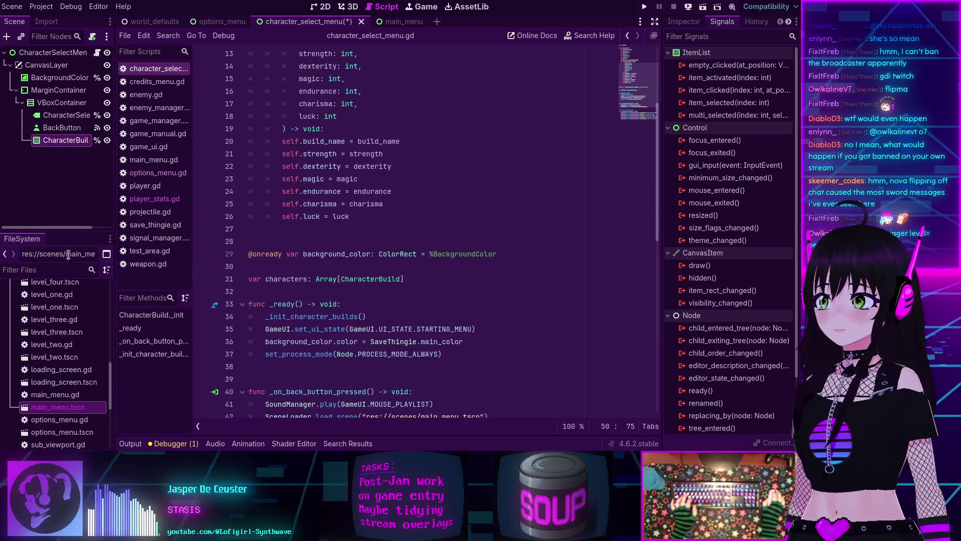
{"action": "mouse_move", "coordinate": [62, 141]}
{"action": "left_mouse_down"}
{"action": "mouse_move", "coordinate": [220, 260]}
{"action": "mouse_move", "coordinate": [320, 273]}
{"action": "mouse_move", "coordinate": [343, 266]}
{"action": "left_mouse_up"}
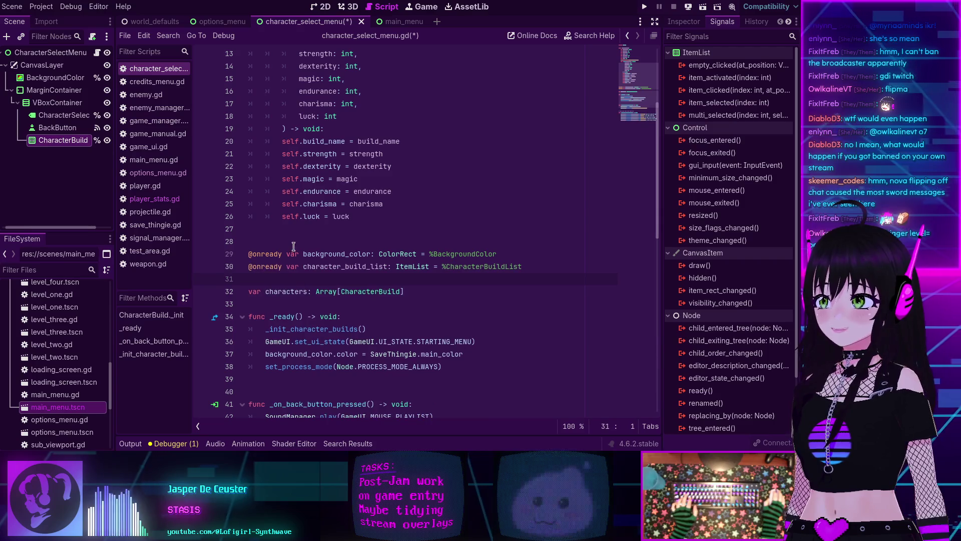
{"action": "double_click", "coordinate": [344, 266]}
Step: Start a new line in _ready after the builds initialisation call
{"action": "scroll", "coordinate": [391, 270], "scroll_direction": "down", "scroll_amount": 5}
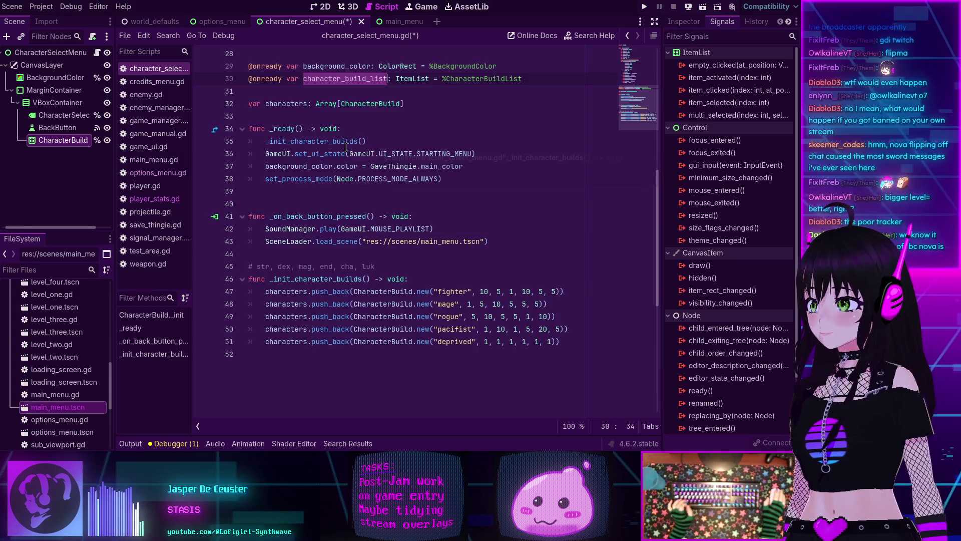
{"action": "mouse_move", "coordinate": [345, 148]}
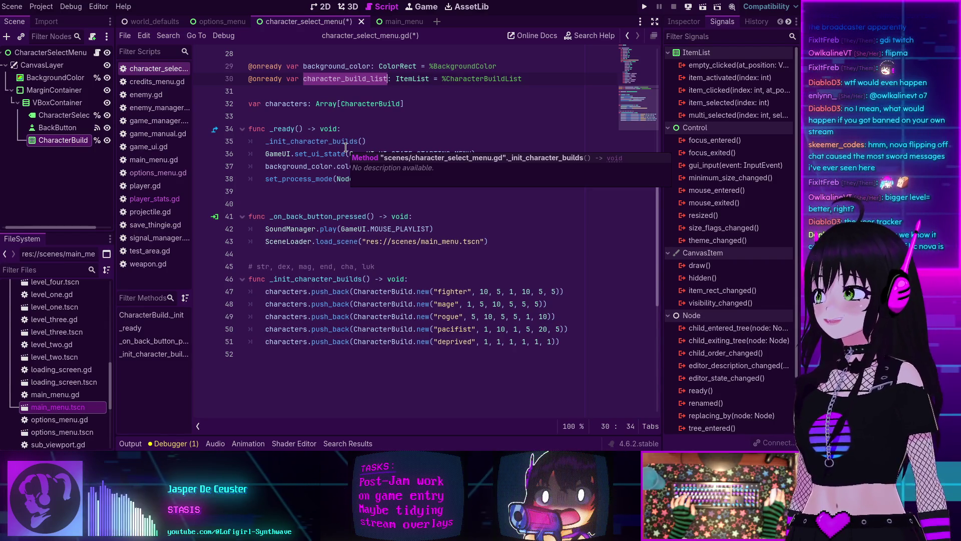
{"action": "left_click", "coordinate": [390, 129]}
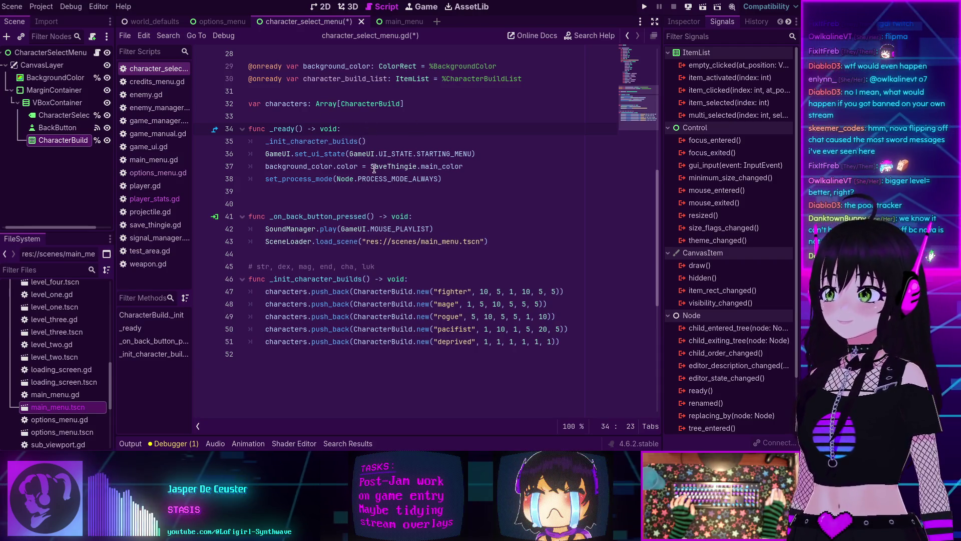
{"action": "left_click_drag", "start_coordinate": [248, 216], "coordinate": [423, 345]}
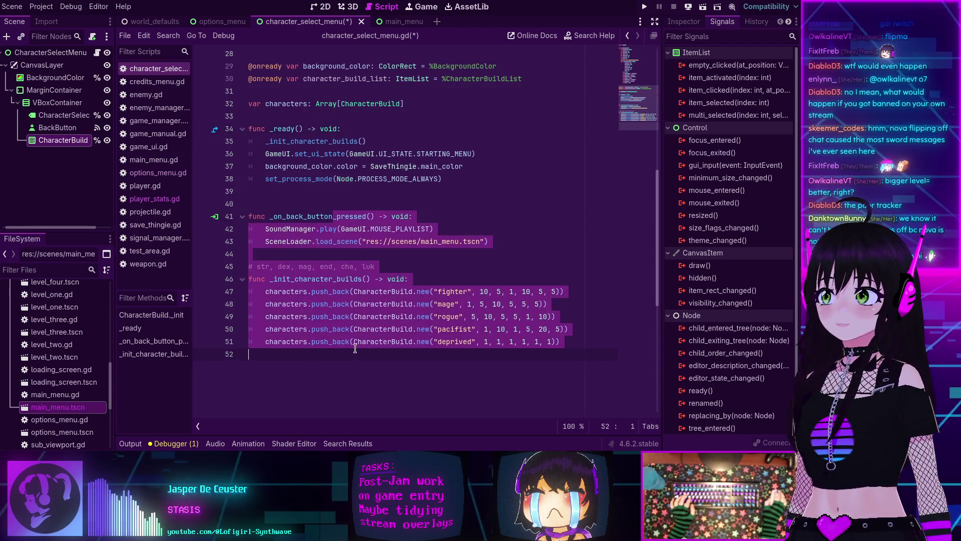
{"action": "left_click", "coordinate": [375, 329]}
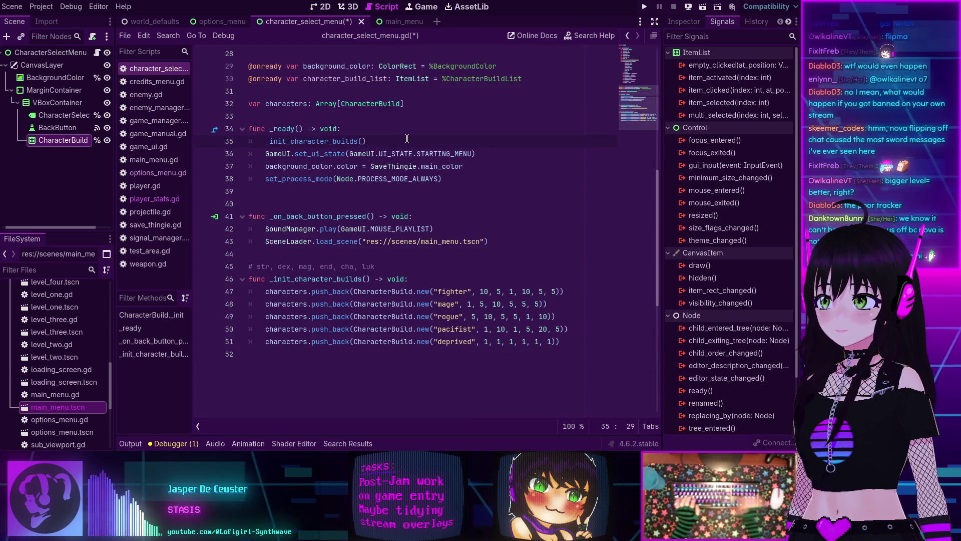
{"action": "key", "text": "Return"}
Step: Write a for loop over characters typed as CharacterBuild in _ready
{"action": "type", "text": "for "}
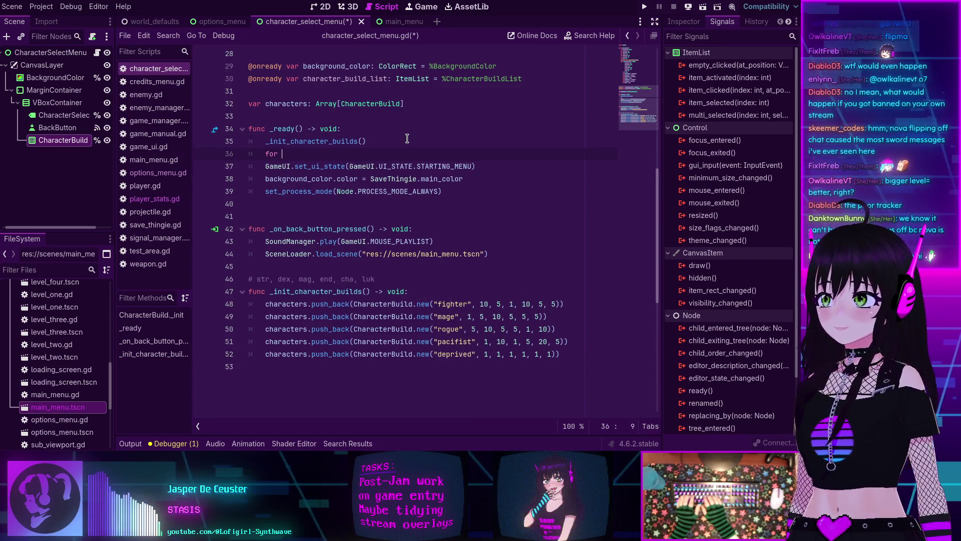
{"action": "type", "text": "characters"}
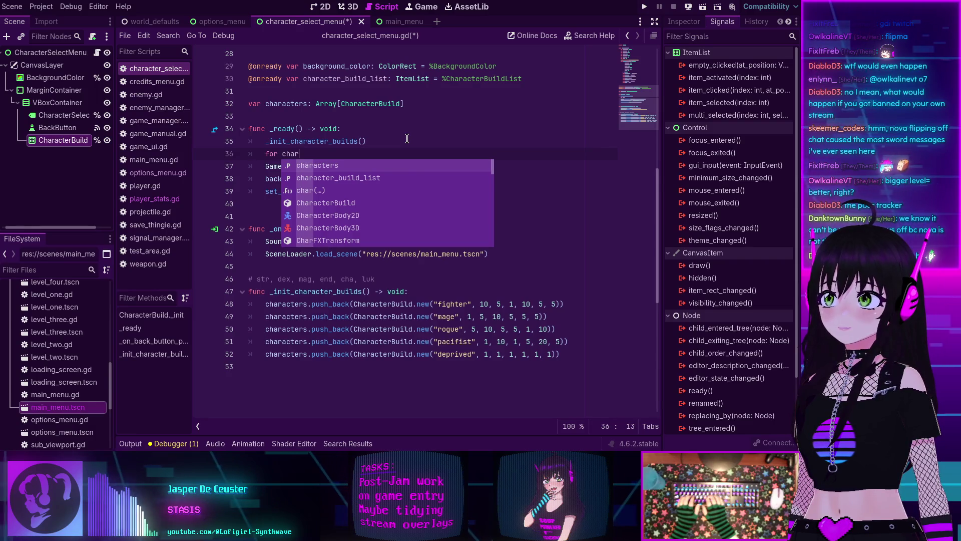
{"action": "key", "text": "BackSpace"}
{"action": "type", "text": "in "}
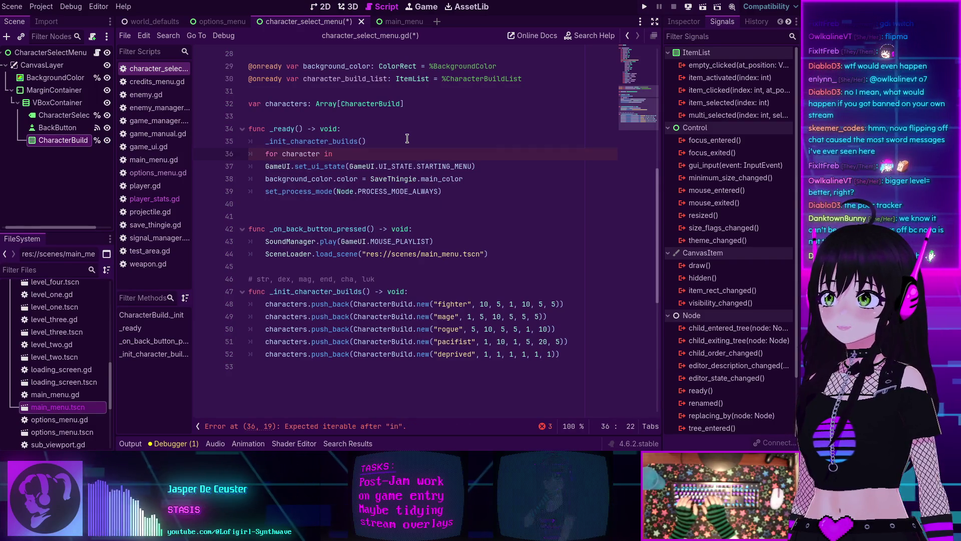
{"action": "type", "text": "characters"}
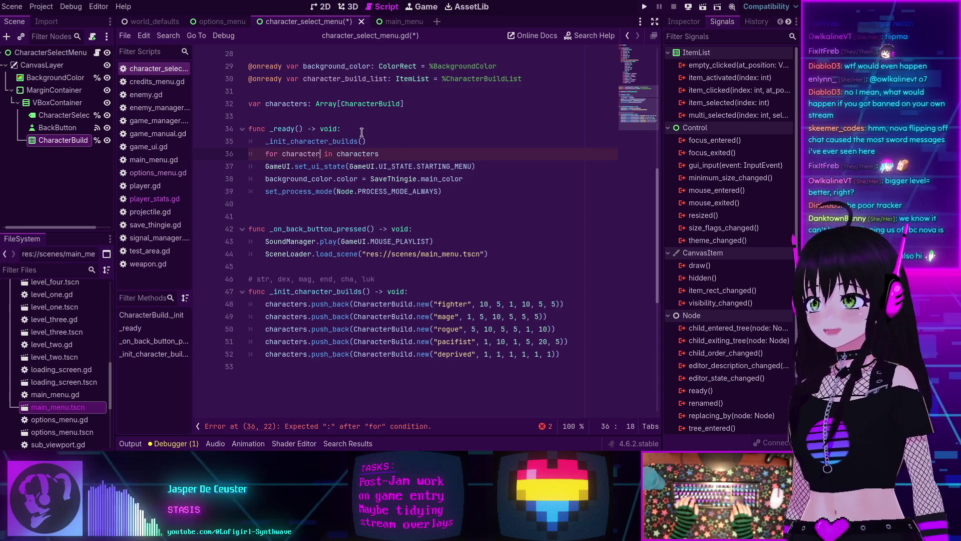
{"action": "type", "text": ":"}
{"action": "type", "text": "Char"}
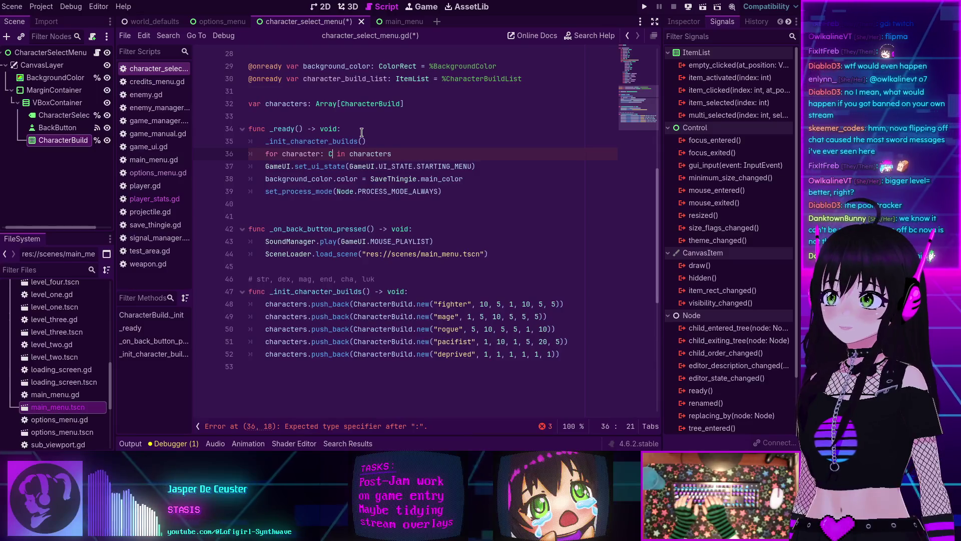
{"action": "key", "text": "Return"}
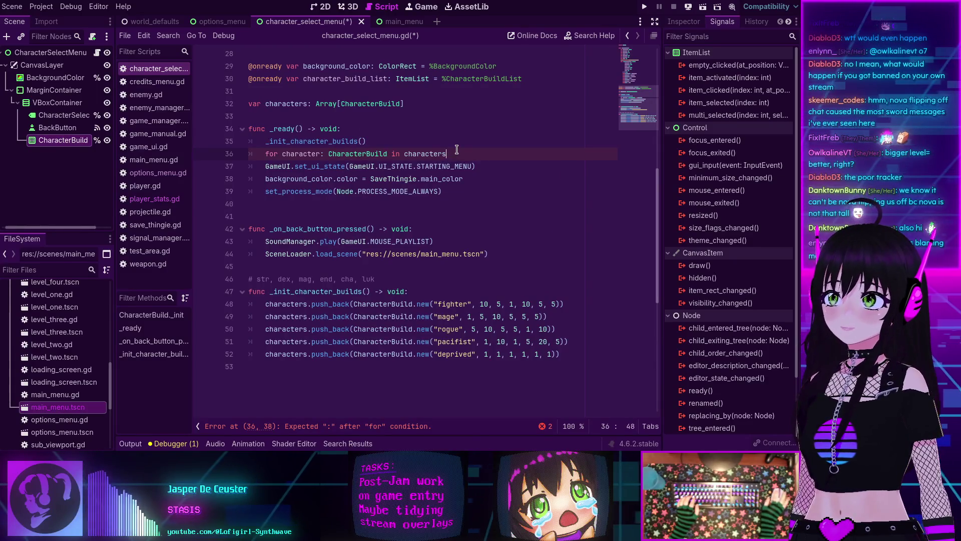
{"action": "left_click", "coordinate": [446, 155]}
{"action": "type", "text": ":"}
{"action": "key", "text": "Return"}
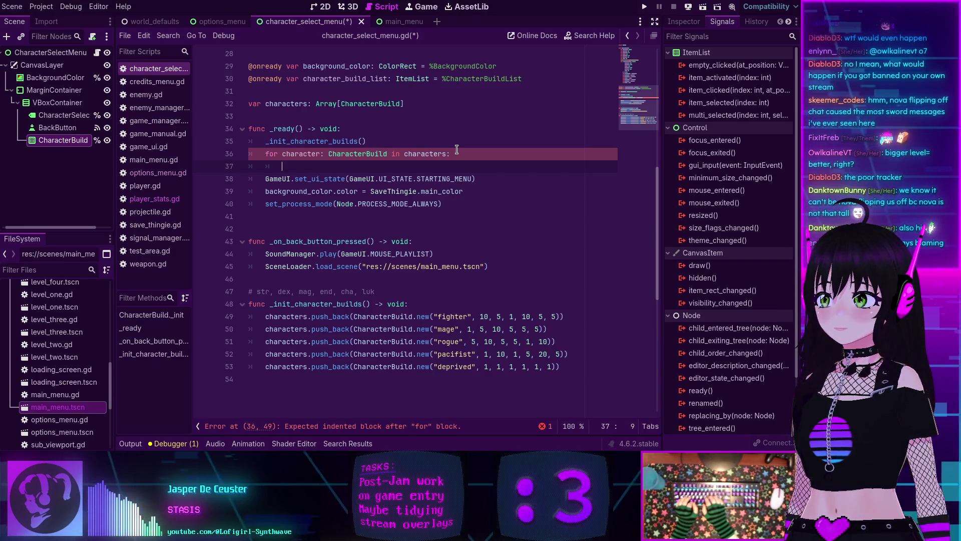
Step: Make the loop call character_build_list.add_item(character.build_name), save, and return to the 2D scene
{"action": "type", "text": "character_build_list."}
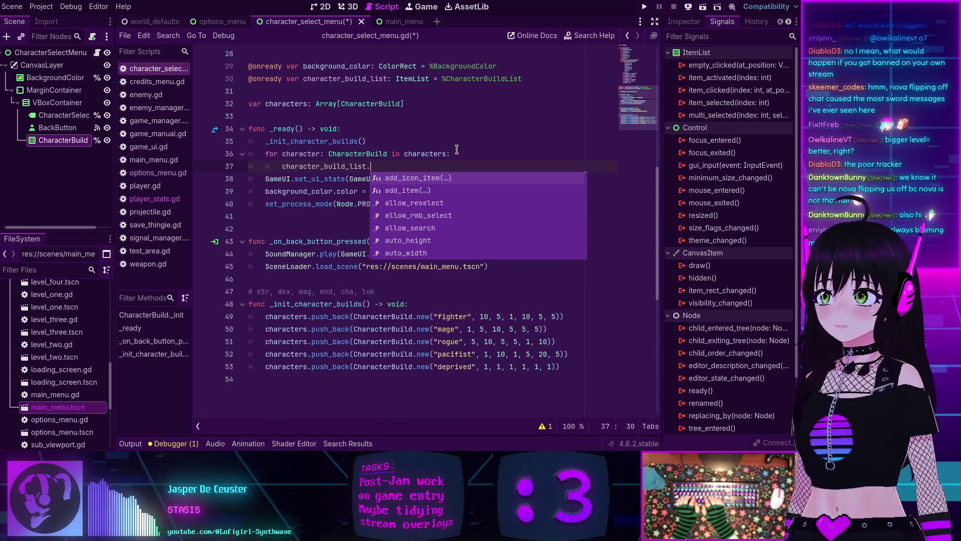
{"action": "type", "text": "add_it"}
{"action": "key", "text": "Return"}
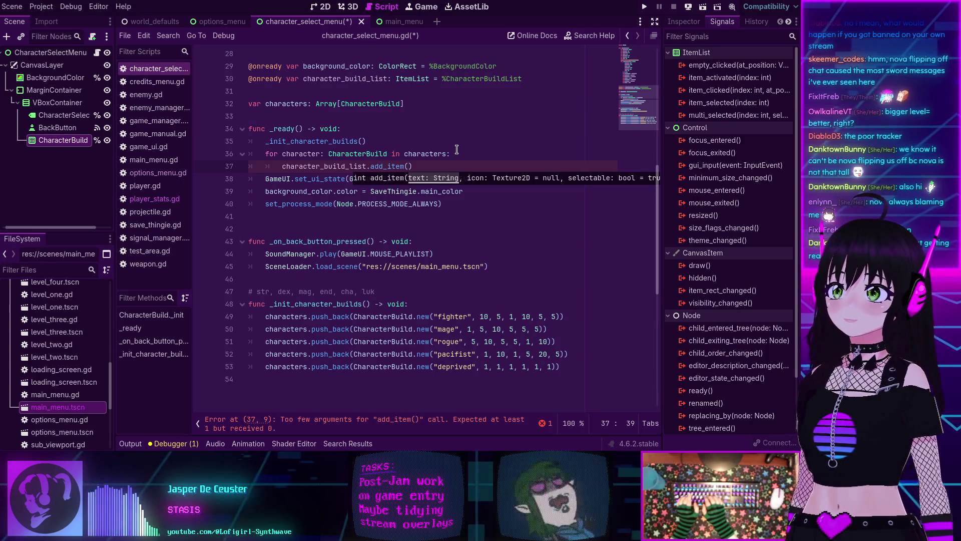
{"action": "type", "text": "character."}
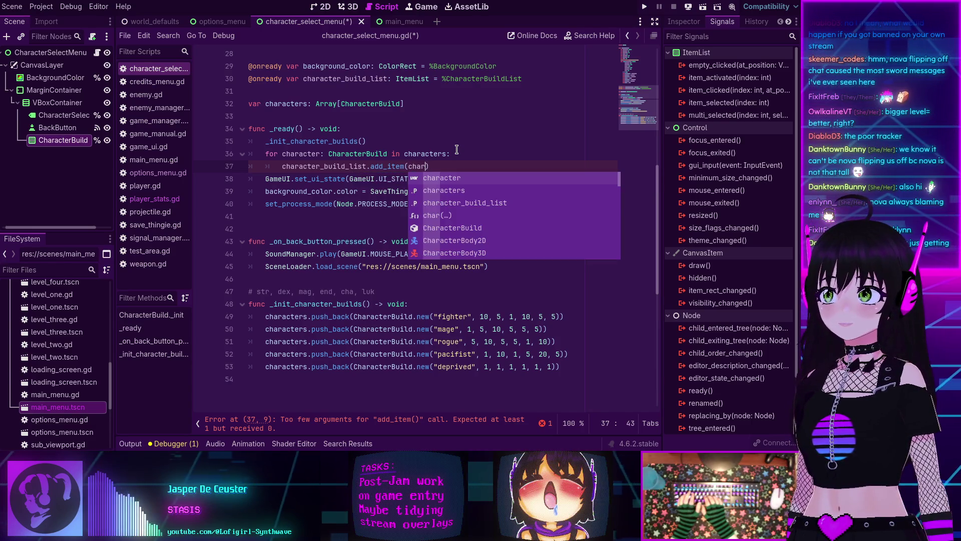
{"action": "key", "text": "Return"}
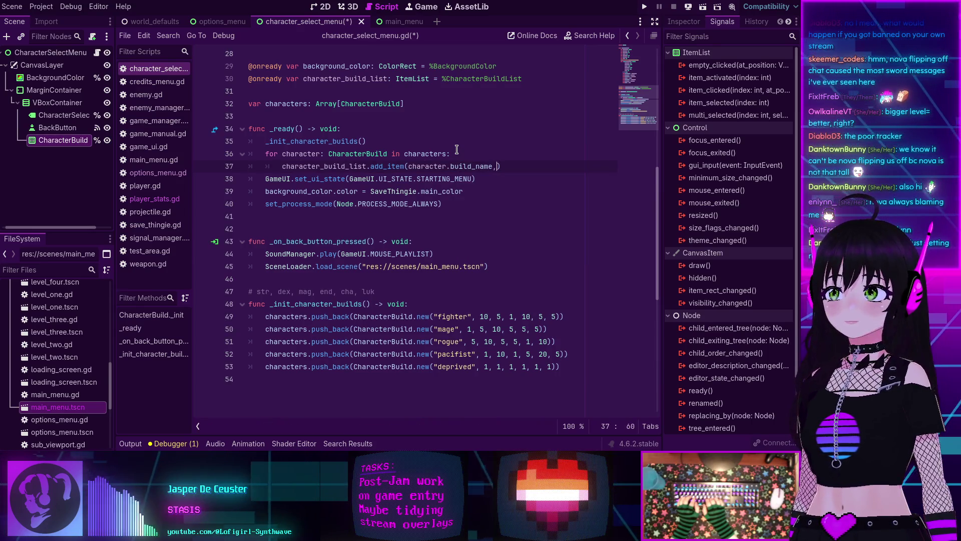
{"action": "key", "text": "BackSpace"}
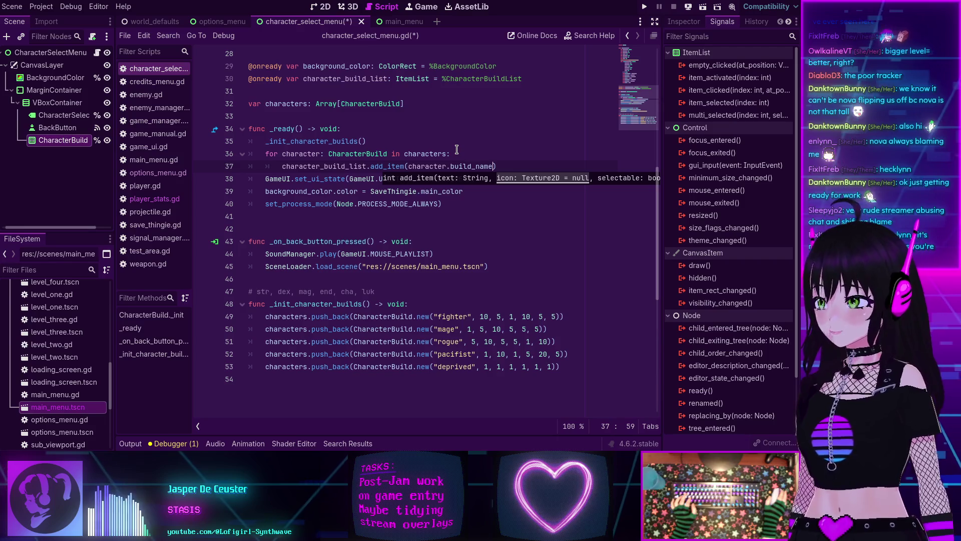
{"action": "left_click", "coordinate": [506, 165]}
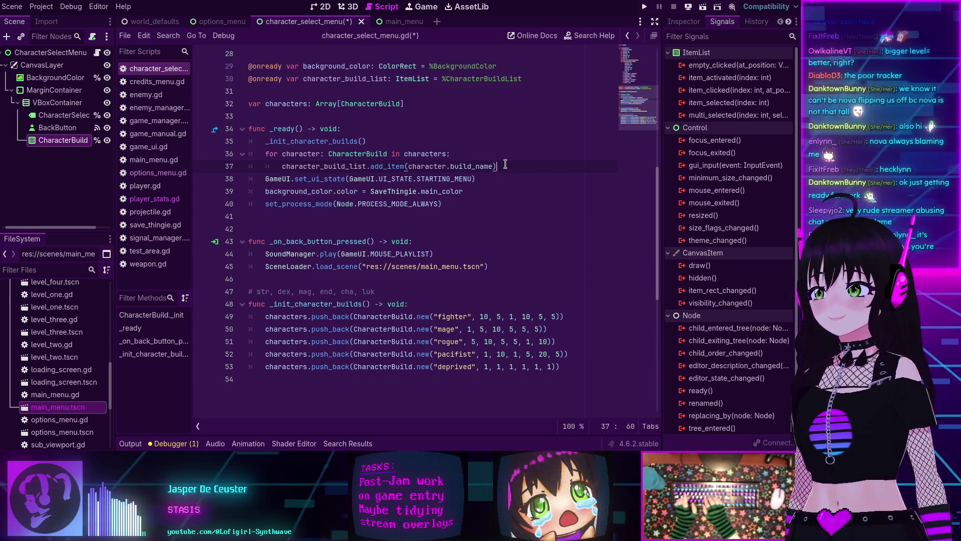
{"action": "key", "text": "Return"}
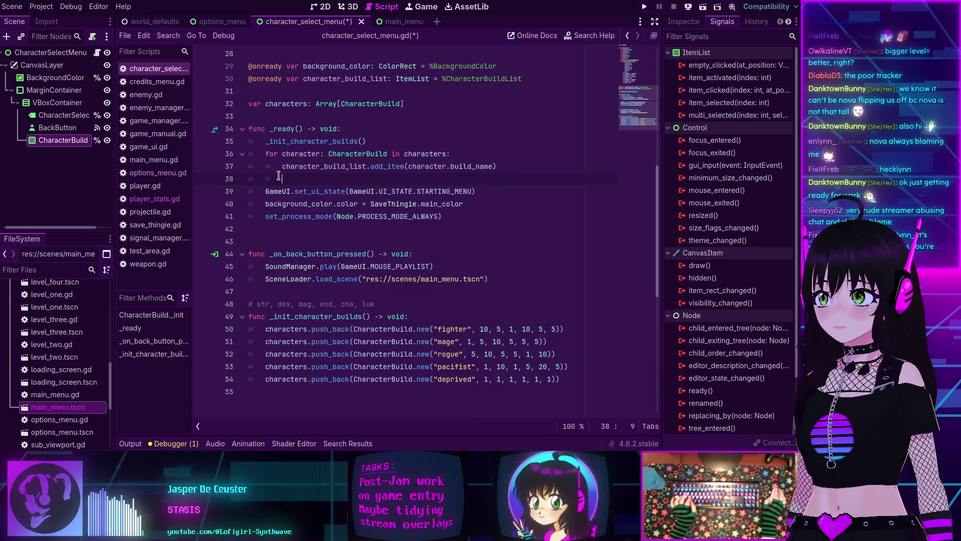
{"action": "key", "text": "BackSpace"}
{"action": "key", "text": "BackSpace"}
{"action": "key", "text": "BackSpace"}
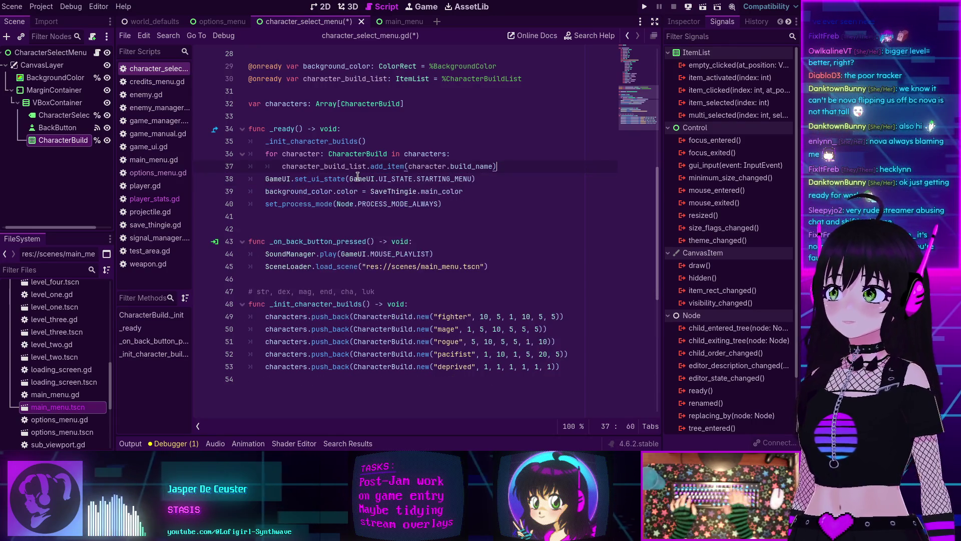
{"action": "key", "text": "ctrl+s"}
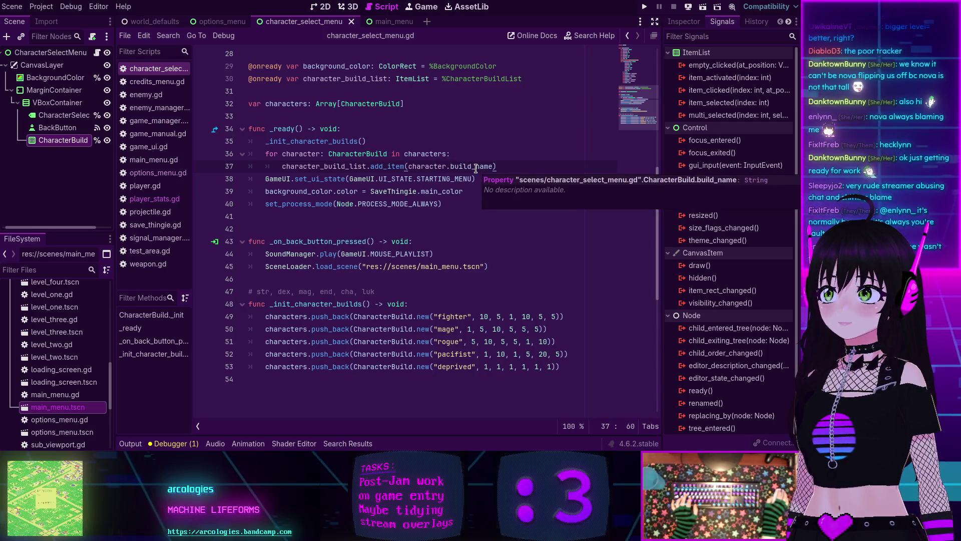
{"action": "left_click", "coordinate": [327, 9]}
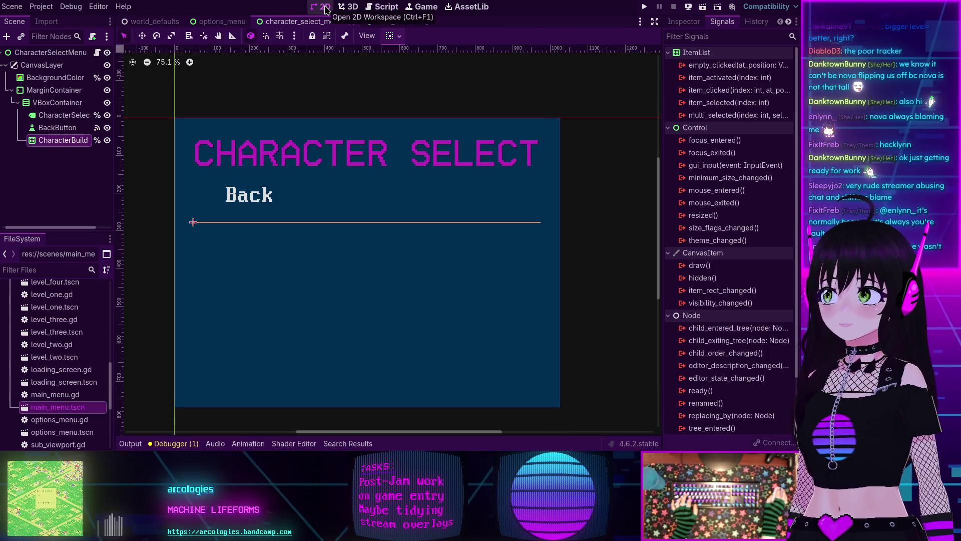
{"action": "left_click", "coordinate": [704, 7]}
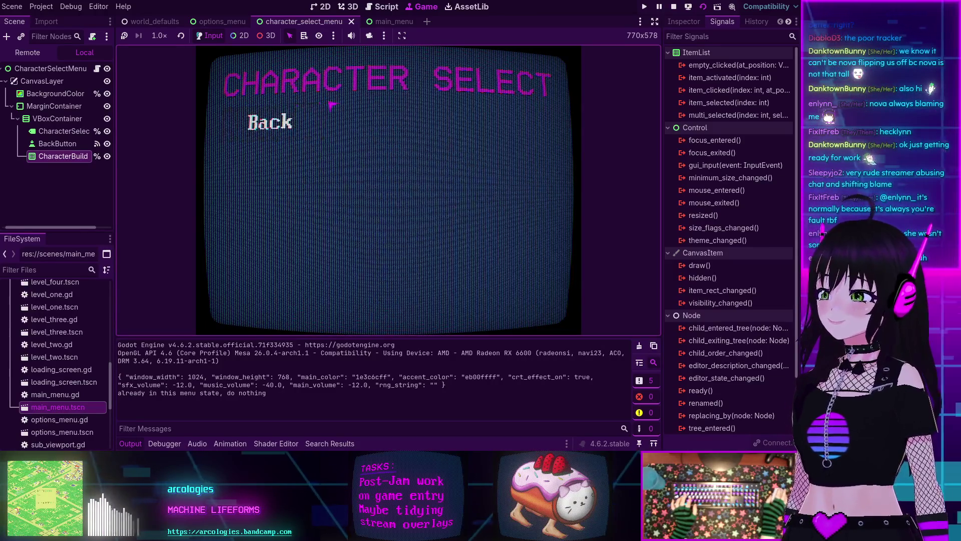
{"action": "left_click", "coordinate": [676, 8]}
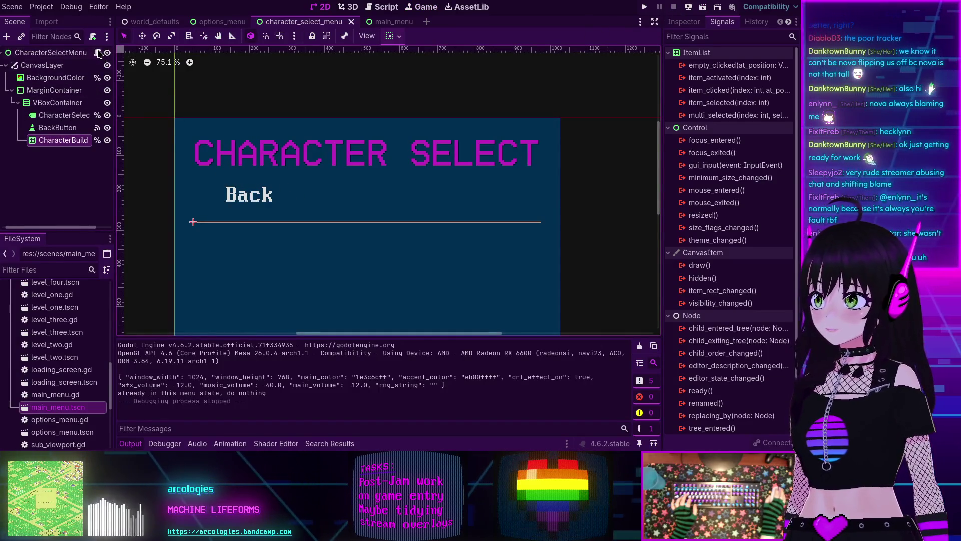
Step: Add print(character) inside the character loop and test-run the scene
{"action": "left_click", "coordinate": [98, 52]}
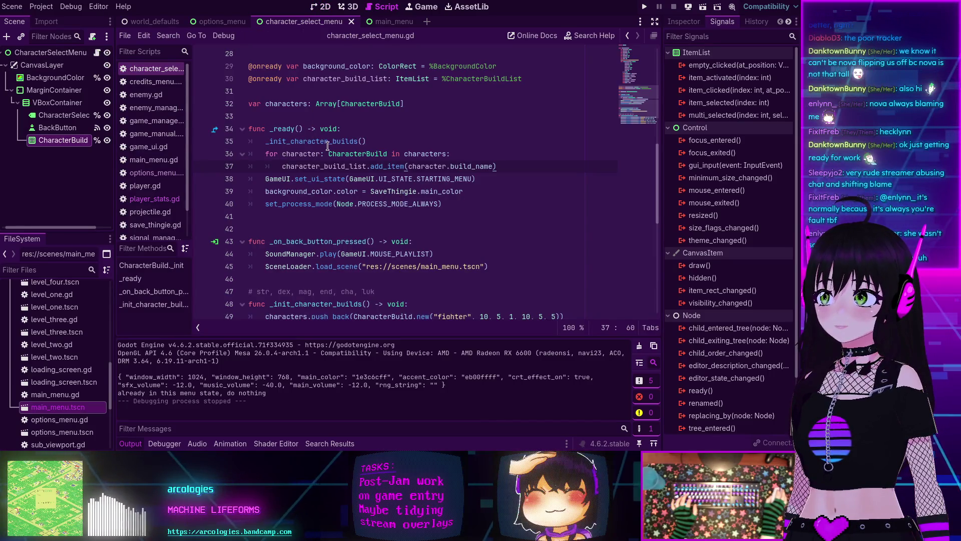
{"action": "scroll", "coordinate": [309, 144], "scroll_direction": "down", "scroll_amount": 3}
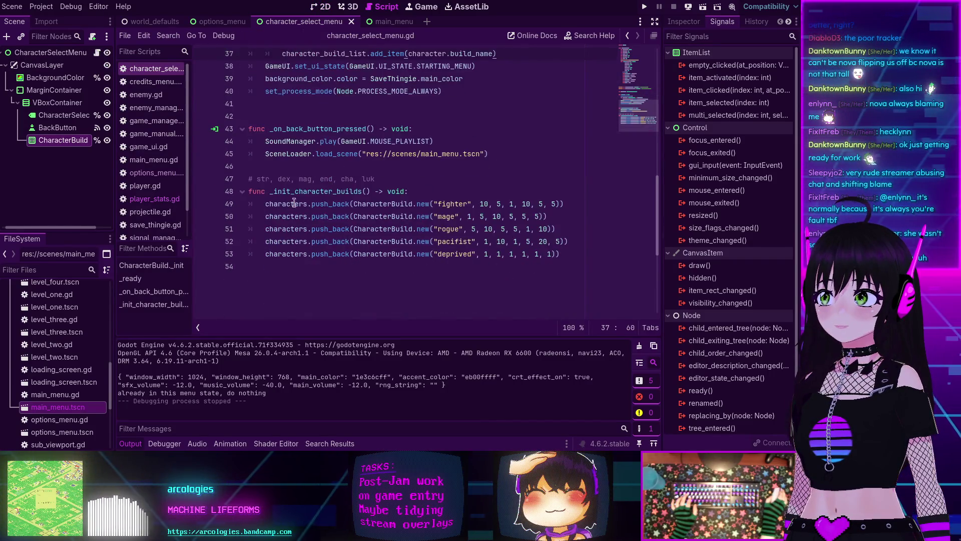
{"action": "scroll", "coordinate": [313, 181], "scroll_direction": "up", "scroll_amount": 4}
{"action": "key", "text": "ctrl+shift+Return"}
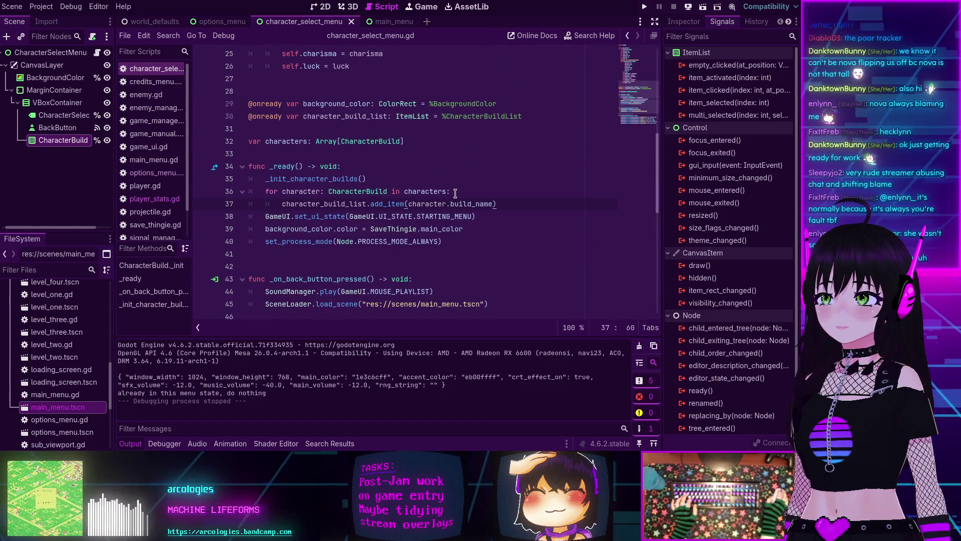
{"action": "type", "text": "print("}
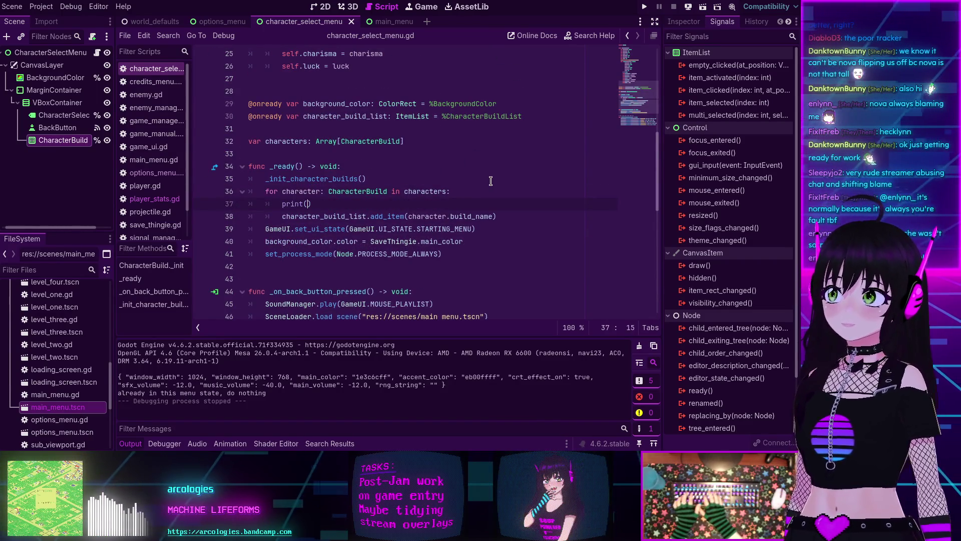
{"action": "type", "text": "character"}
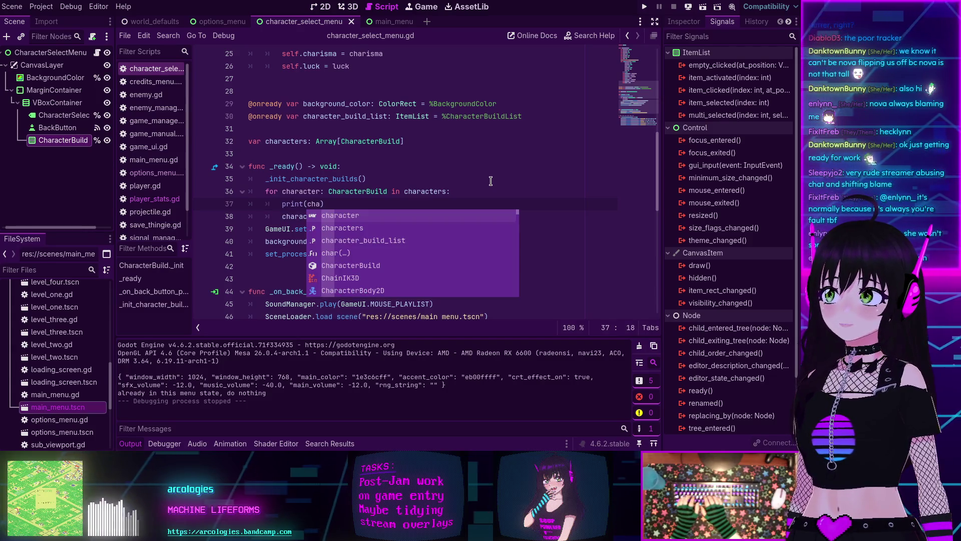
{"action": "key", "text": "F5"}
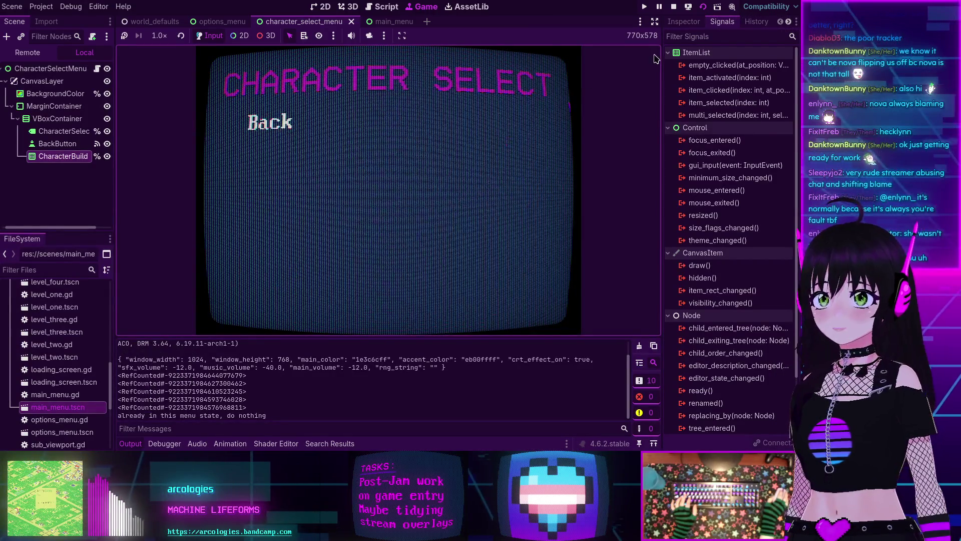
{"action": "key", "text": "F8"}
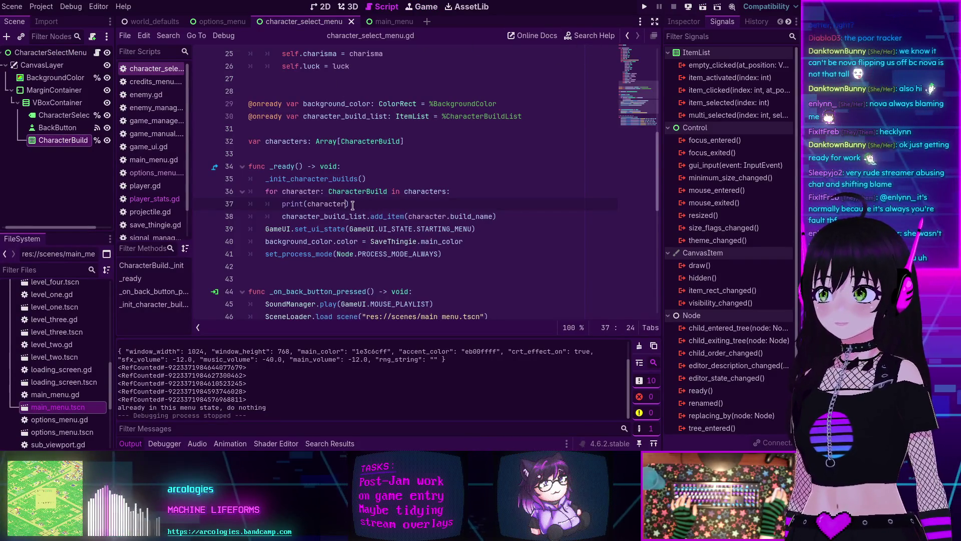
Step: Change the print to character.build_name and rerun to see fighter, mage, rogue, pacifist, deprived
{"action": "type", "text": ".buil"}
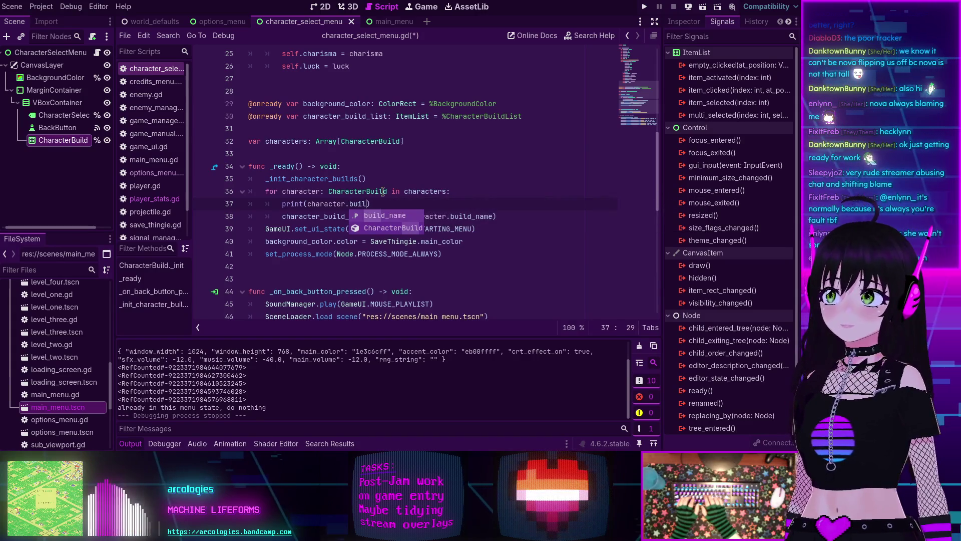
{"action": "key", "text": "Return"}
{"action": "key", "text": "F5"}
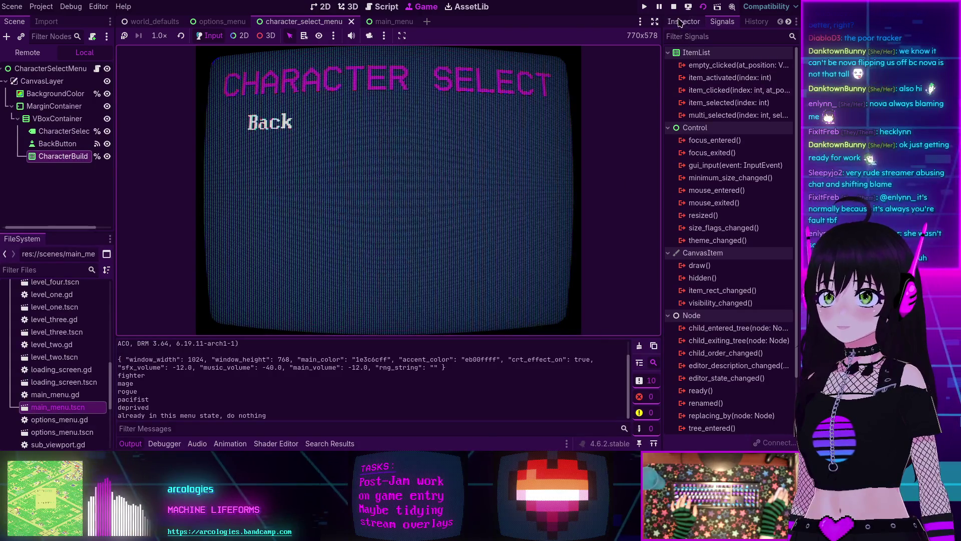
{"action": "key", "text": "F8"}
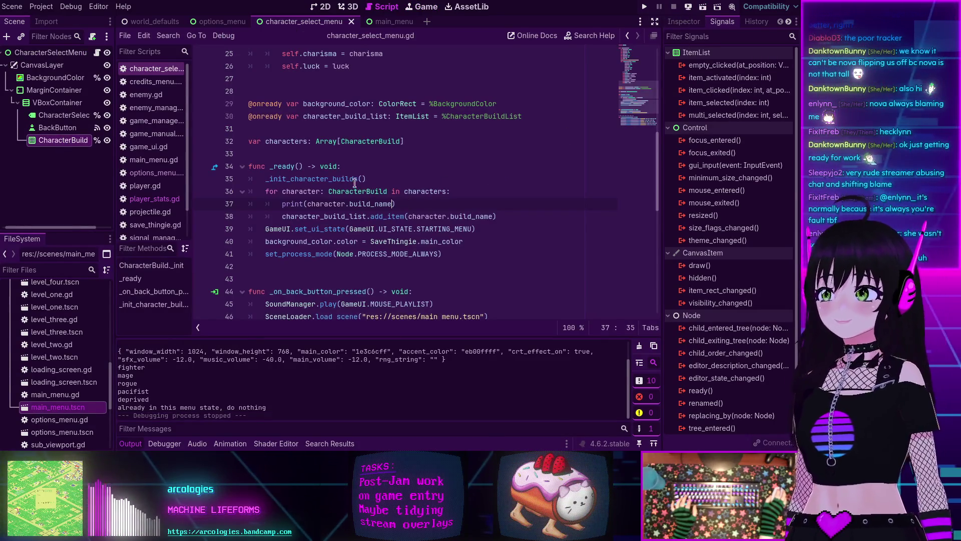
{"action": "mouse_move", "coordinate": [384, 216]}
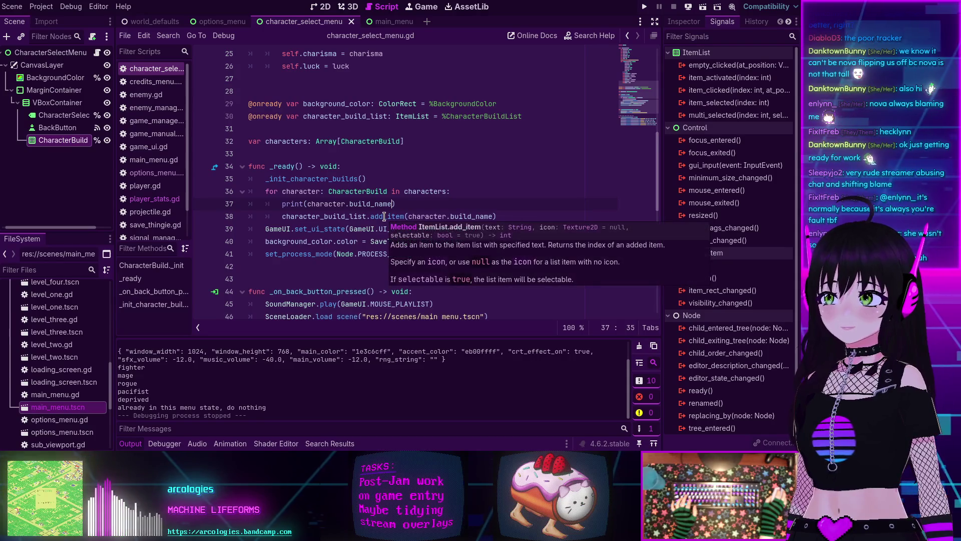
Step: In the 2D view, turn on Auto Width and Auto Height for the CharacterBuildList ItemList
{"action": "left_click", "coordinate": [323, 7]}
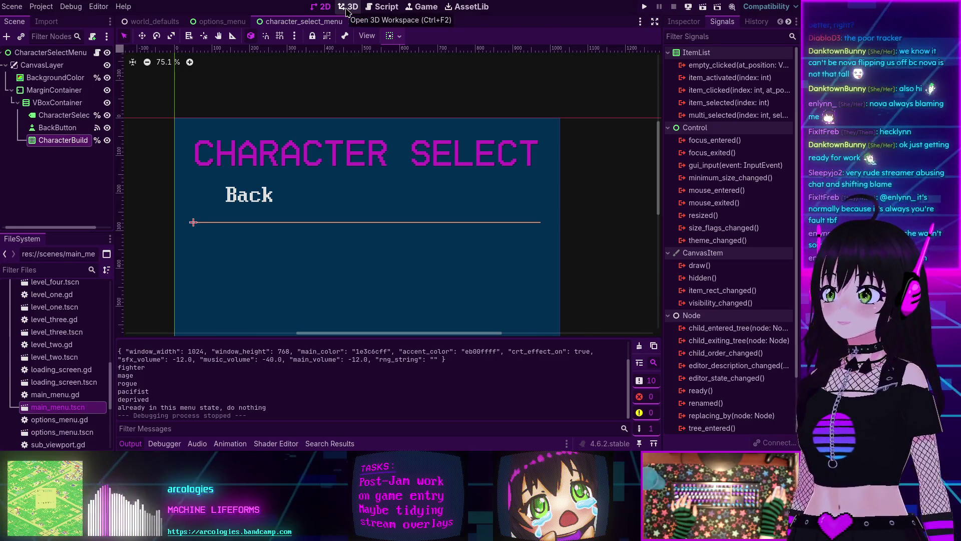
{"action": "left_click", "coordinate": [684, 21]}
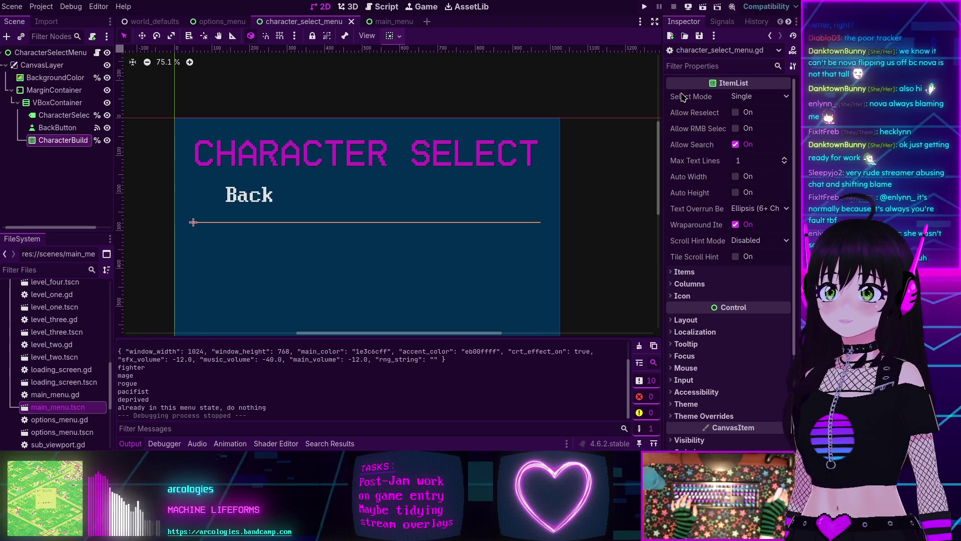
{"action": "mouse_move", "coordinate": [682, 96]}
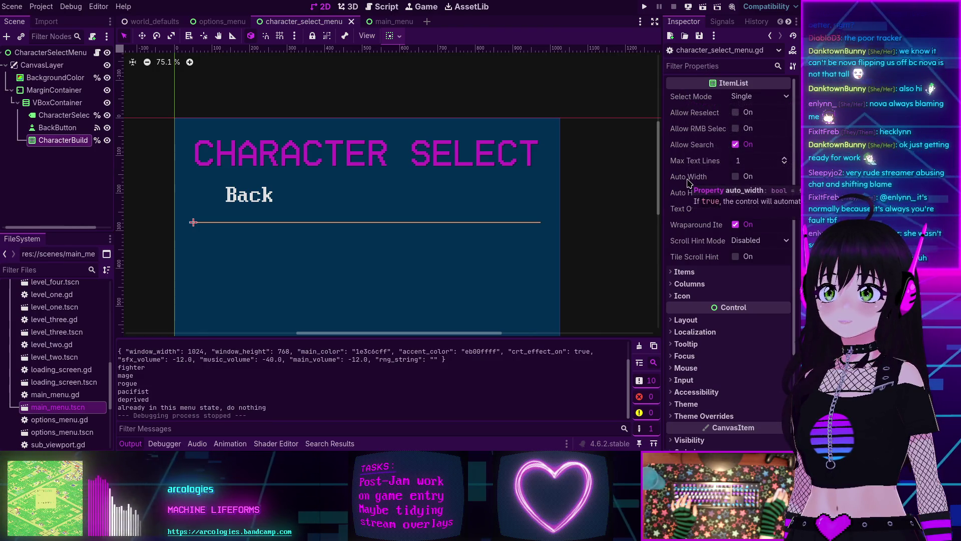
{"action": "left_click", "coordinate": [736, 176]}
{"action": "left_click", "coordinate": [736, 193]}
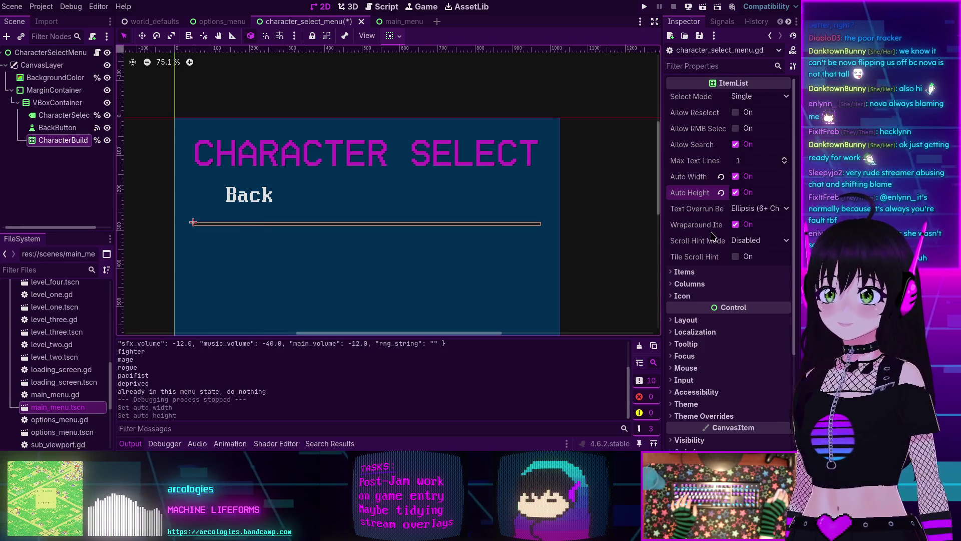
Step: Run the character select scene to confirm all five builds appear, then stop it
{"action": "left_click", "coordinate": [688, 7]}
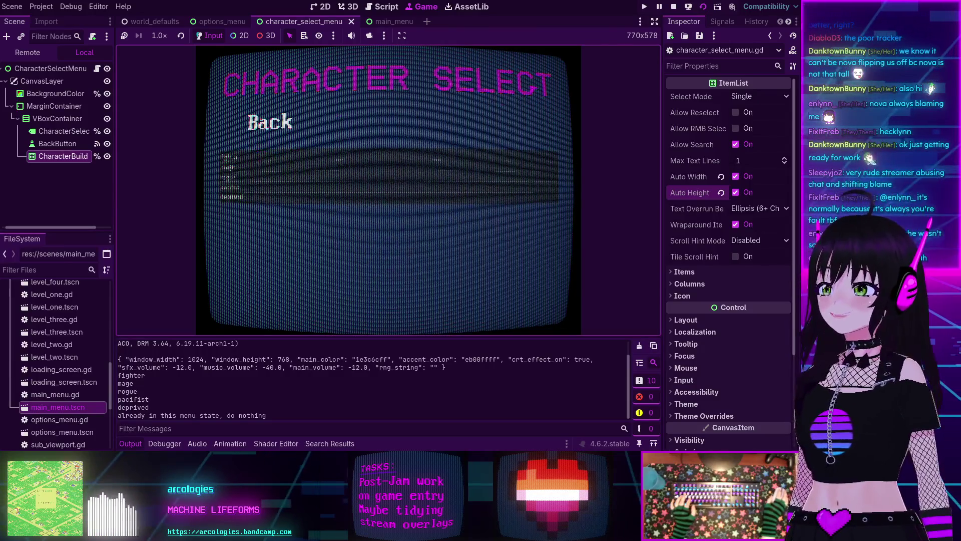
{"action": "left_click", "coordinate": [673, 7]}
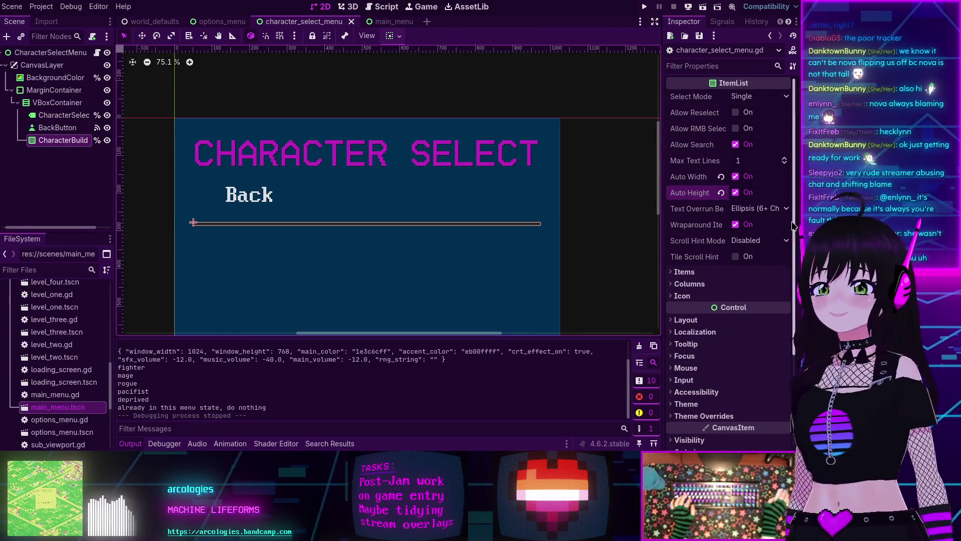
{"action": "scroll", "coordinate": [792, 226], "scroll_direction": "down", "scroll_amount": 5}
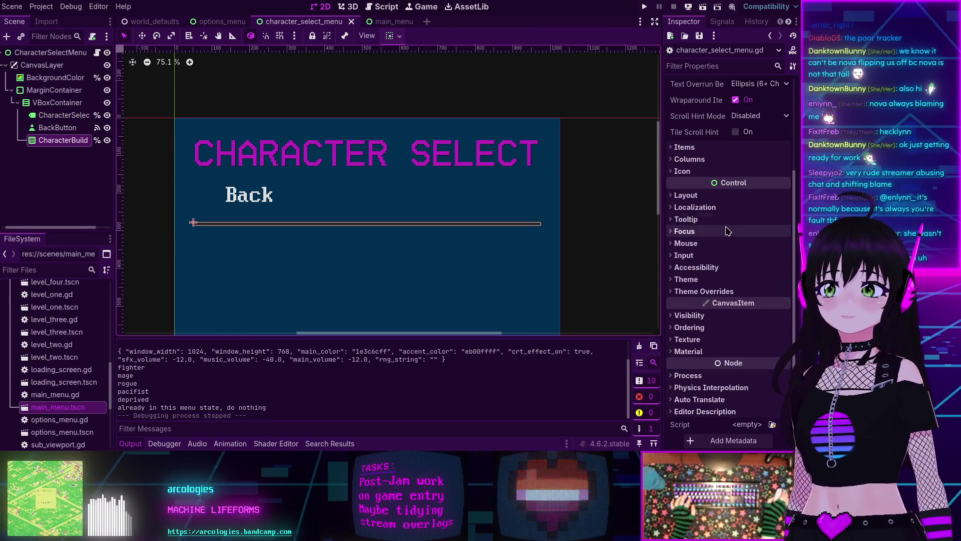
Step: Set the build list's theme font override to the HomeVideo font
{"action": "left_click", "coordinate": [676, 291]}
{"action": "left_click", "coordinate": [688, 327]}
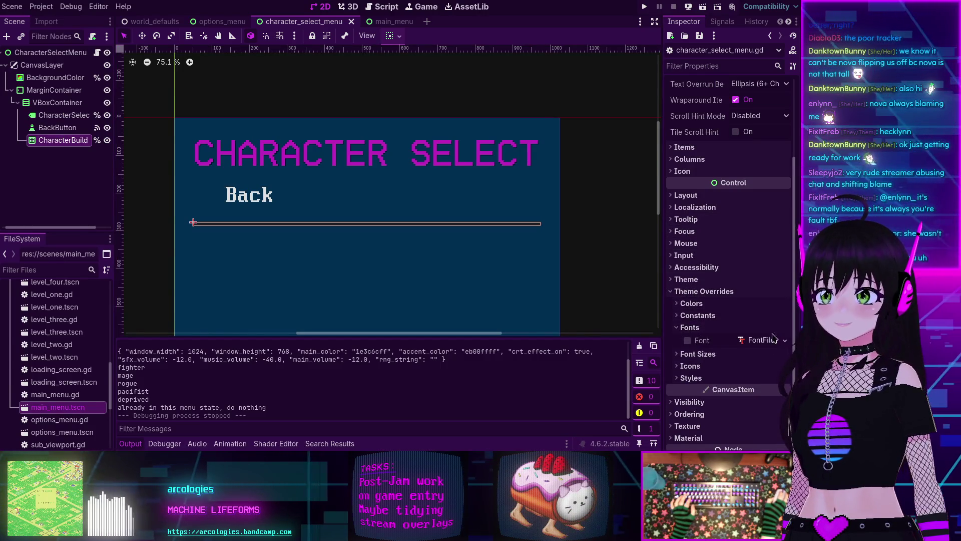
{"action": "left_click", "coordinate": [784, 340]}
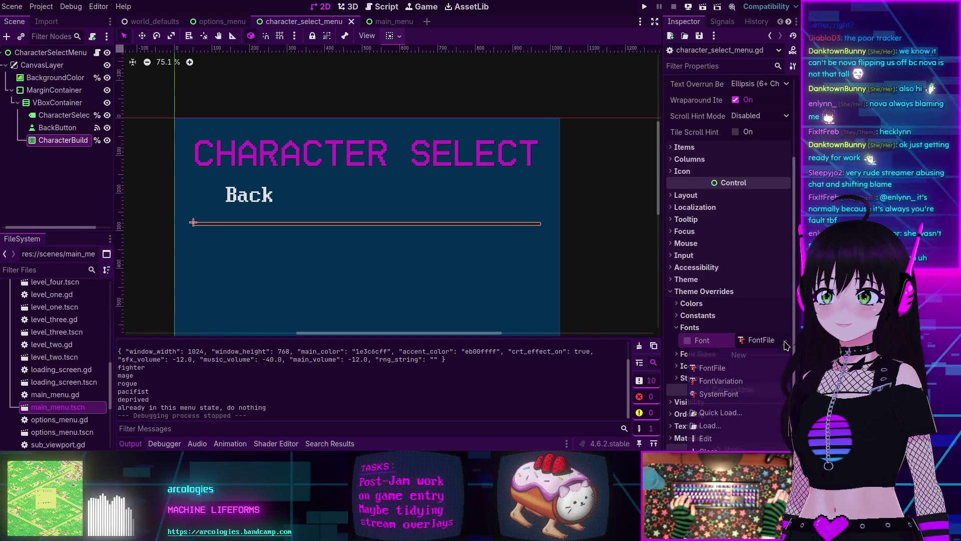
{"action": "left_click", "coordinate": [721, 412]}
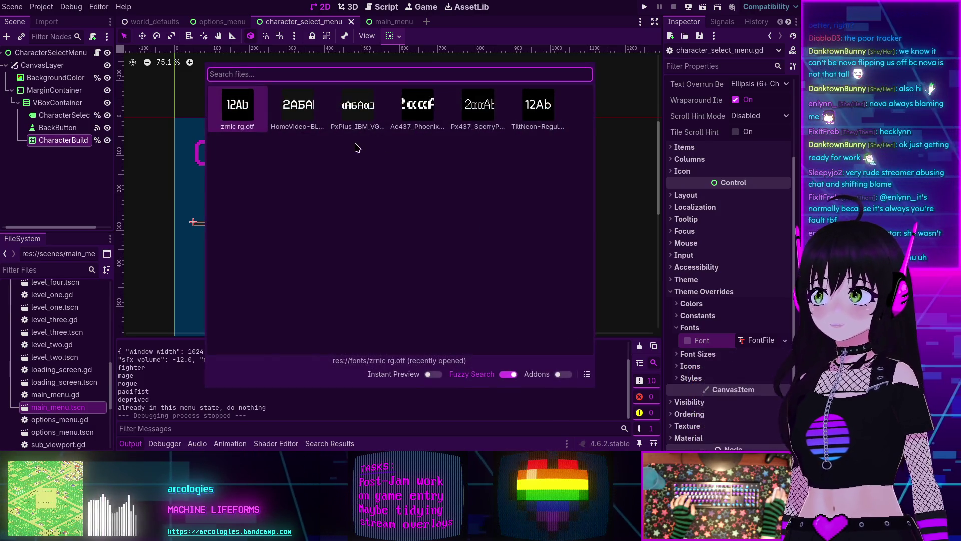
{"action": "left_click", "coordinate": [320, 108]}
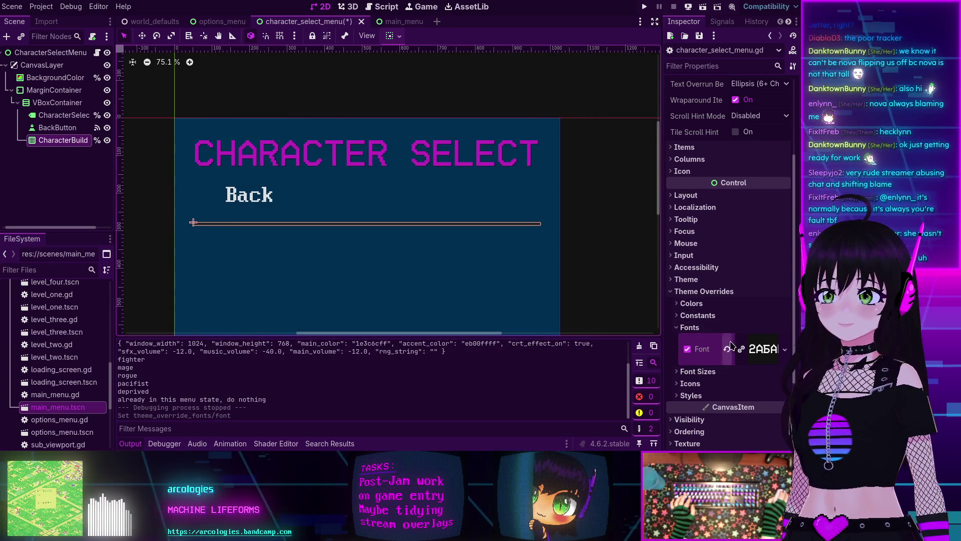
Step: Override the list's font size to 64, save, and test-run the scene
{"action": "left_click", "coordinate": [682, 371]}
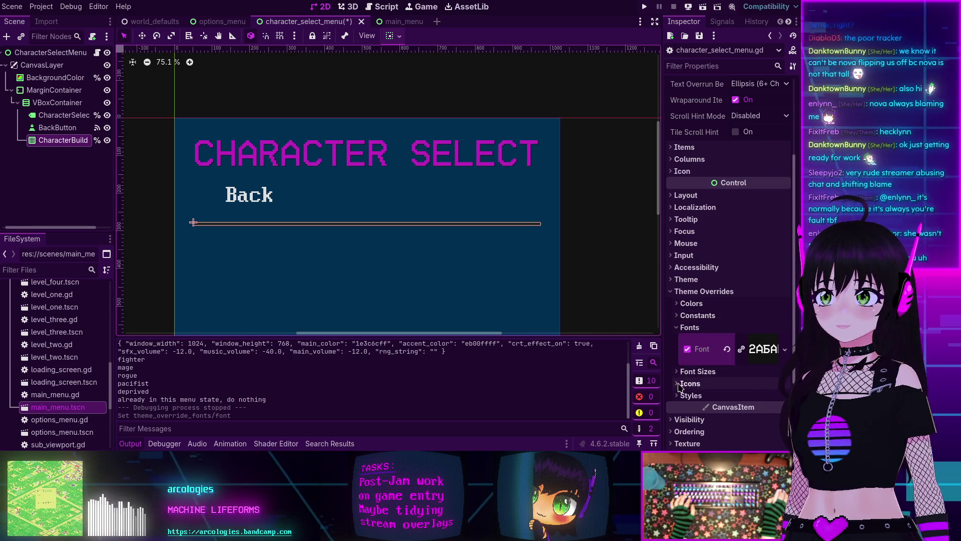
{"action": "left_click", "coordinate": [687, 384]}
{"action": "left_click", "coordinate": [747, 385]}
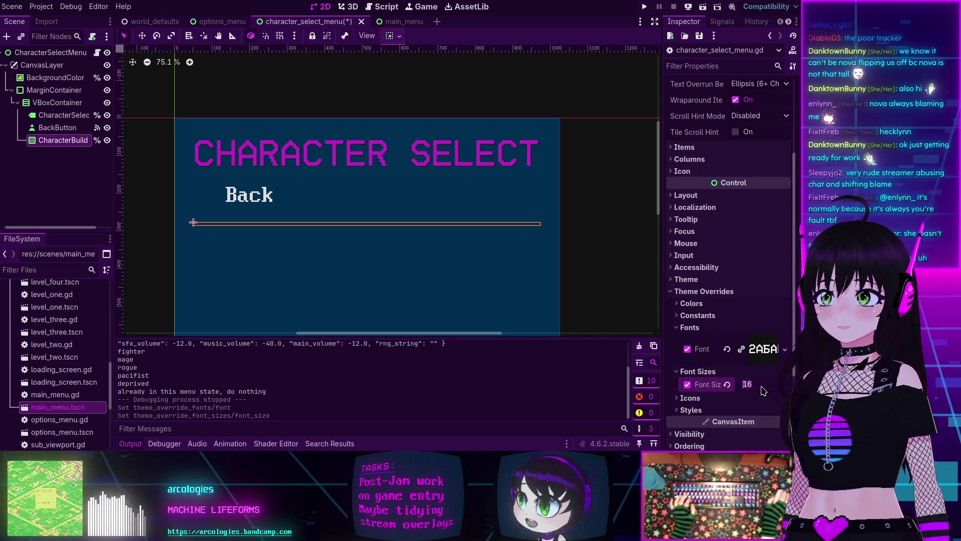
{"action": "type", "text": "64"}
{"action": "key", "text": "Return"}
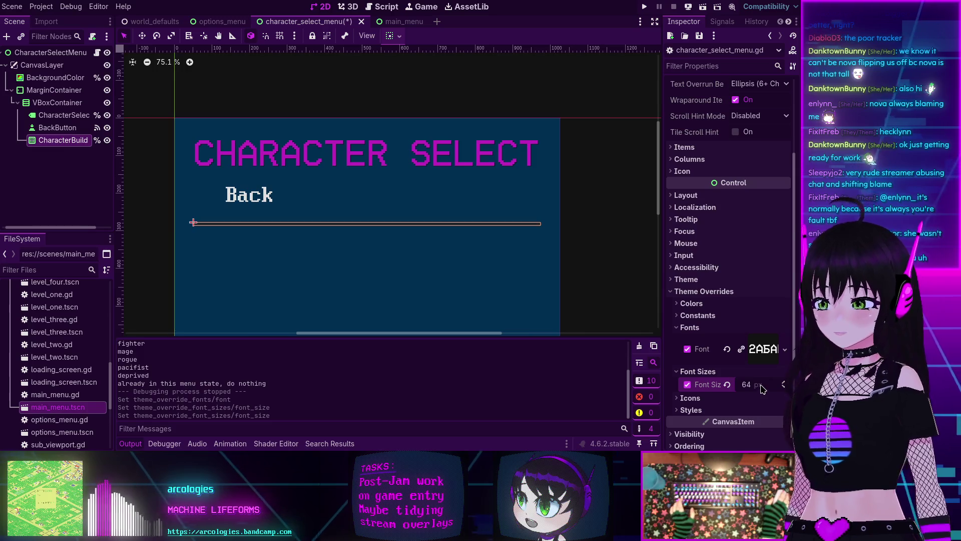
{"action": "key", "text": "ctrl+s"}
{"action": "left_click", "coordinate": [704, 7]}
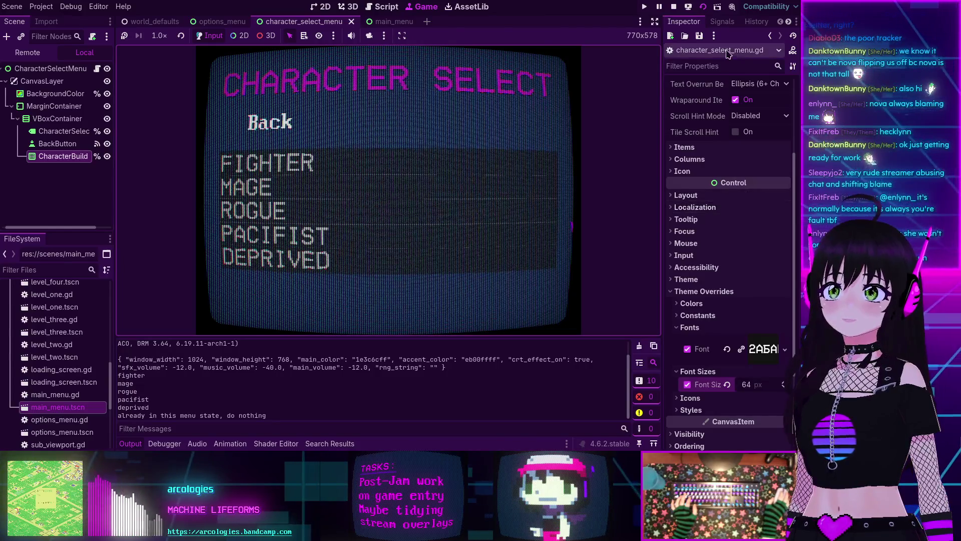
{"action": "left_click", "coordinate": [675, 7]}
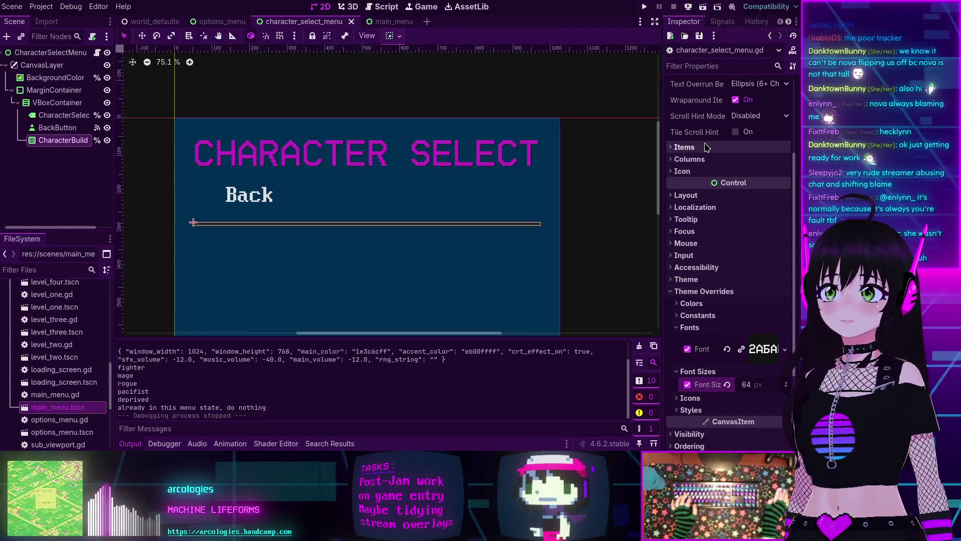
Step: Turn off the list's Auto Width, rerun the scene to check, then select BackButton
{"action": "scroll", "coordinate": [711, 225], "scroll_direction": "up", "scroll_amount": 3}
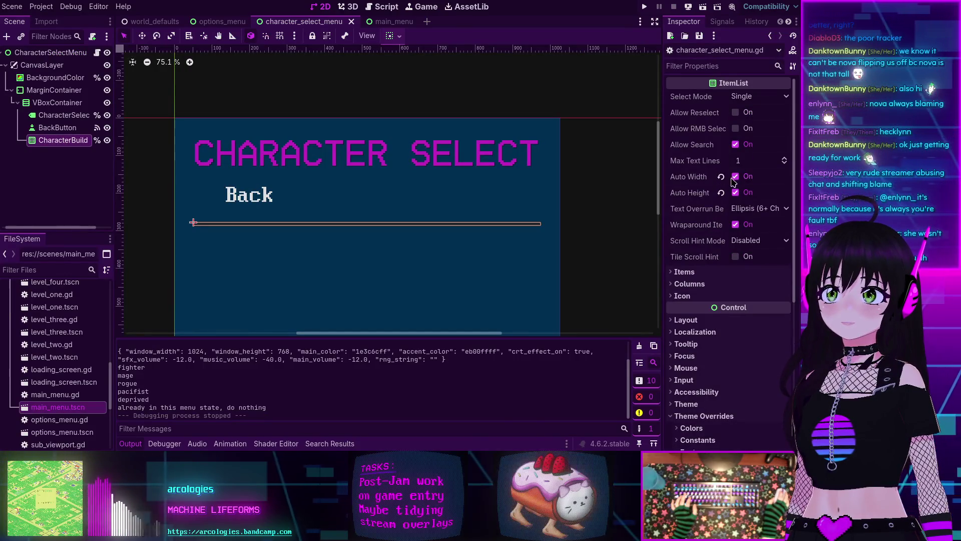
{"action": "left_click", "coordinate": [735, 176]}
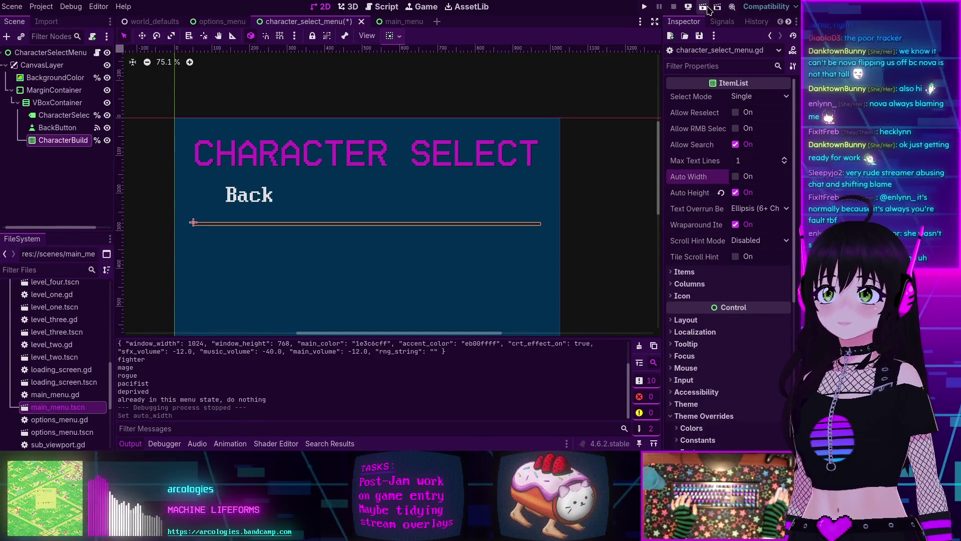
{"action": "left_click", "coordinate": [703, 7]}
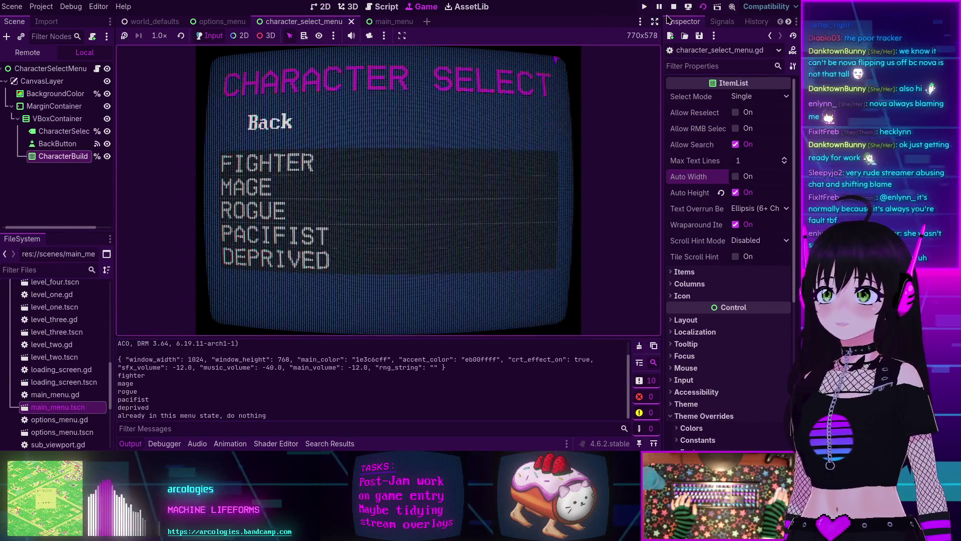
{"action": "left_click", "coordinate": [674, 7]}
{"action": "left_click", "coordinate": [52, 129]}
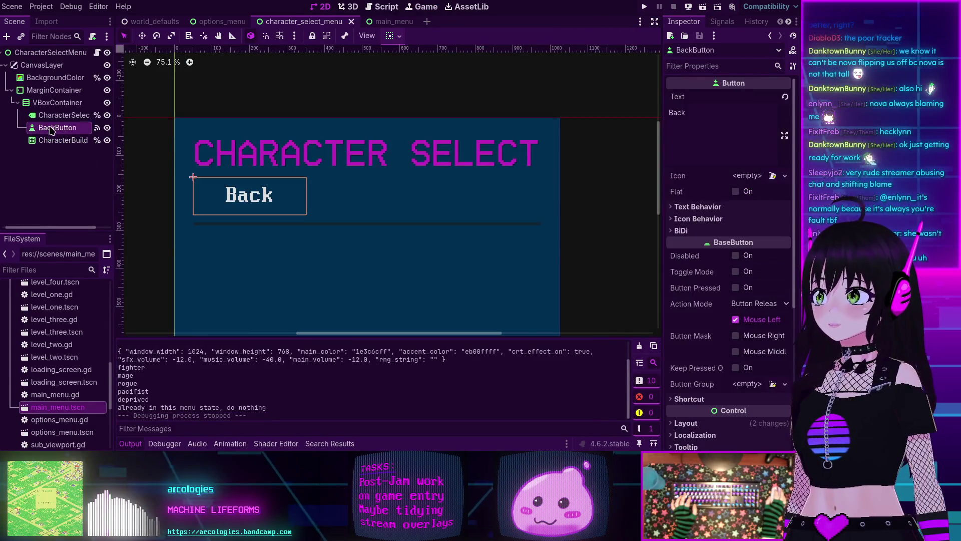
Step: Move CharacterBuildList above BackButton and add an HBoxContainer under VBoxContainer
{"action": "left_click_drag", "start_coordinate": [61, 140], "coordinate": [61, 122]}
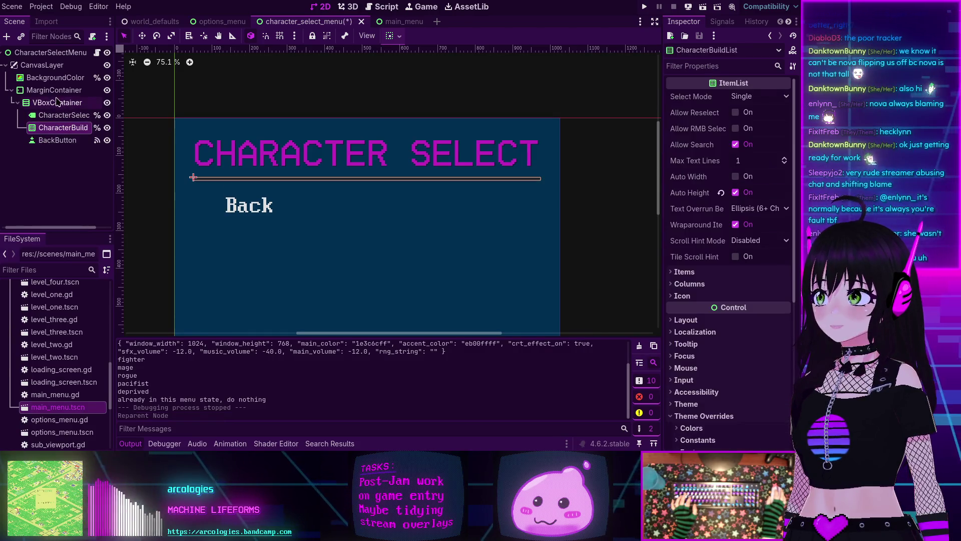
{"action": "left_click", "coordinate": [57, 102]}
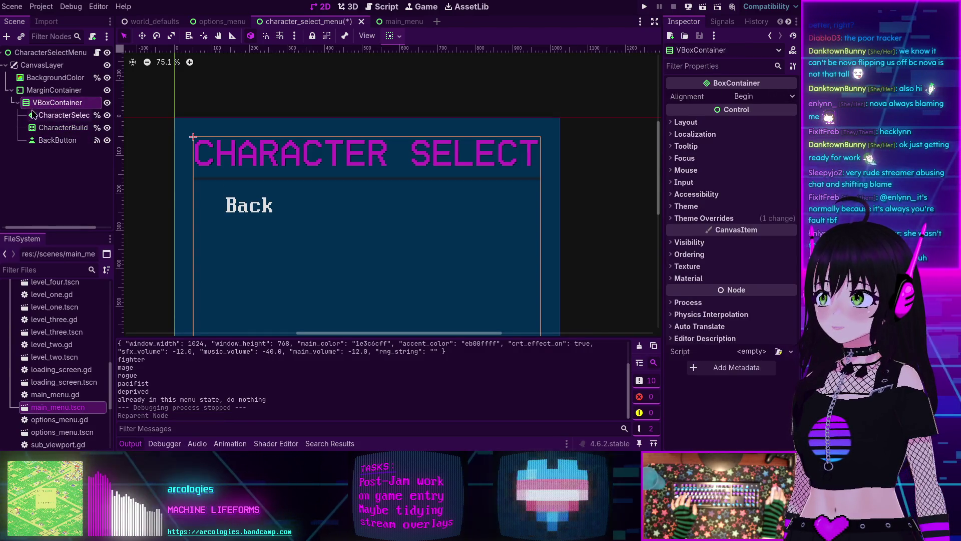
{"action": "left_click", "coordinate": [56, 115]}
{"action": "left_click", "coordinate": [53, 105]}
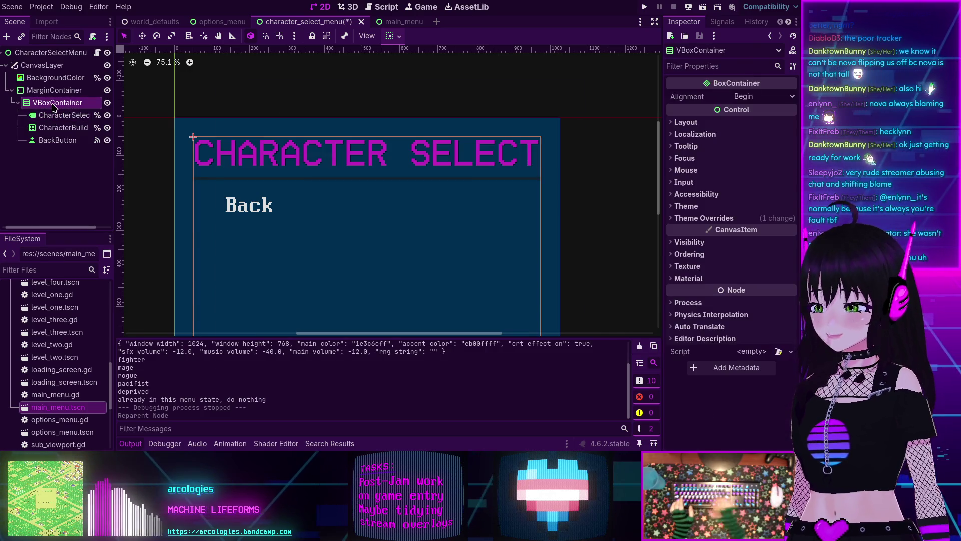
{"action": "key", "text": "ctrl+a"}
{"action": "type", "text": "hb"}
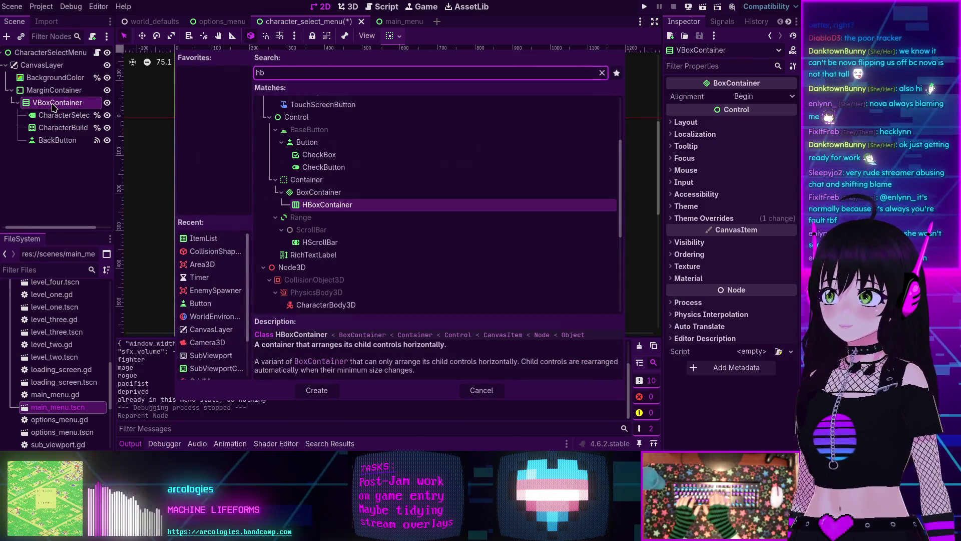
{"action": "key", "text": "Return"}
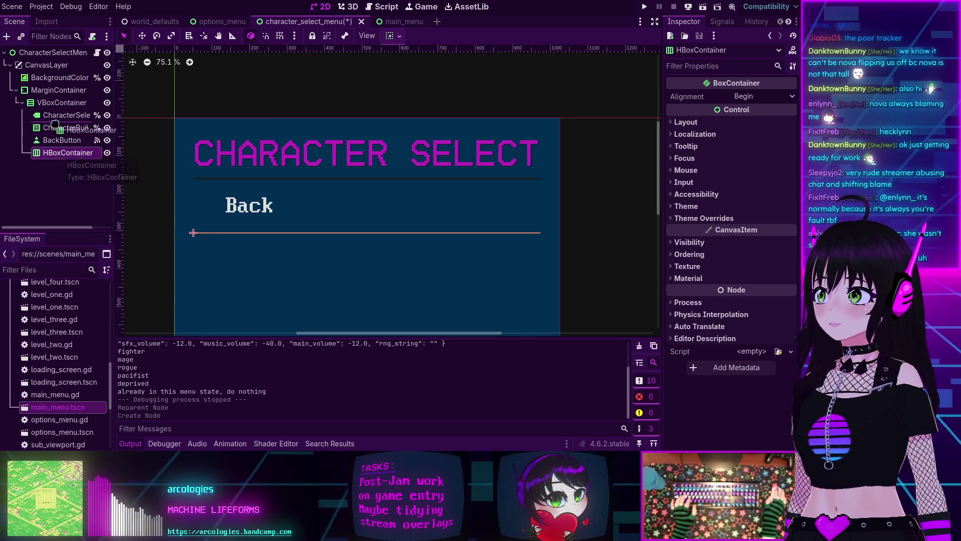
Step: Drag CharacterBuildList into the new HBoxContainer and select the HBoxContainer
{"action": "left_click_drag", "start_coordinate": [60, 153], "coordinate": [63, 128]}
{"action": "left_click", "coordinate": [64, 129]}
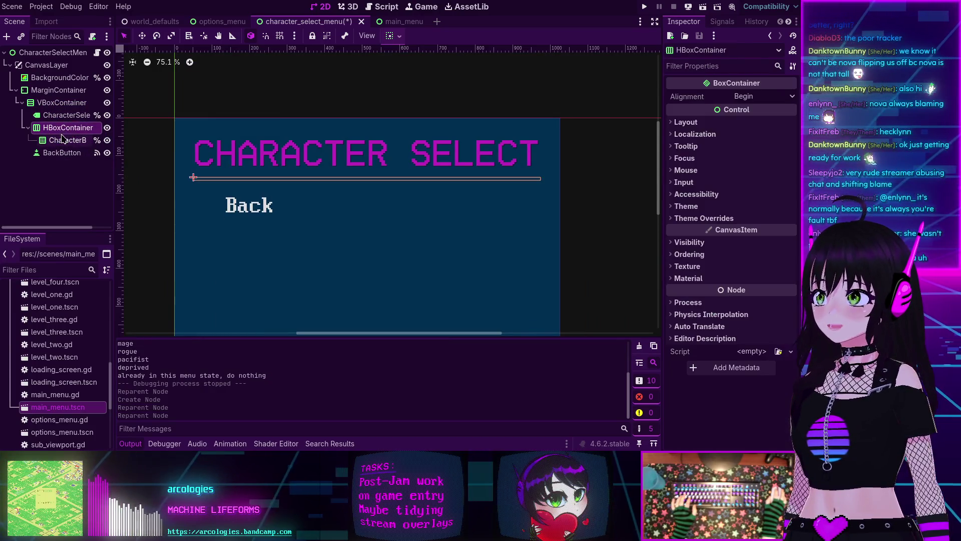
{"action": "key", "text": "ctrl+a"}
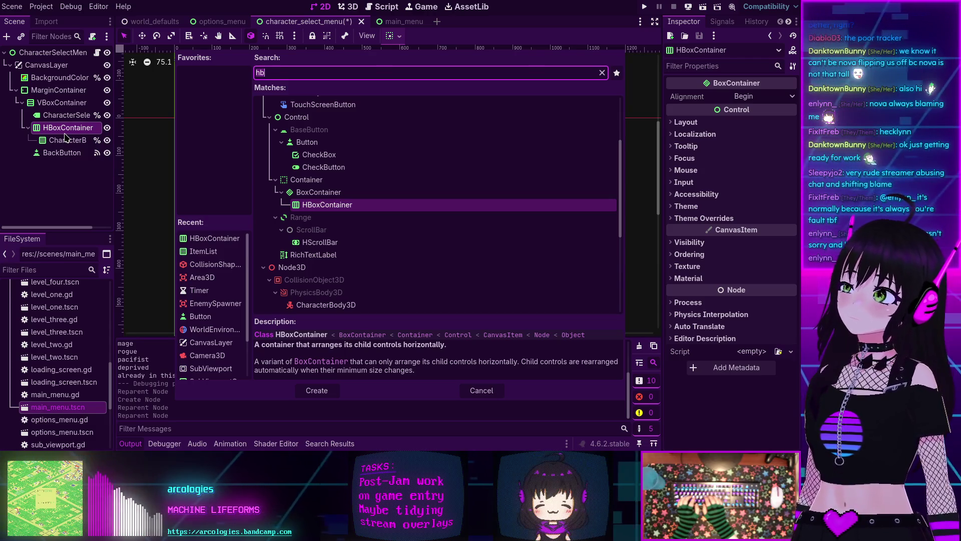
Step: Create a Label node under the HBoxContainer via the 'lab' search
{"action": "key", "text": "BackSpace"}
{"action": "key", "text": "BackSpace"}
{"action": "type", "text": "lab"}
{"action": "key", "text": "Return"}
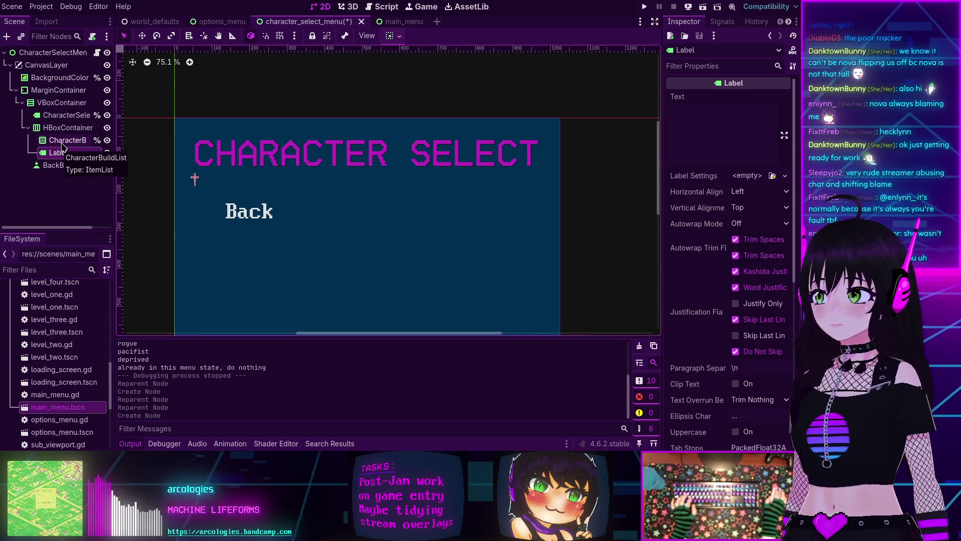
Step: Type 'Strengh' into the Label's Text field after correcting typos, then start erasing it
{"action": "left_click", "coordinate": [727, 117]}
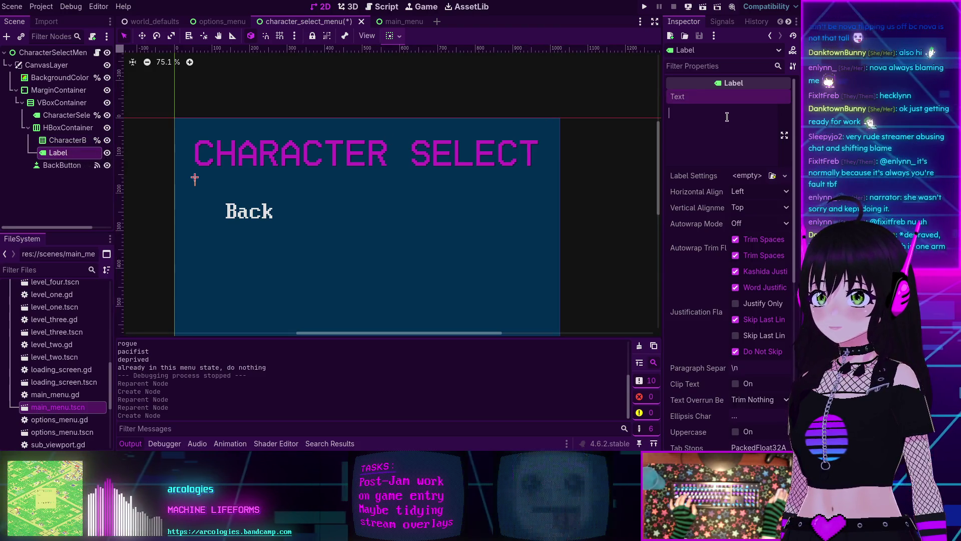
{"action": "type", "text": "String"}
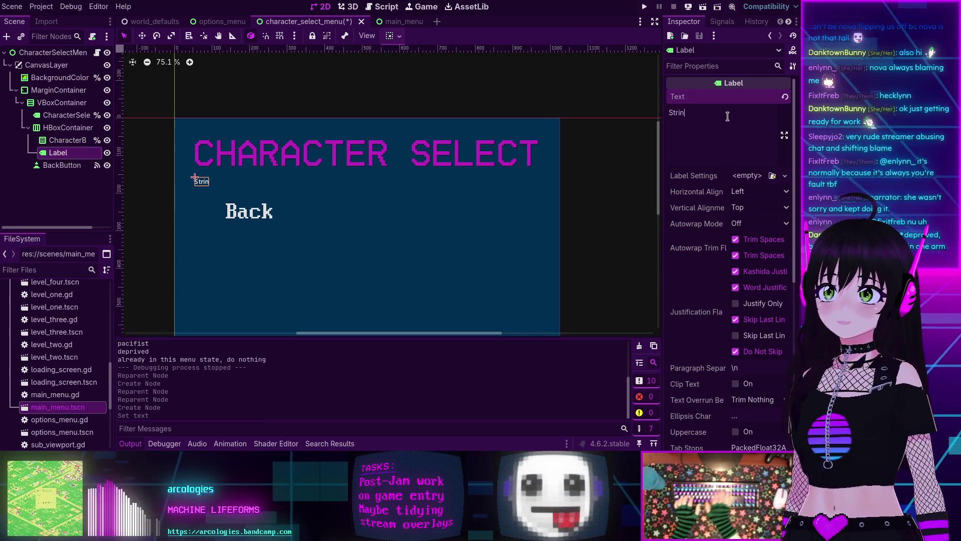
{"action": "key", "text": "BackSpace"}
{"action": "key", "text": "BackSpace"}
{"action": "type", "text": "e"}
{"action": "key", "text": "BackSpace"}
{"action": "key", "text": "BackSpace"}
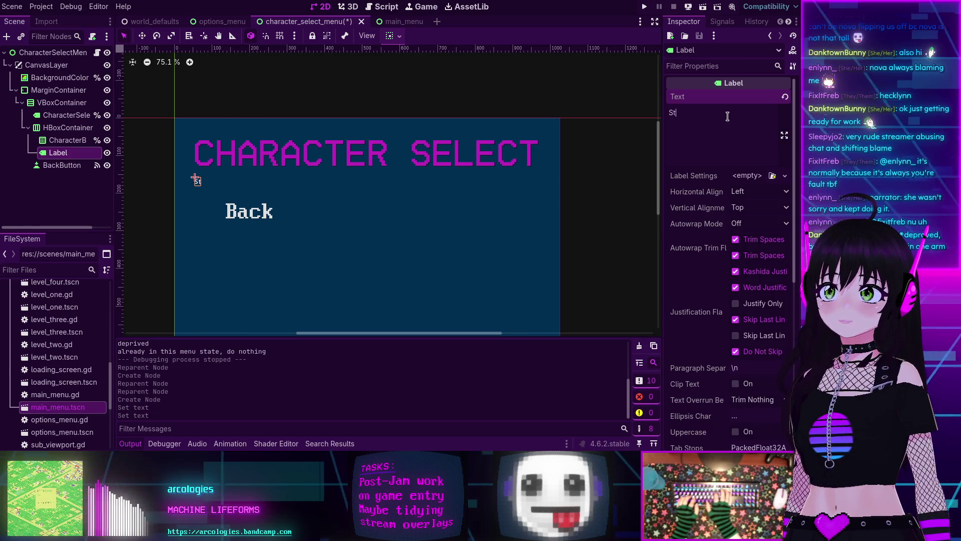
{"action": "type", "text": "r"}
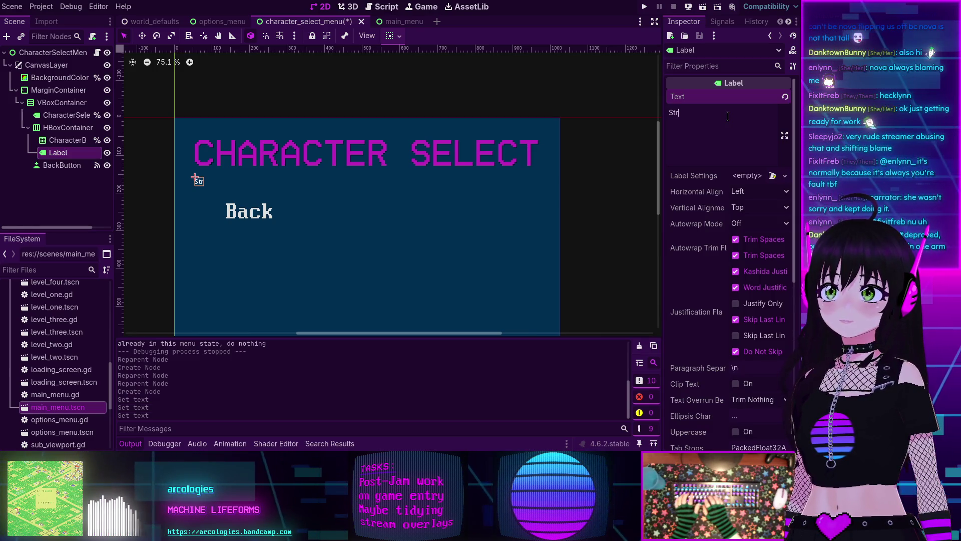
{"action": "type", "text": "eng"}
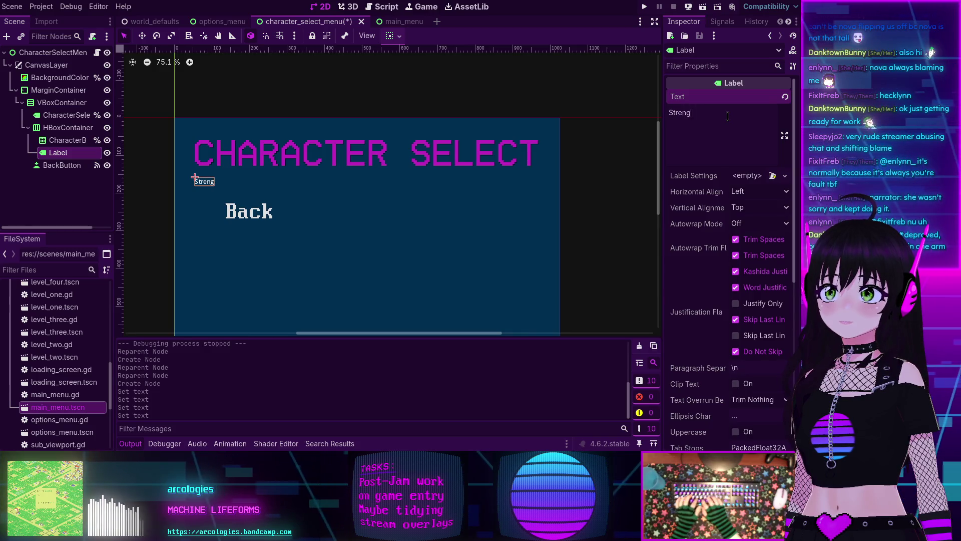
{"action": "type", "text": "h"}
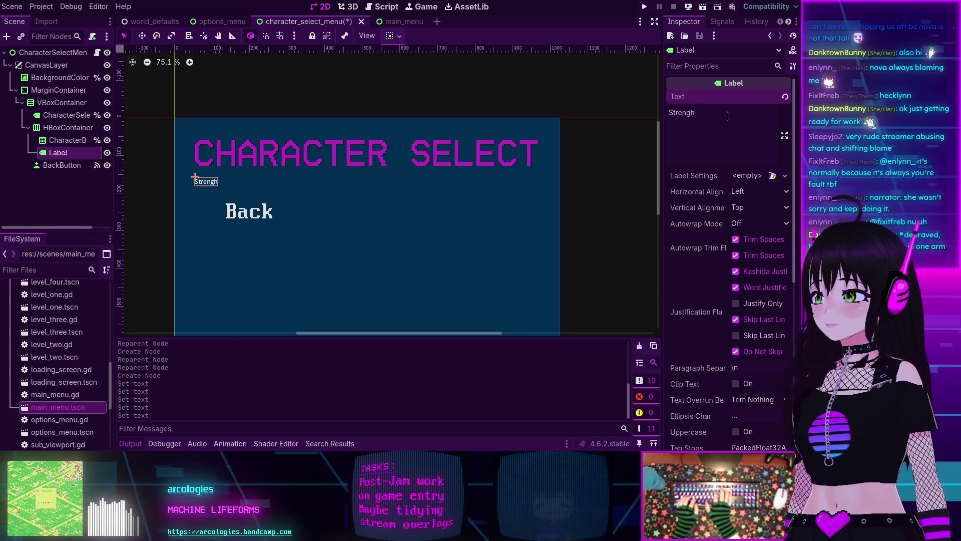
{"action": "key", "text": "BackSpace"}
{"action": "key", "text": "BackSpace"}
{"action": "key", "text": "BackSpace"}
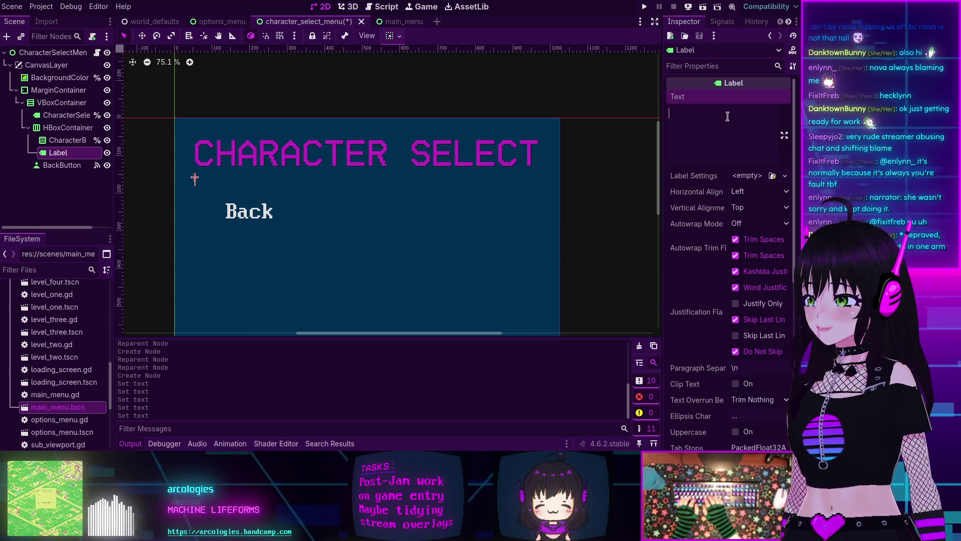
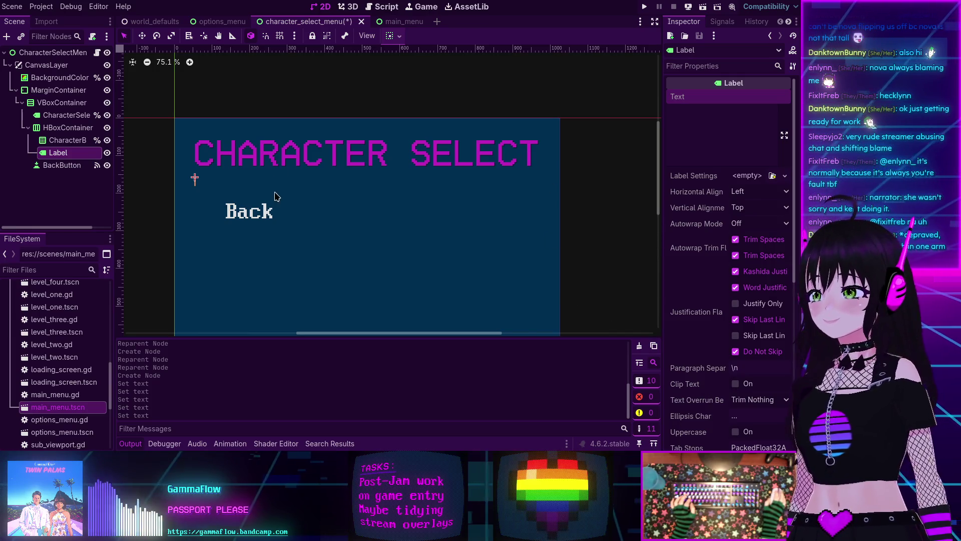
Step: Enter Strength: 0, Dexterity: 0 and Magic: 0 as separate lines in the label's Text
{"action": "left_click", "coordinate": [694, 135]}
{"action": "type", "text": "Strengh"}
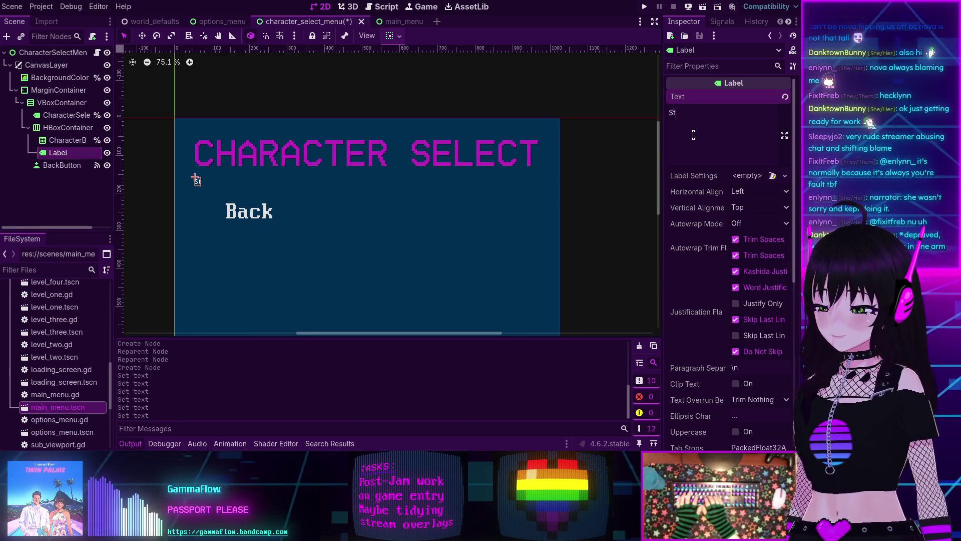
{"action": "key", "text": "BackSpace"}
{"action": "type", "text": "th"}
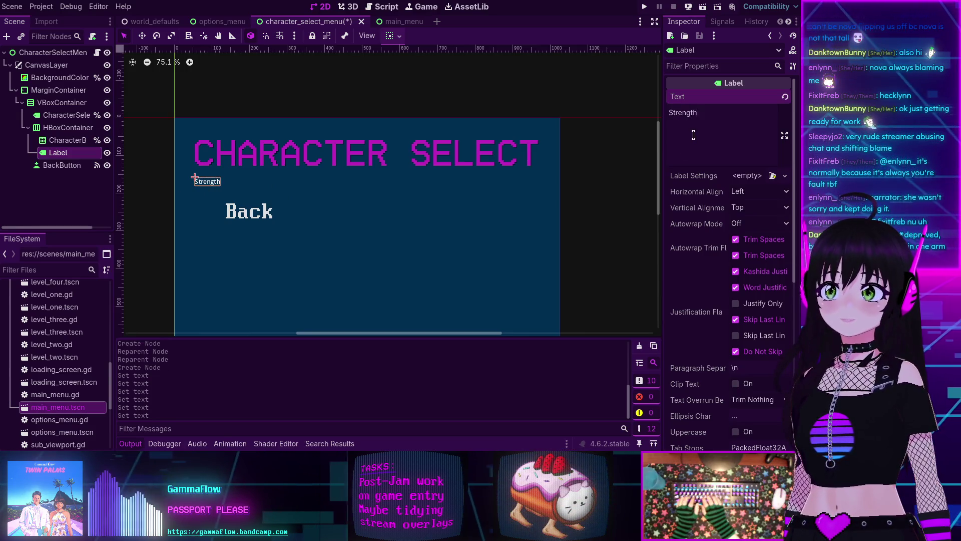
{"action": "type", "text": ":"}
{"action": "key", "text": "Return"}
{"action": "type", "text": "D"}
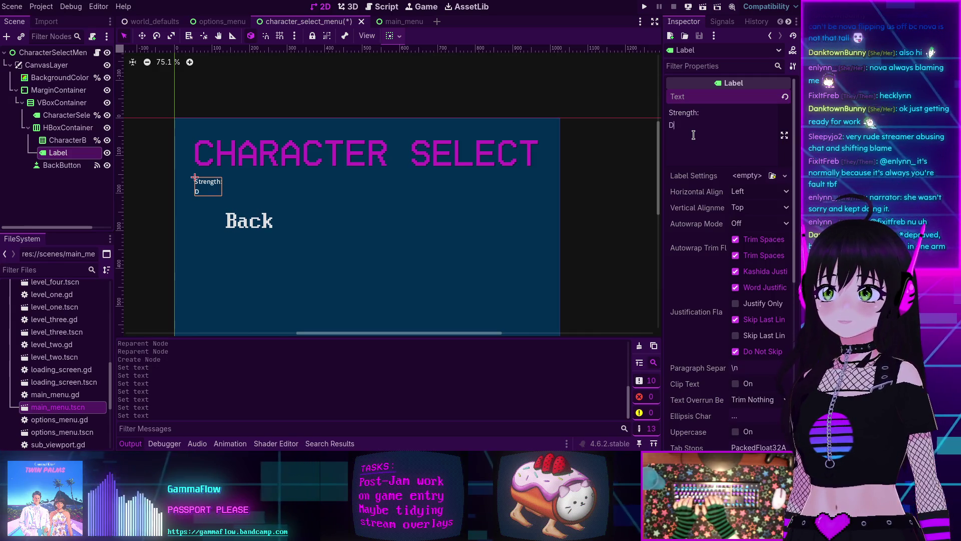
{"action": "type", "text": "exterity:"}
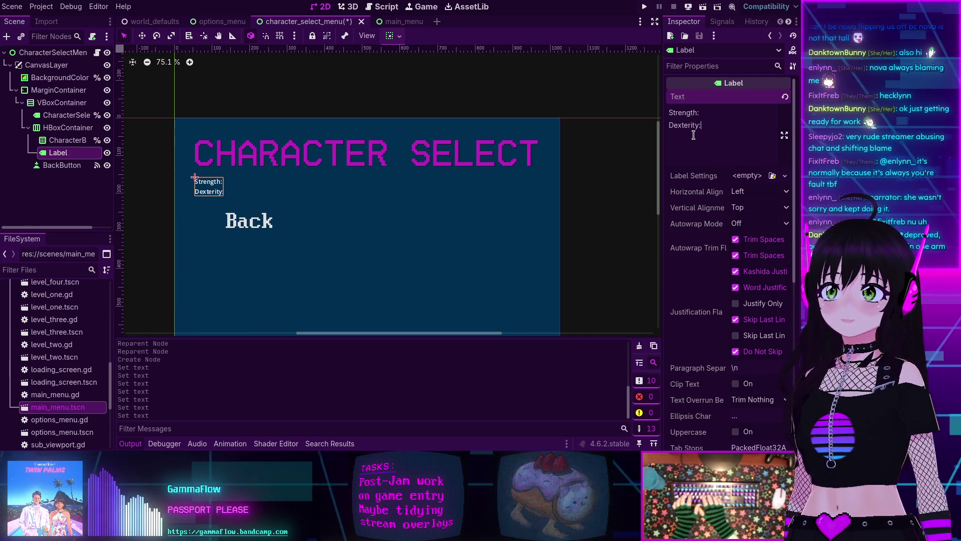
{"action": "key", "text": "Return"}
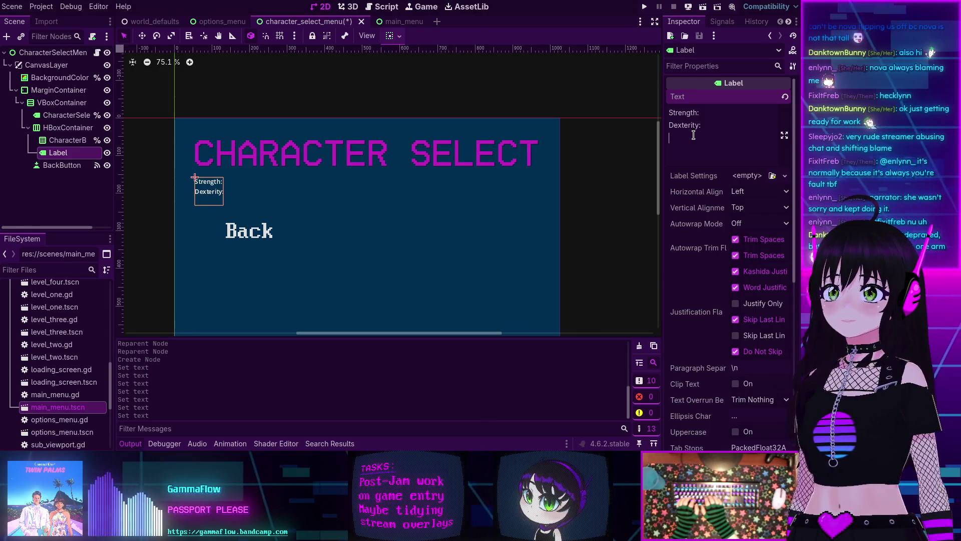
{"action": "key", "text": "BackSpace"}
{"action": "key", "text": "Up"}
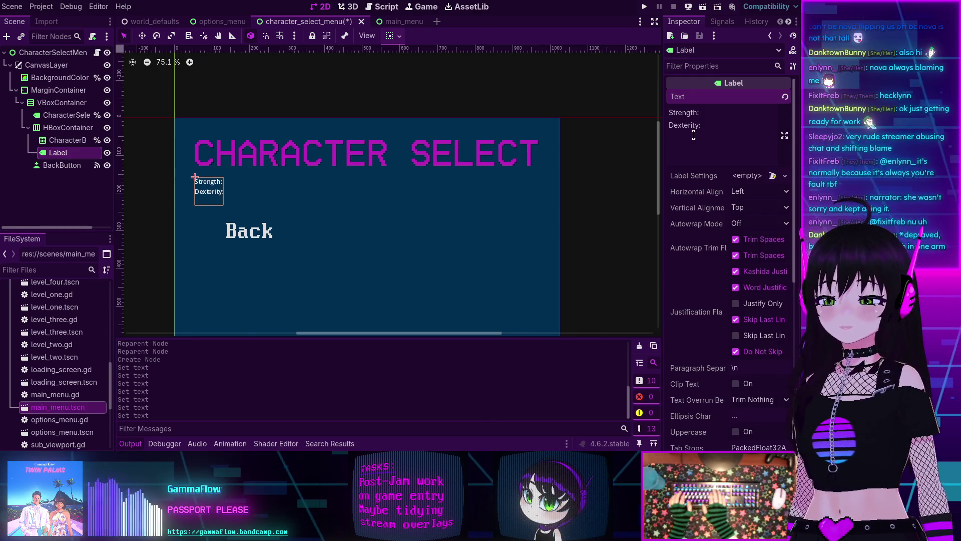
{"action": "type", "text": "0"}
{"action": "key", "text": "Down"}
{"action": "type", "text": "0"}
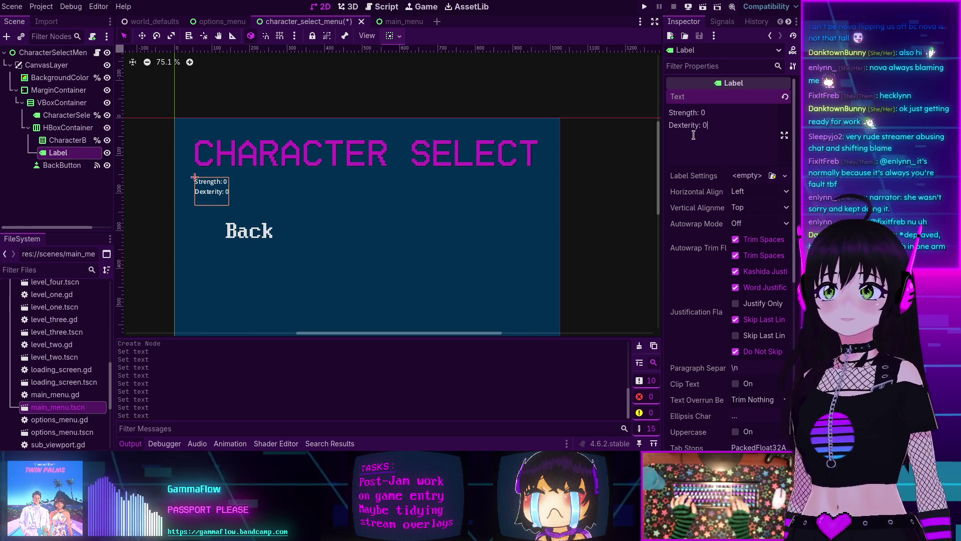
{"action": "key", "text": "Return"}
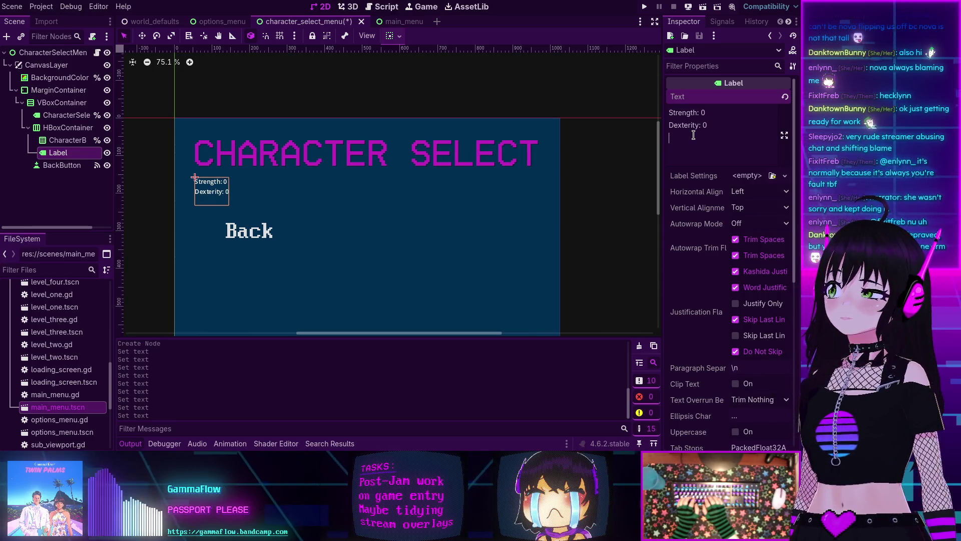
{"action": "type", "text": "Magic: 0"}
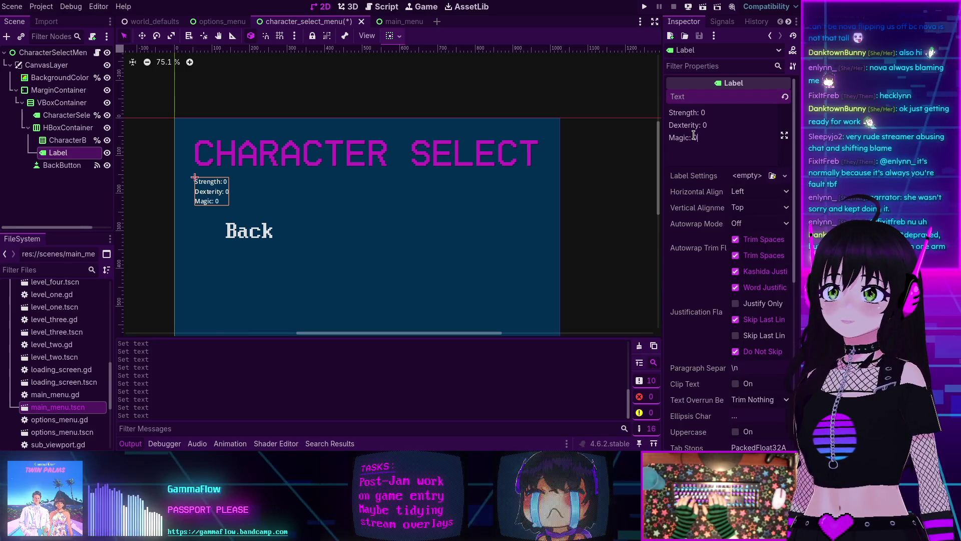
Step: Add Endurance: 0, Charisma: -0 and Luck: 0 lines to the label text
{"action": "key", "text": "Return"}
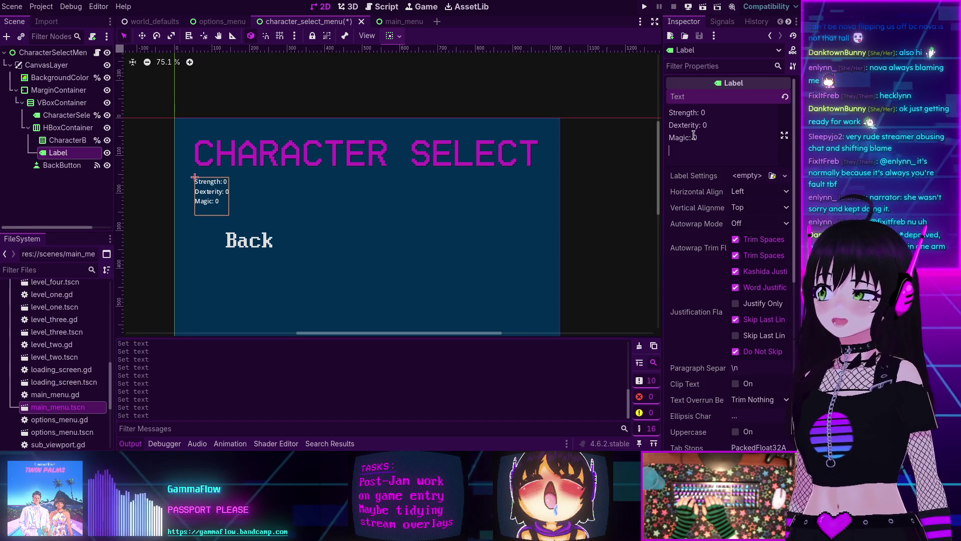
{"action": "type", "text": "En"}
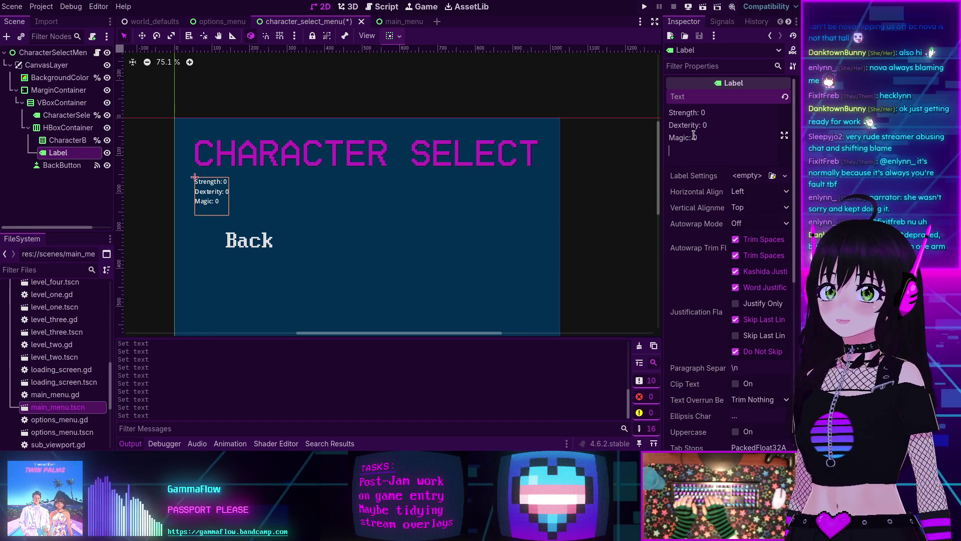
{"action": "type", "text": "durance:"}
{"action": "key", "text": "Return"}
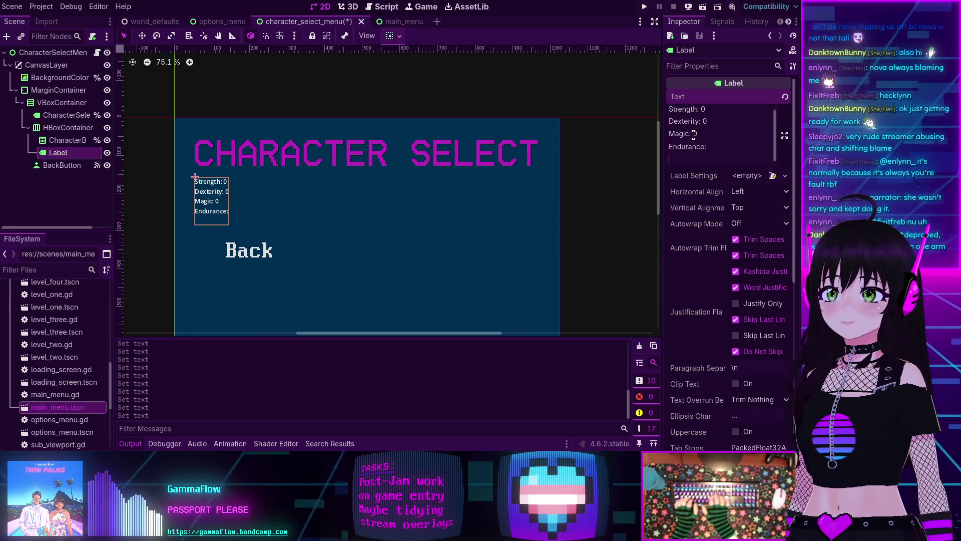
{"action": "type", "text": "Charisma"}
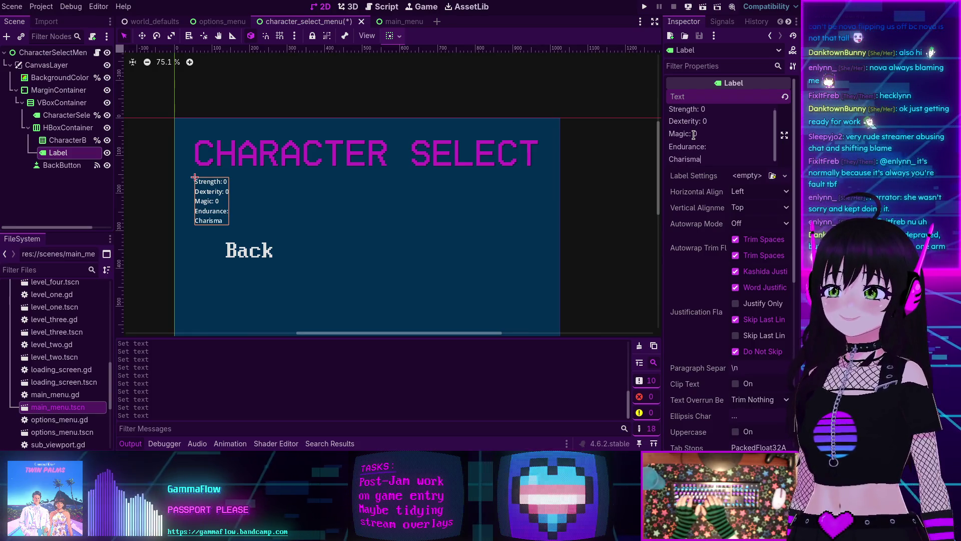
{"action": "type", "text": ": -0"}
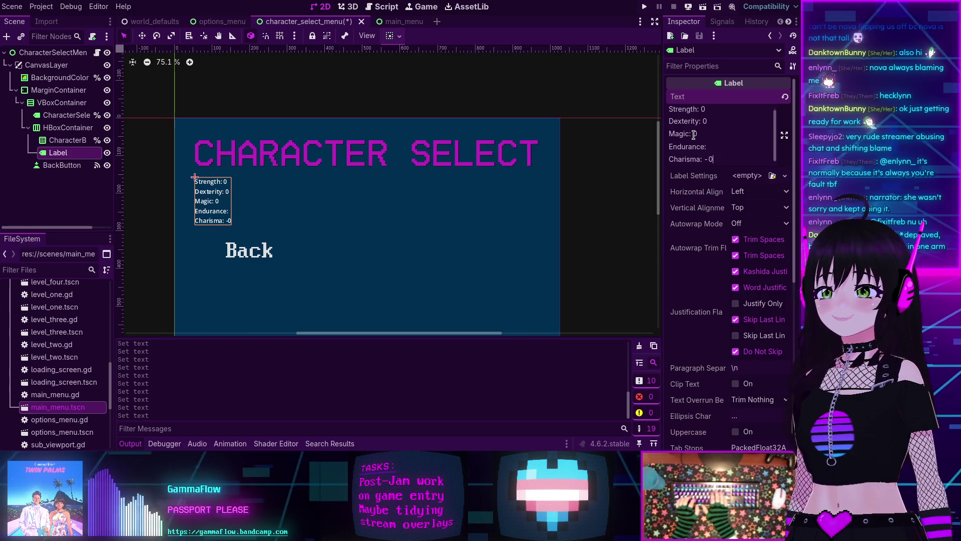
{"action": "key", "text": "Up"}
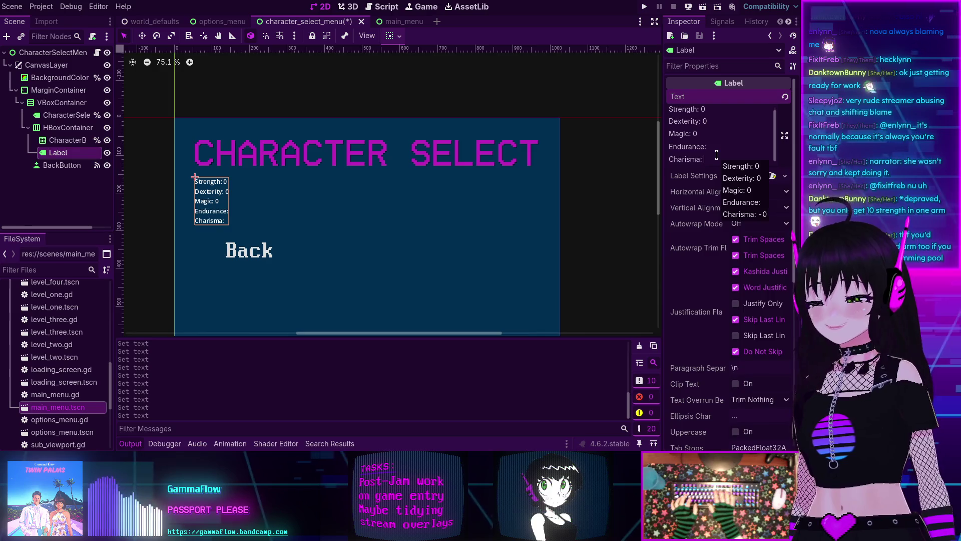
{"action": "key", "text": "BackSpace"}
{"action": "key", "text": "BackSpace"}
{"action": "type", "text": "0"}
{"action": "key", "text": "ctrl+z"}
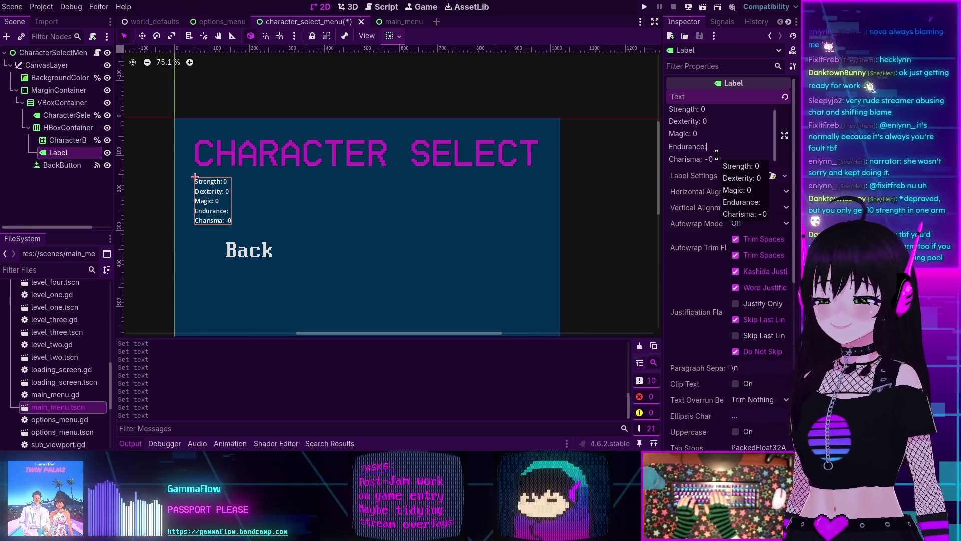
{"action": "type", "text": "0"}
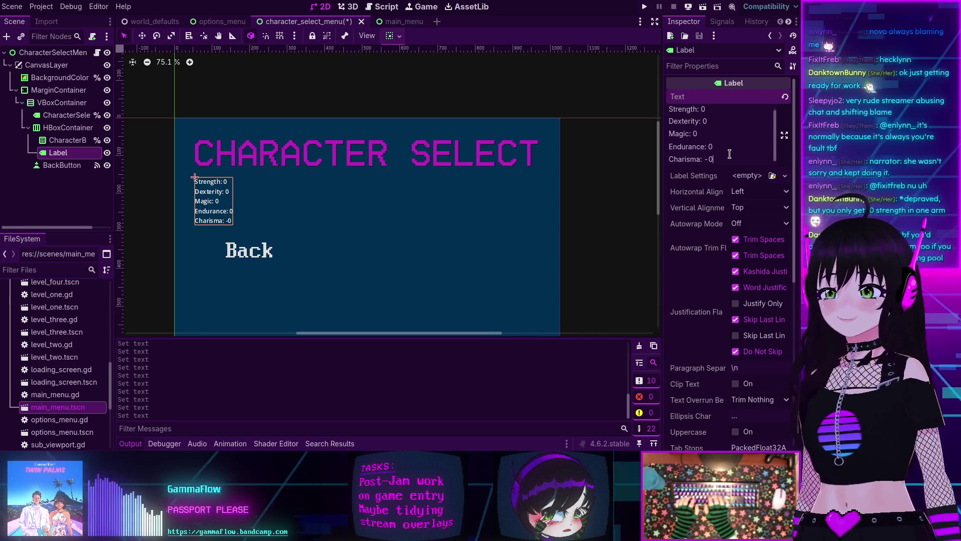
{"action": "key", "text": "Return"}
{"action": "type", "text": "Luck: "}
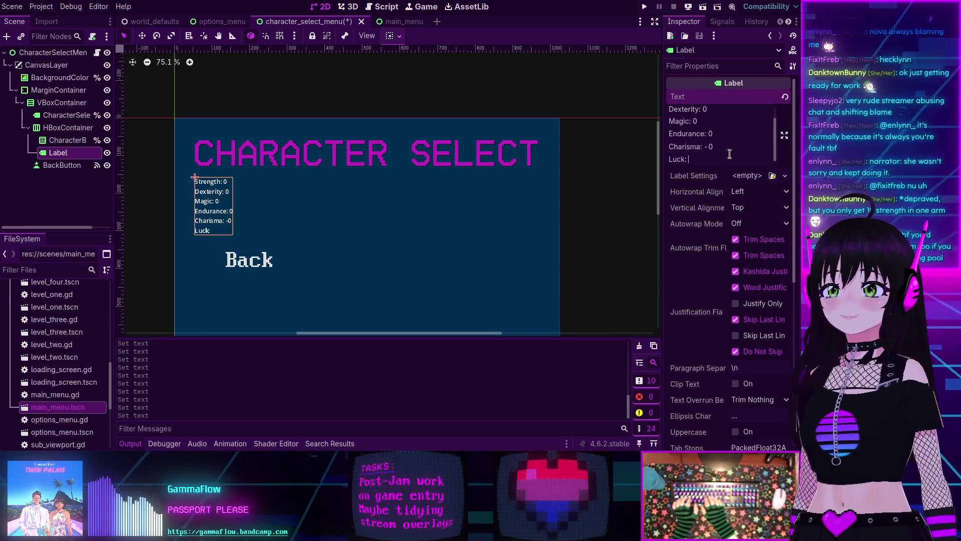
{"action": "type", "text": "0"}
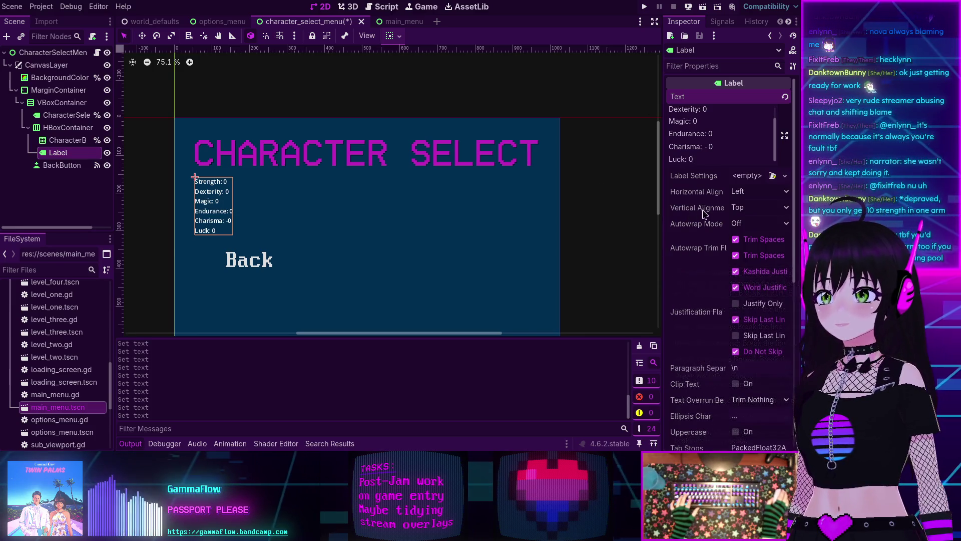
{"action": "left_click", "coordinate": [746, 191]}
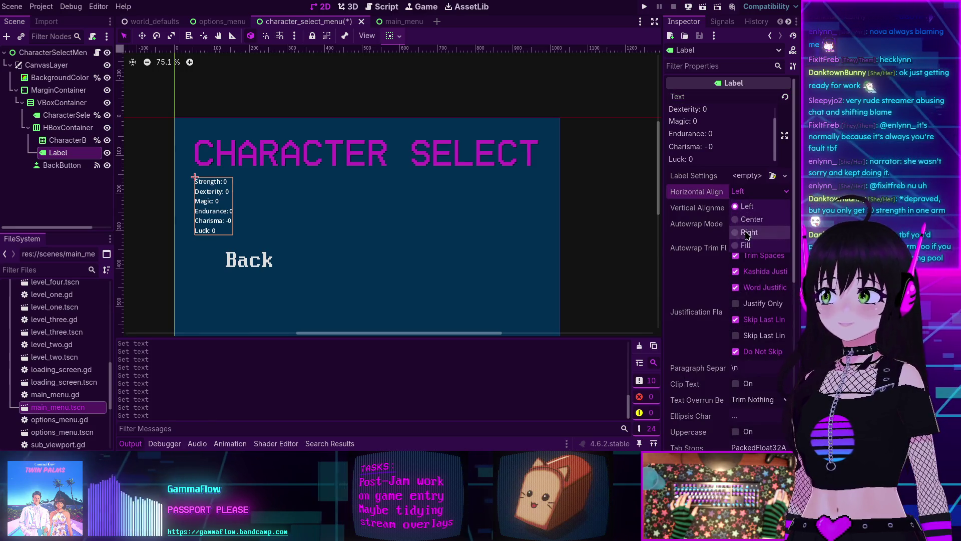
Step: Right-align the stats label and give it the PxPlus IBM VGA 8x16 font override
{"action": "left_click", "coordinate": [749, 232]}
{"action": "scroll", "coordinate": [685, 281], "scroll_direction": "down", "scroll_amount": 10}
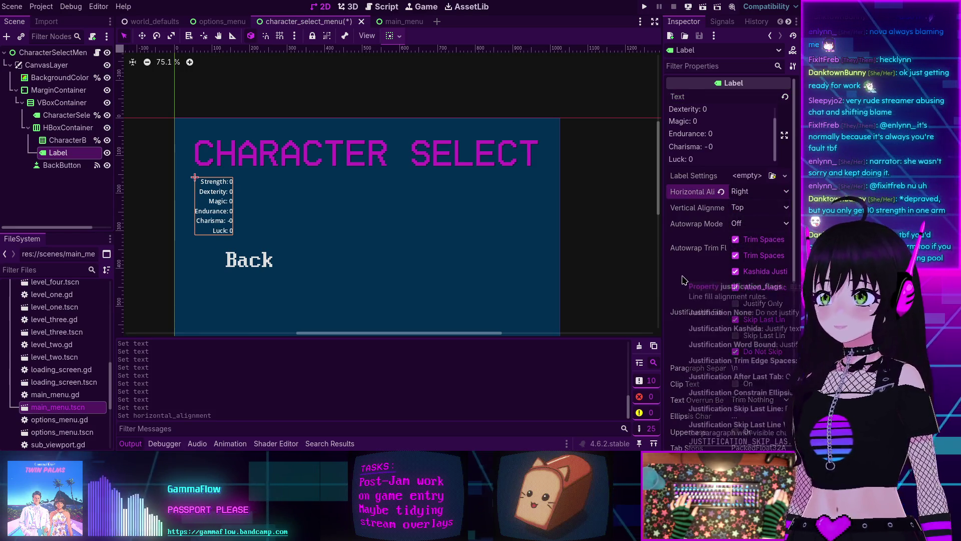
{"action": "left_click", "coordinate": [674, 317]}
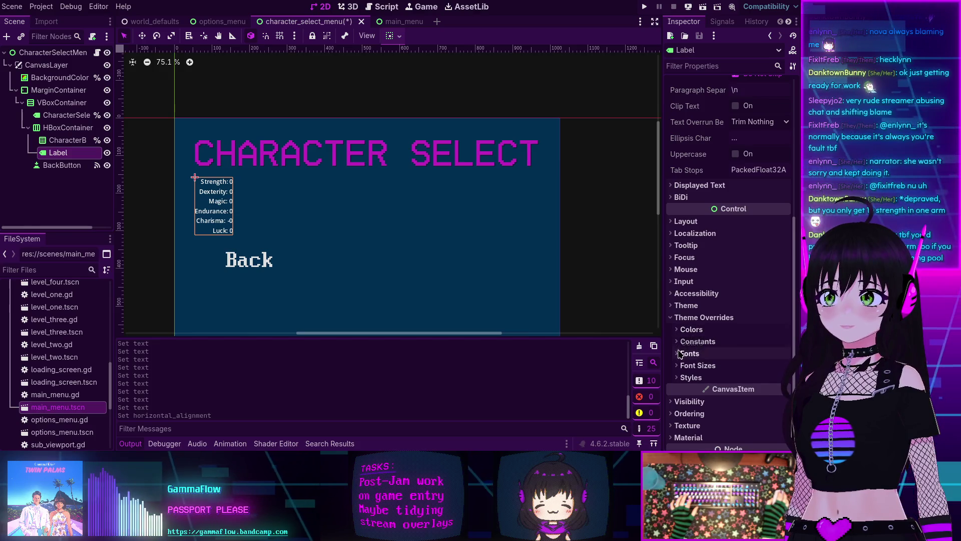
{"action": "left_click", "coordinate": [690, 353]}
{"action": "left_click", "coordinate": [779, 368]}
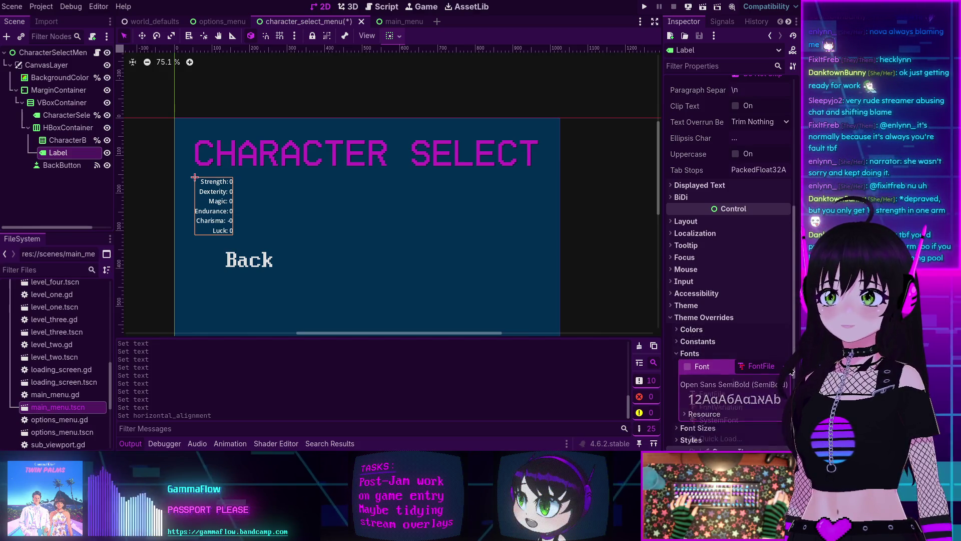
{"action": "left_click", "coordinate": [704, 438]}
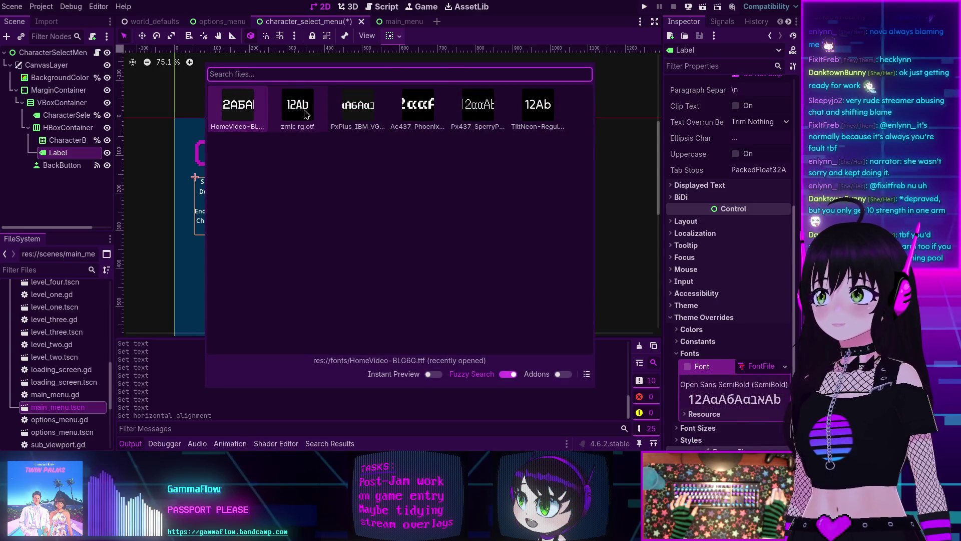
{"action": "left_click", "coordinate": [358, 105]}
Step: Set the label's font size override to 64 and save the scene
{"action": "scroll", "coordinate": [716, 392], "scroll_direction": "down", "scroll_amount": 4}
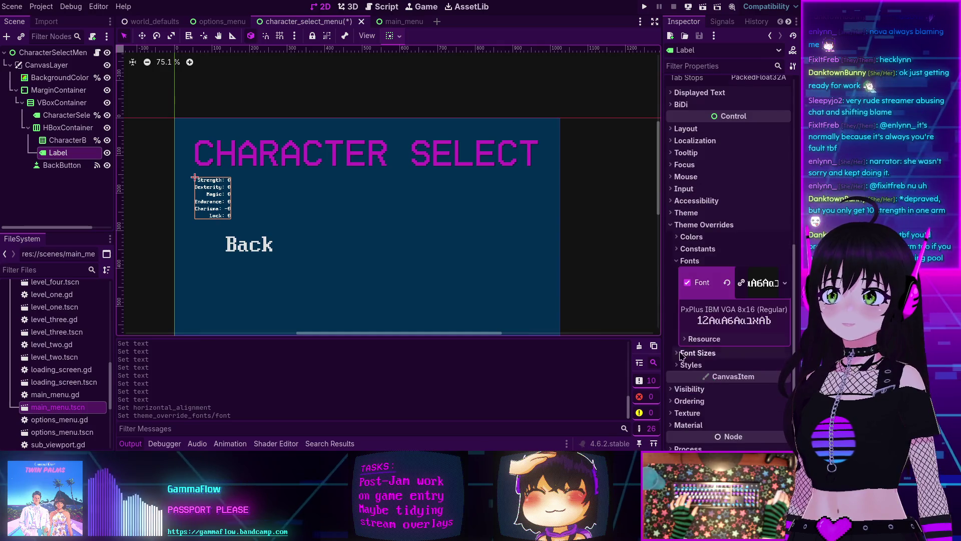
{"action": "left_click", "coordinate": [701, 352]}
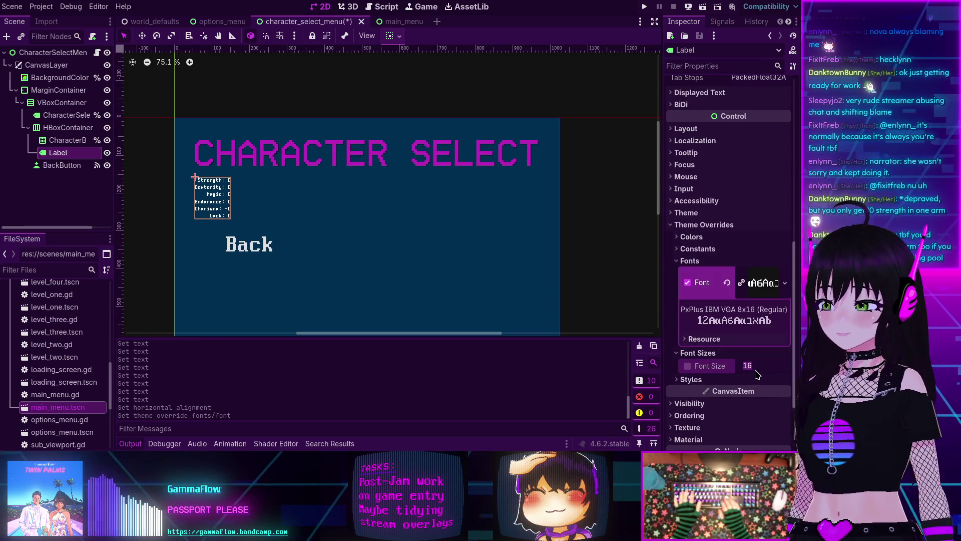
{"action": "type", "text": "64"}
{"action": "key", "text": "Return"}
{"action": "scroll", "coordinate": [535, 256], "scroll_direction": "down", "scroll_amount": 1}
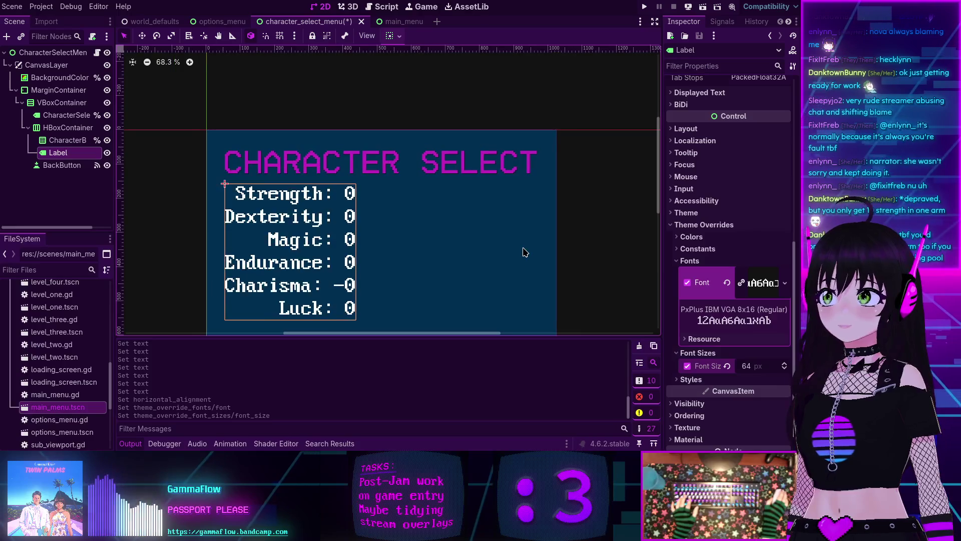
{"action": "key", "text": "ctrl+s"}
{"action": "key", "text": "F6"}
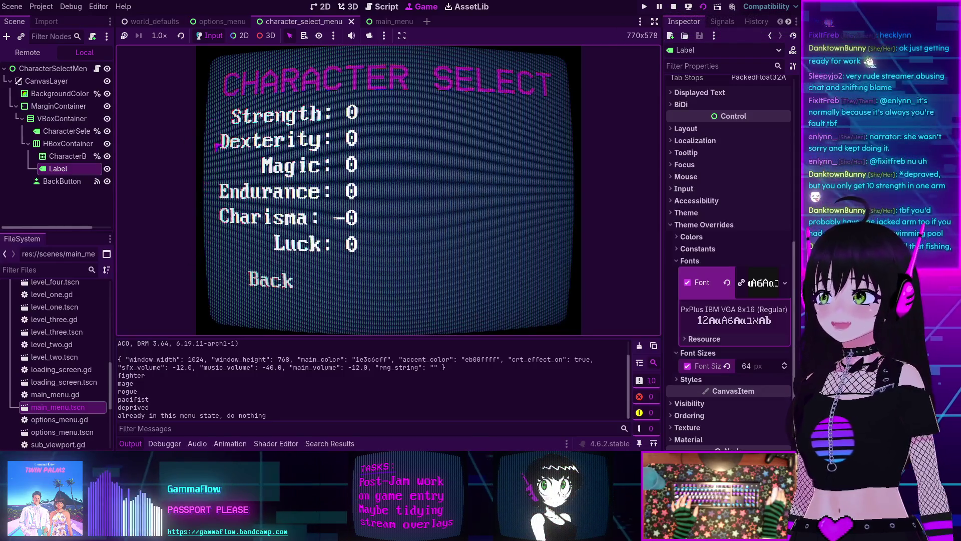
Step: Stop the test run and turn on Auto Width for CharacterBuildList
{"action": "left_click", "coordinate": [674, 7]}
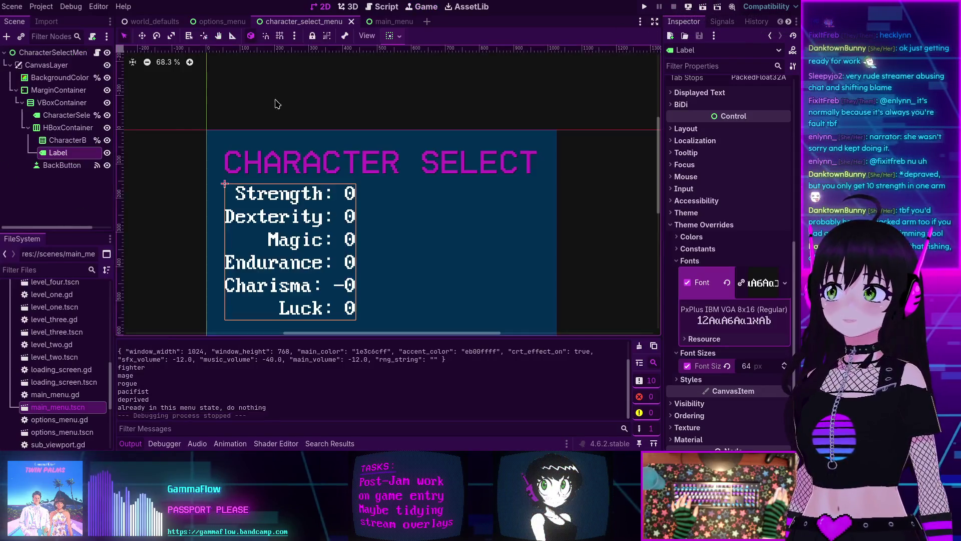
{"action": "left_click", "coordinate": [68, 141]}
{"action": "left_click", "coordinate": [736, 176]}
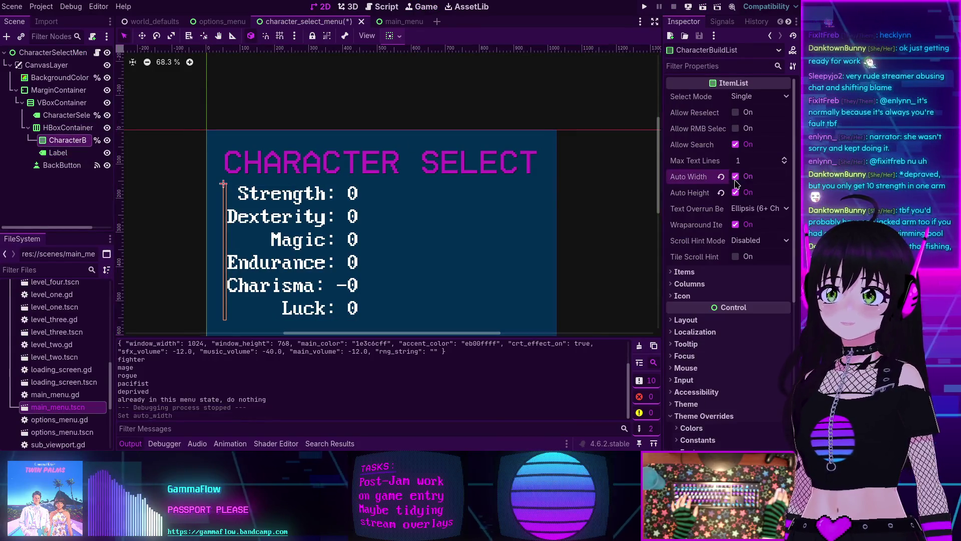
Step: Run the scene again to check the widened build list, then stop it
{"action": "key", "text": "F6"}
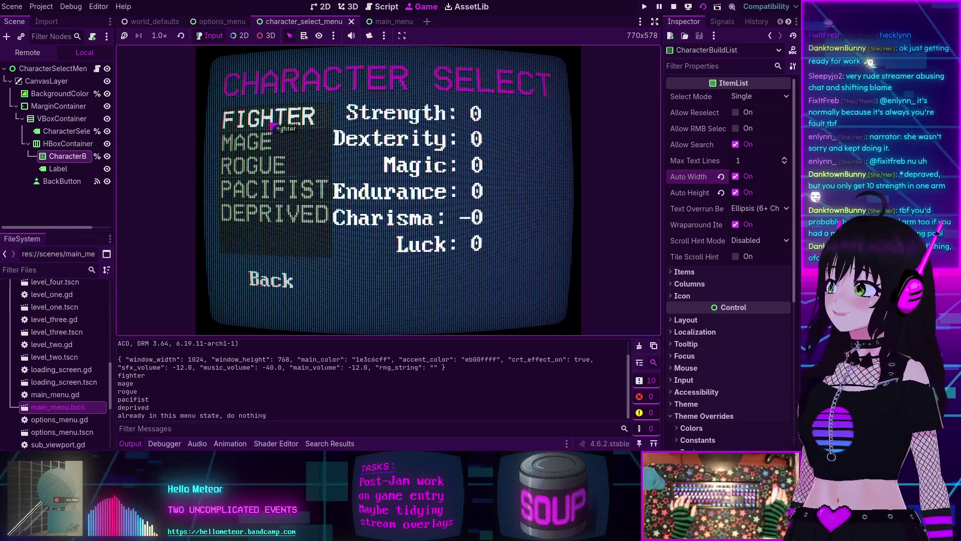
{"action": "left_click", "coordinate": [674, 7]}
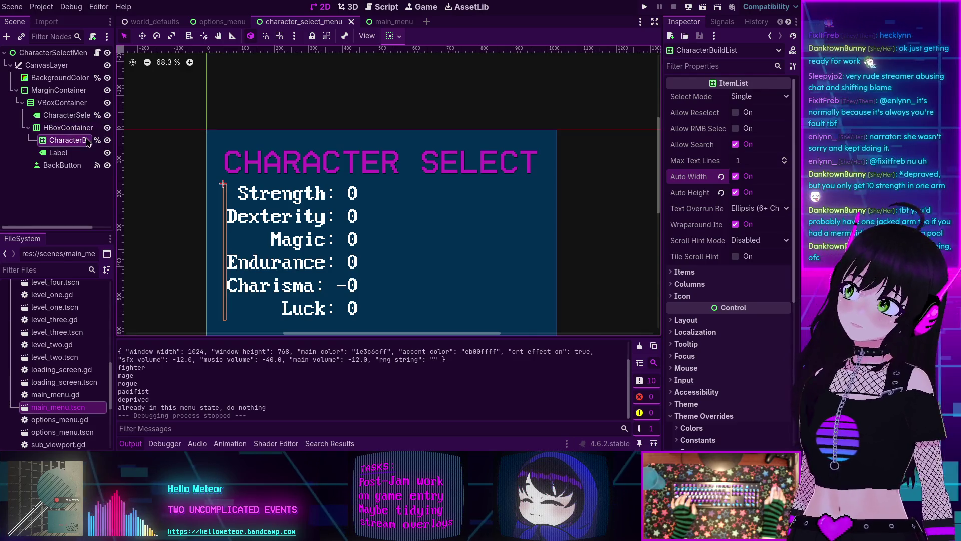
Step: Set the HBoxContainer's Alignment to Center
{"action": "left_click", "coordinate": [66, 127]}
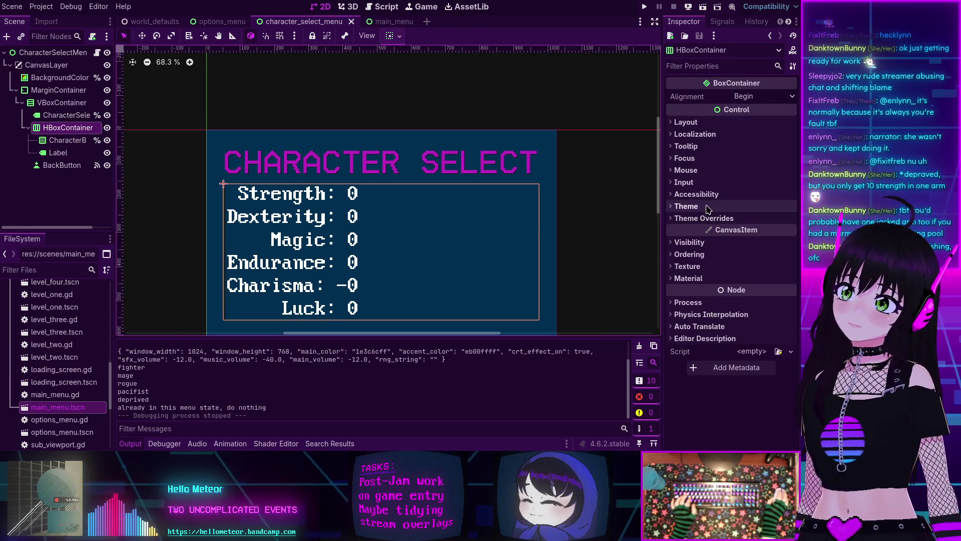
{"action": "left_click", "coordinate": [745, 96]}
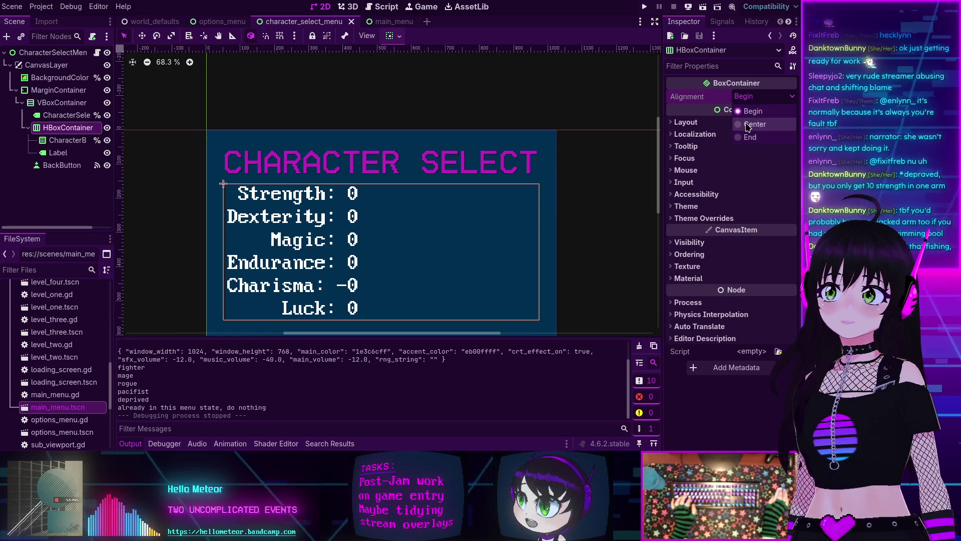
{"action": "left_click", "coordinate": [743, 125]}
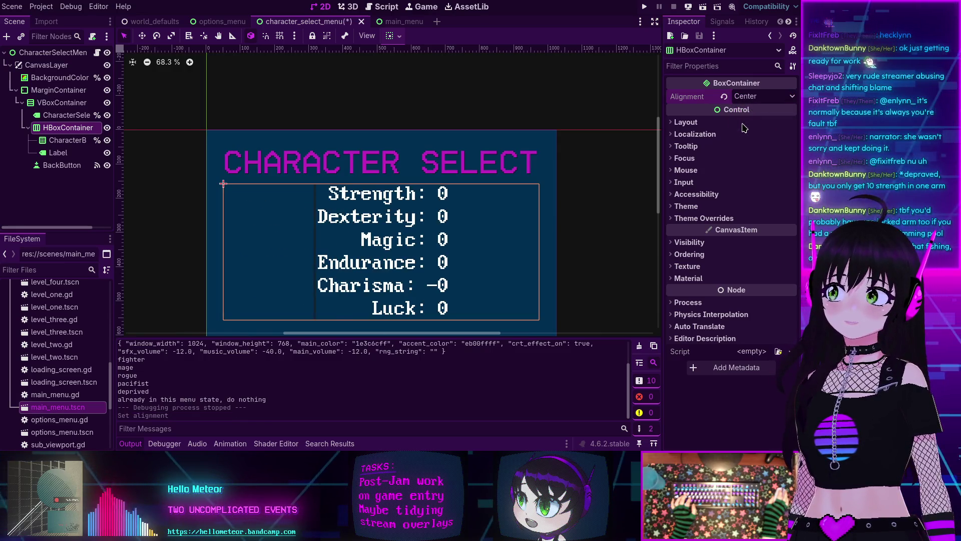
Step: Override the HBoxContainer's Separation constant to 30 and run the scene
{"action": "left_click", "coordinate": [672, 220]}
{"action": "left_click", "coordinate": [681, 232]}
{"action": "left_click", "coordinate": [688, 243]}
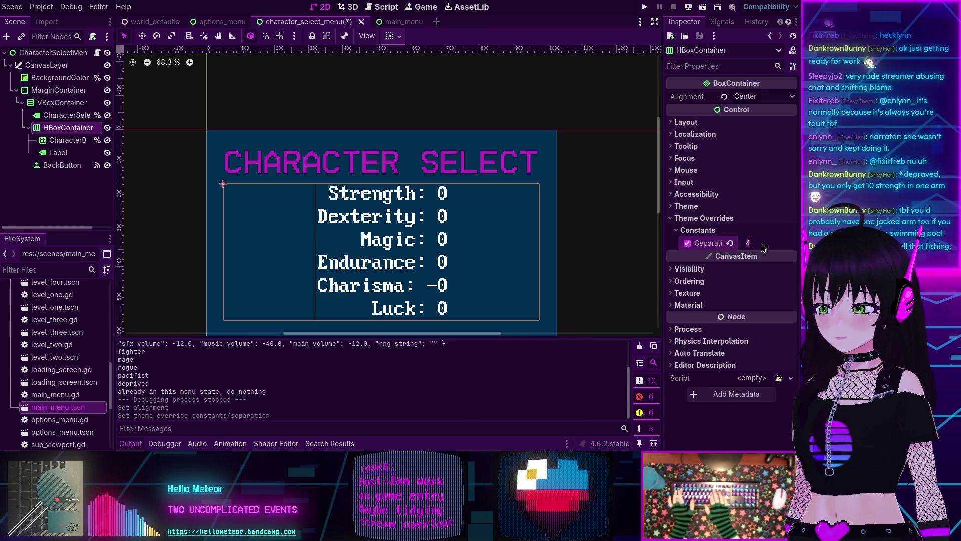
{"action": "left_click_drag", "start_coordinate": [763, 247], "coordinate": [782, 247]}
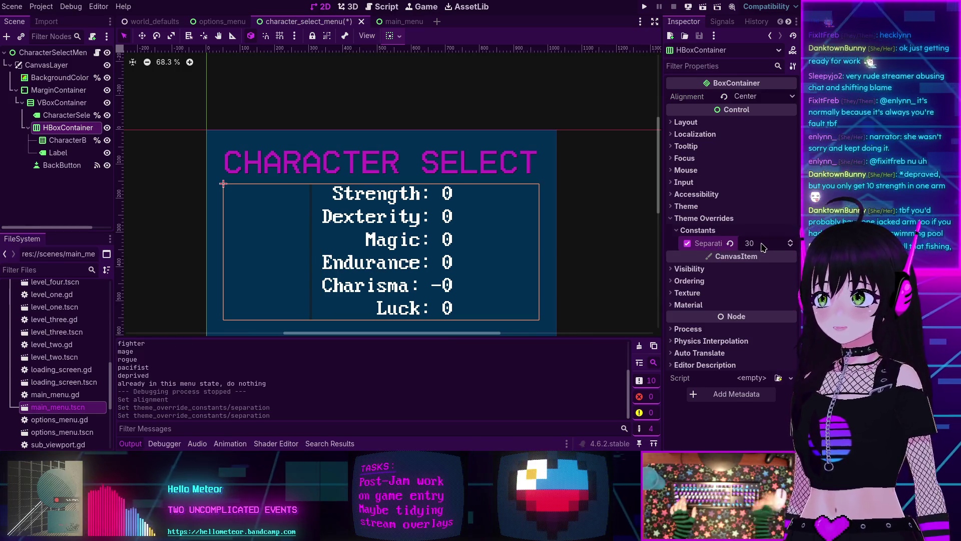
{"action": "key", "text": "F6"}
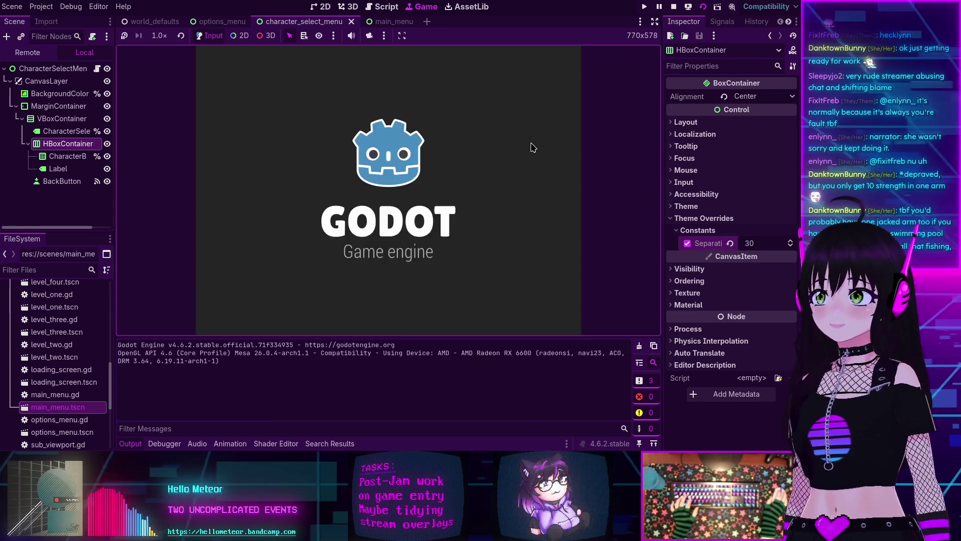
Step: Cycle through the builds with Up/Down in the running game, stop it, and open character_select_menu.gd
{"action": "key", "text": "Down"}
{"action": "key", "text": "Down"}
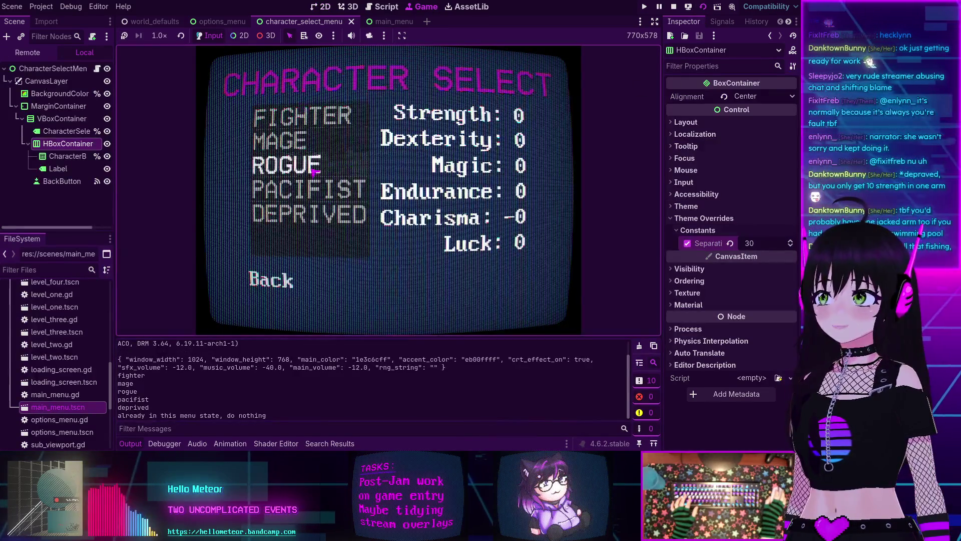
{"action": "key", "text": "Up"}
{"action": "key", "text": "Up"}
{"action": "key", "text": "Down"}
{"action": "key", "text": "Down"}
{"action": "key", "text": "Down"}
{"action": "key", "text": "Up"}
{"action": "key", "text": "Up"}
{"action": "key", "text": "Up"}
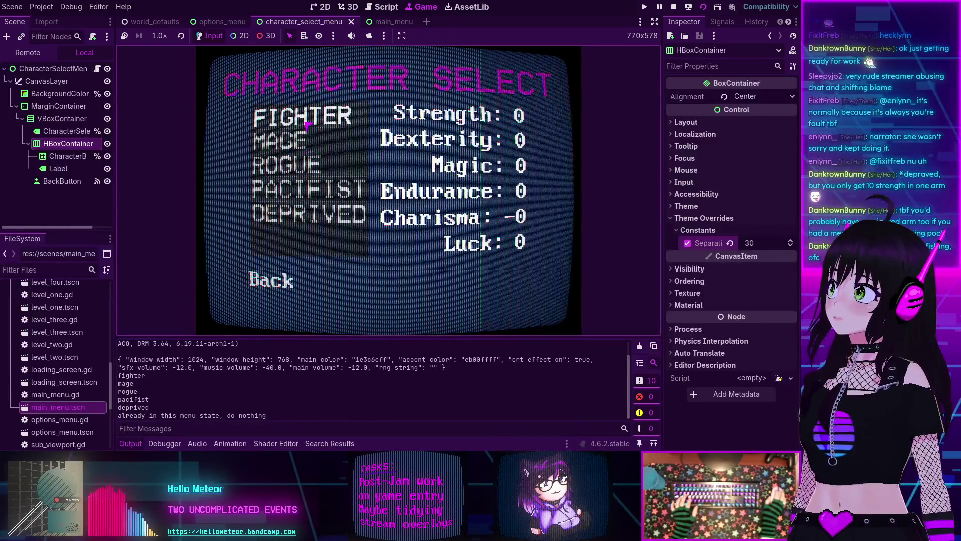
{"action": "key", "text": "Up"}
{"action": "key", "text": "Up"}
{"action": "key", "text": "Up"}
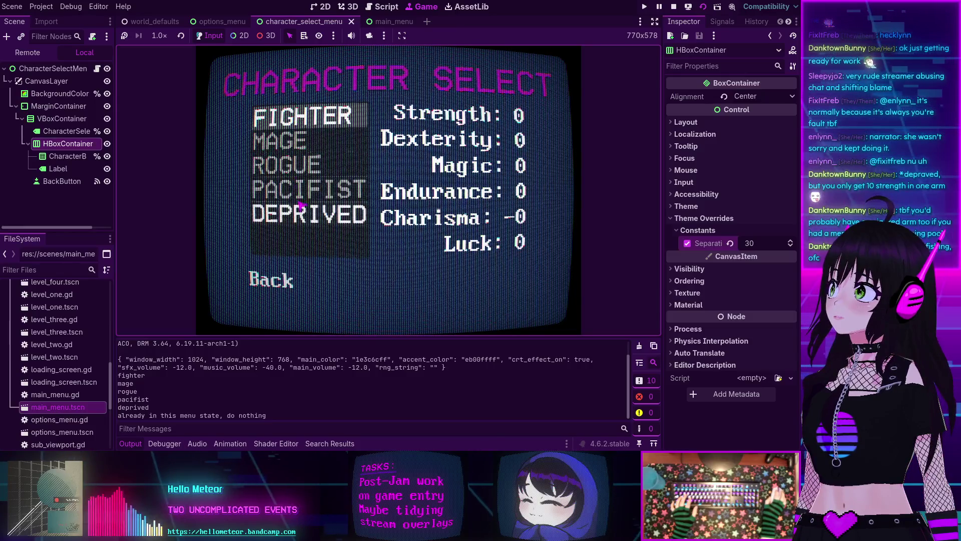
{"action": "key", "text": "Up"}
{"action": "key", "text": "Down"}
{"action": "key", "text": "Down"}
{"action": "key", "text": "Down"}
{"action": "key", "text": "Down"}
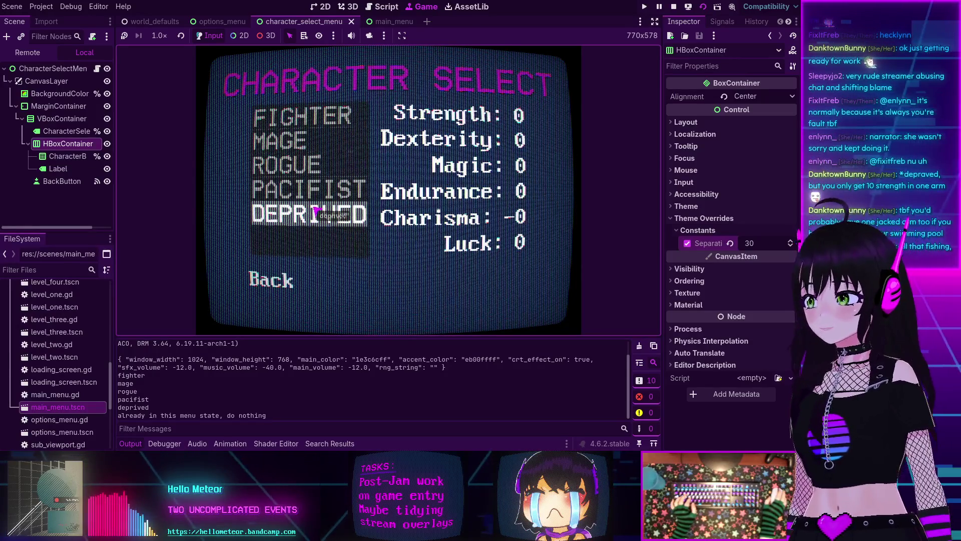
{"action": "left_click", "coordinate": [674, 7]}
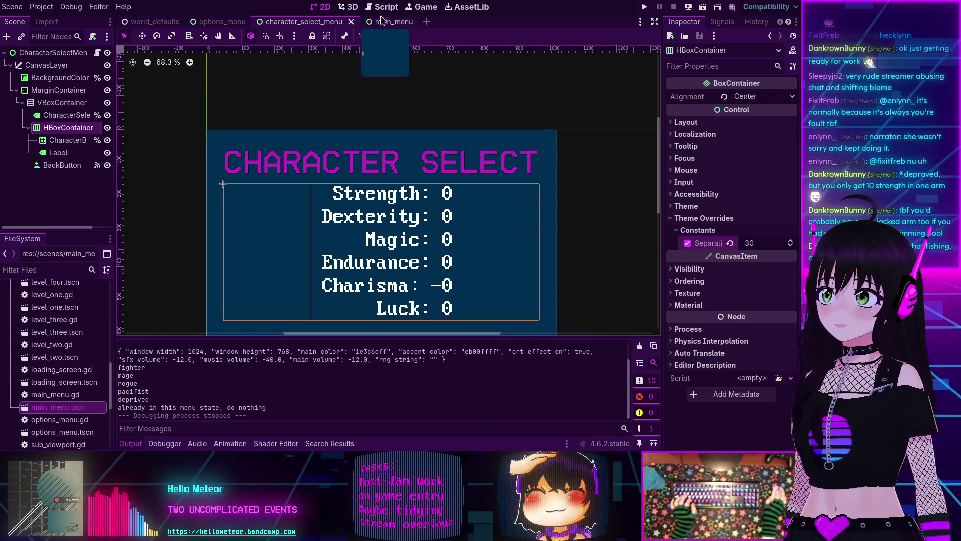
{"action": "left_click", "coordinate": [96, 52]}
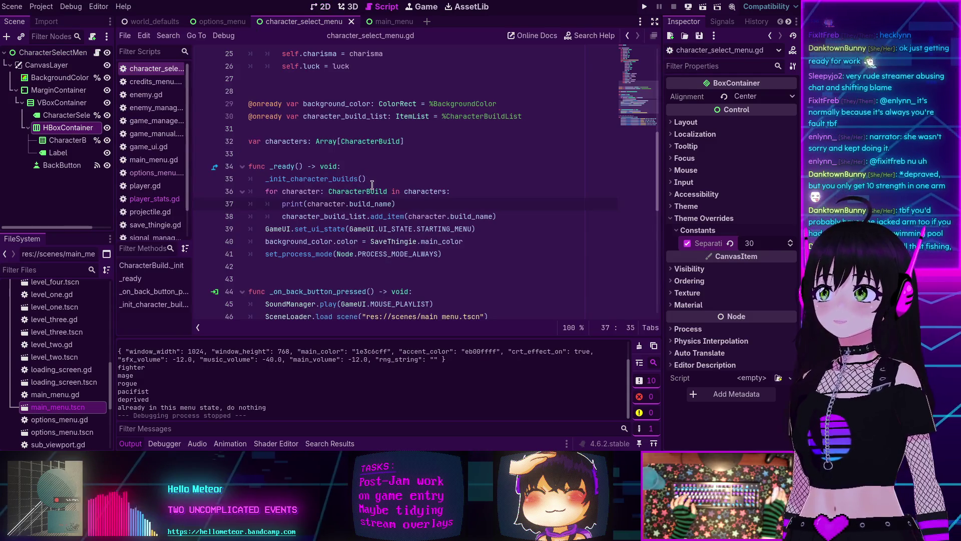
Step: Change line 32's characters type from Array to Dictionary[String, CharacterBuild]
{"action": "scroll", "coordinate": [372, 186], "scroll_direction": "up", "scroll_amount": 6}
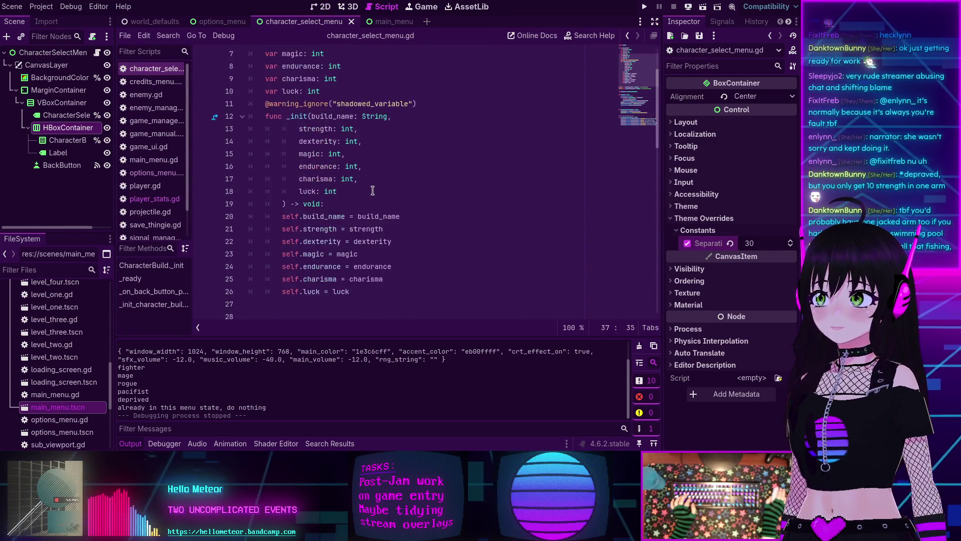
{"action": "scroll", "coordinate": [372, 190], "scroll_direction": "down", "scroll_amount": 6}
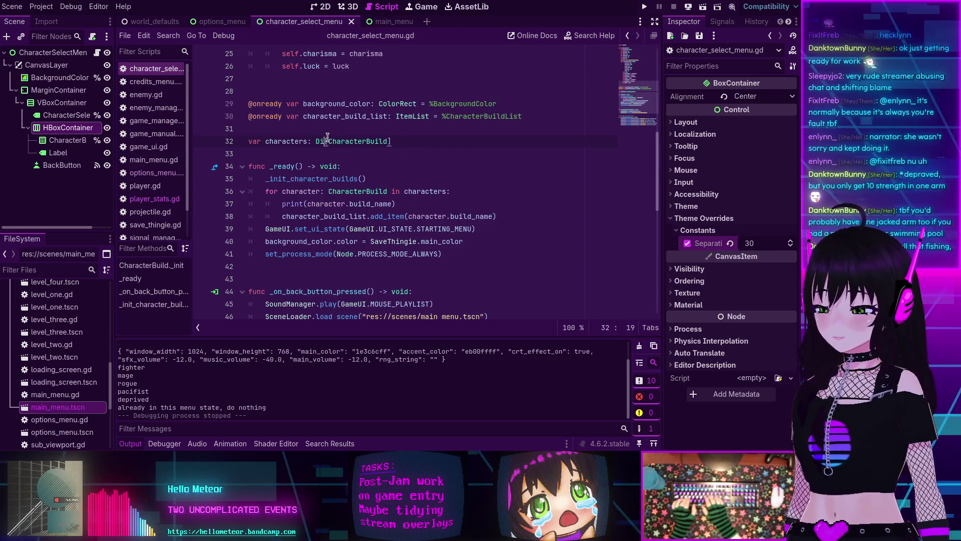
{"action": "type", "text": "Dic"}
{"action": "key", "text": "Return"}
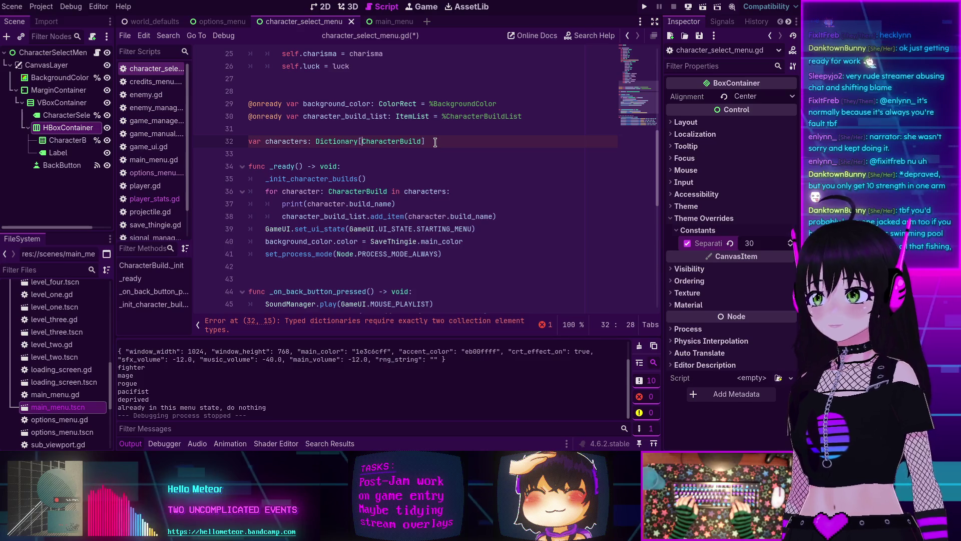
{"action": "type", "text": "String"}
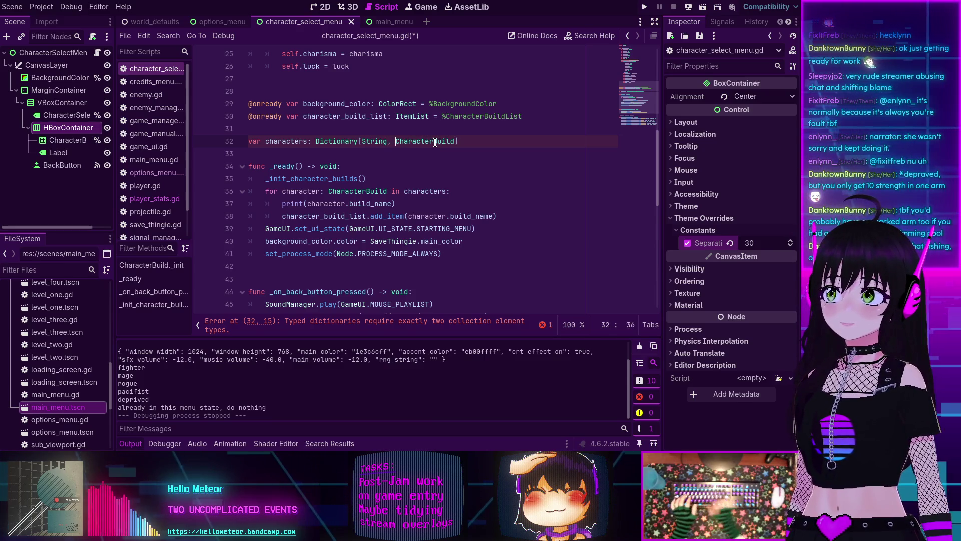
{"action": "type", "text": ","}
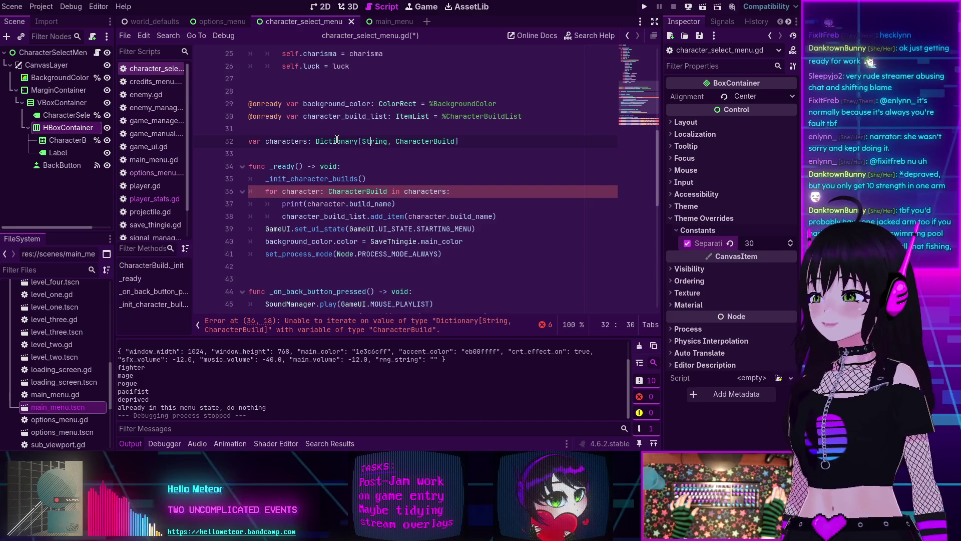
{"action": "mouse_move", "coordinate": [337, 140]}
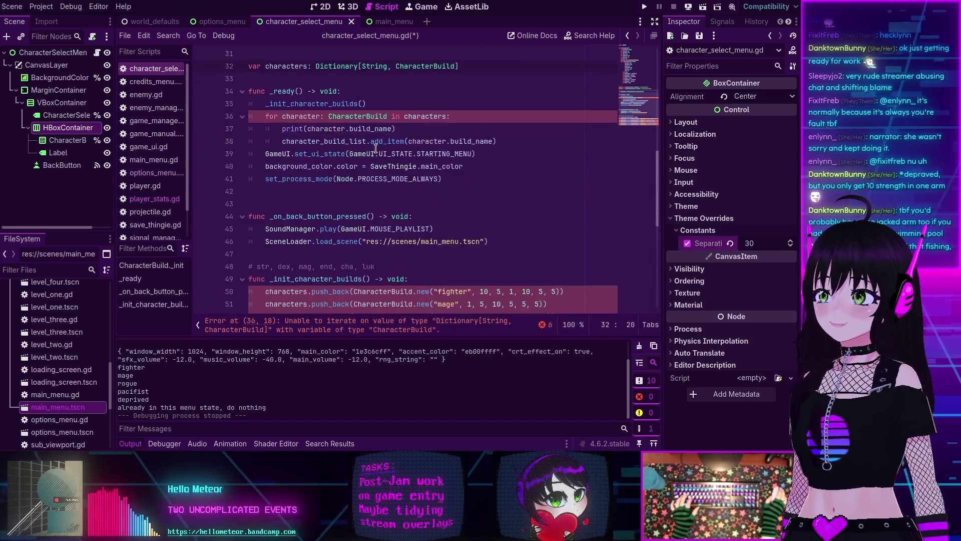
{"action": "scroll", "coordinate": [338, 141], "scroll_direction": "down", "scroll_amount": 4}
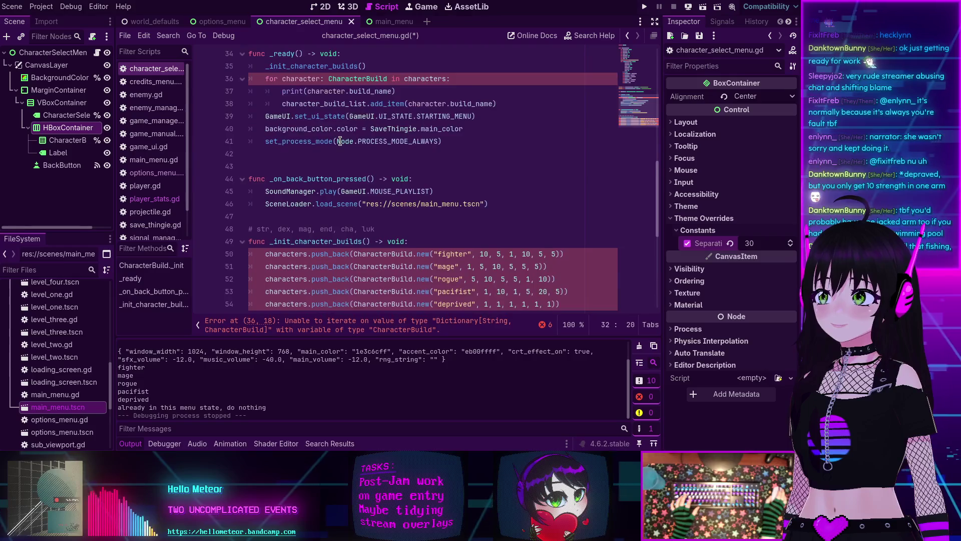
{"action": "scroll", "coordinate": [340, 141], "scroll_direction": "up", "scroll_amount": 3}
{"action": "scroll", "coordinate": [418, 198], "scroll_direction": "down", "scroll_amount": 4}
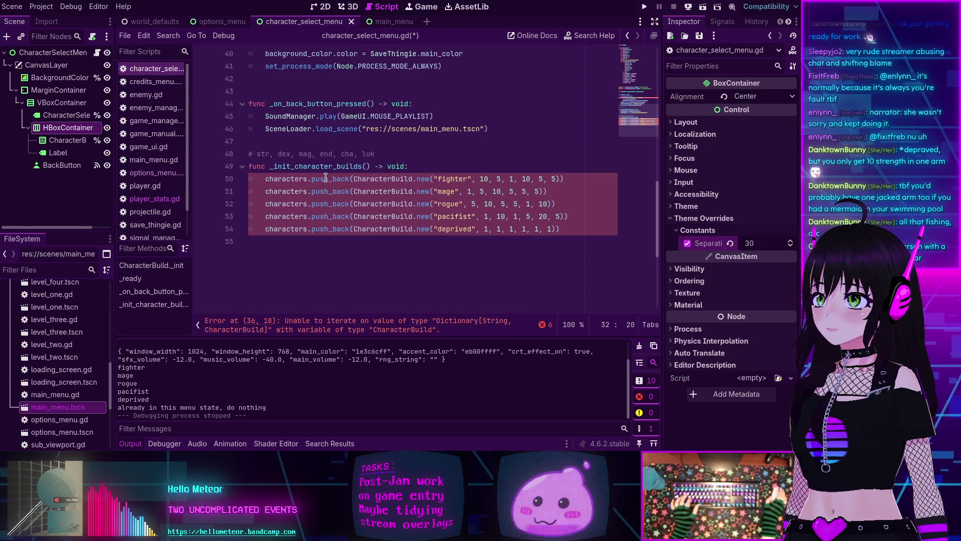
Step: Revert the characters variable to Array[CharacterBuild], removing the String key type
{"action": "scroll", "coordinate": [325, 178], "scroll_direction": "up", "scroll_amount": 4}
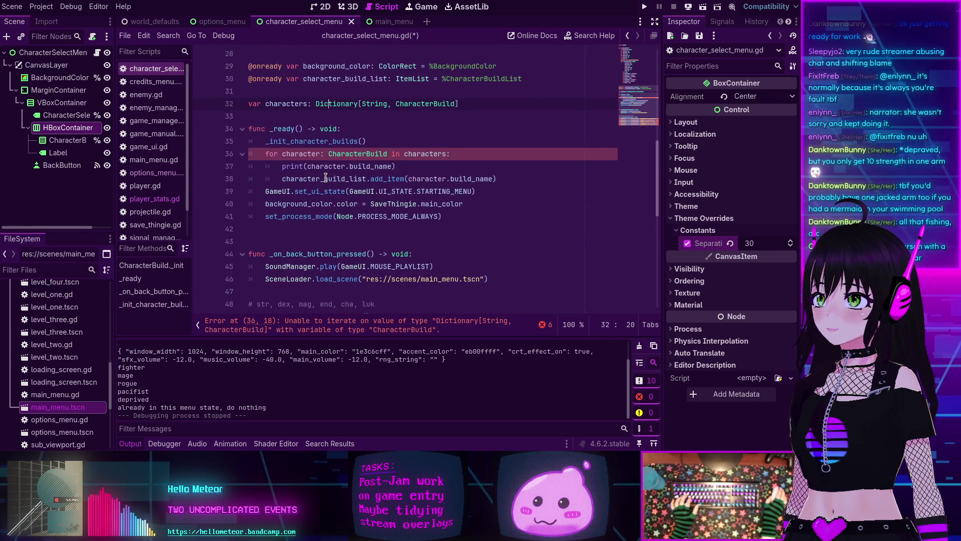
{"action": "double_click", "coordinate": [343, 103]}
{"action": "type", "text": "Array"}
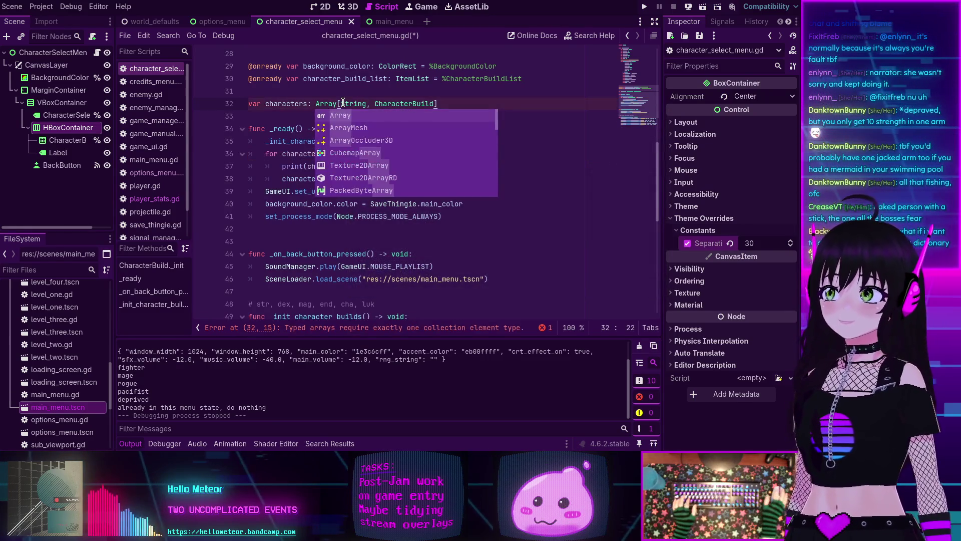
{"action": "double_click", "coordinate": [343, 103]}
{"action": "key", "text": "BackSpace"}
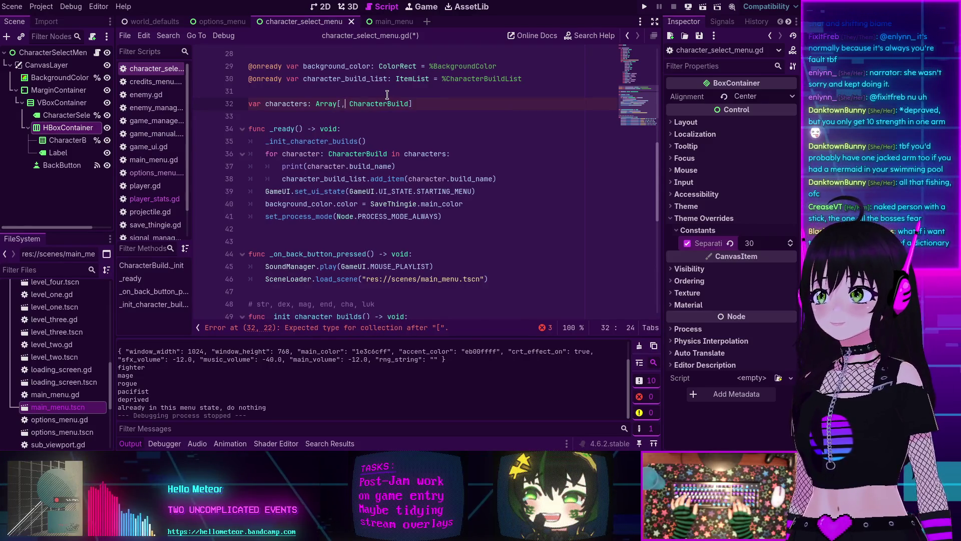
{"action": "key", "text": "BackSpace"}
{"action": "key", "text": "Delete"}
{"action": "left_click", "coordinate": [373, 125]}
{"action": "scroll", "coordinate": [373, 125], "scroll_direction": "down", "scroll_amount": 4}
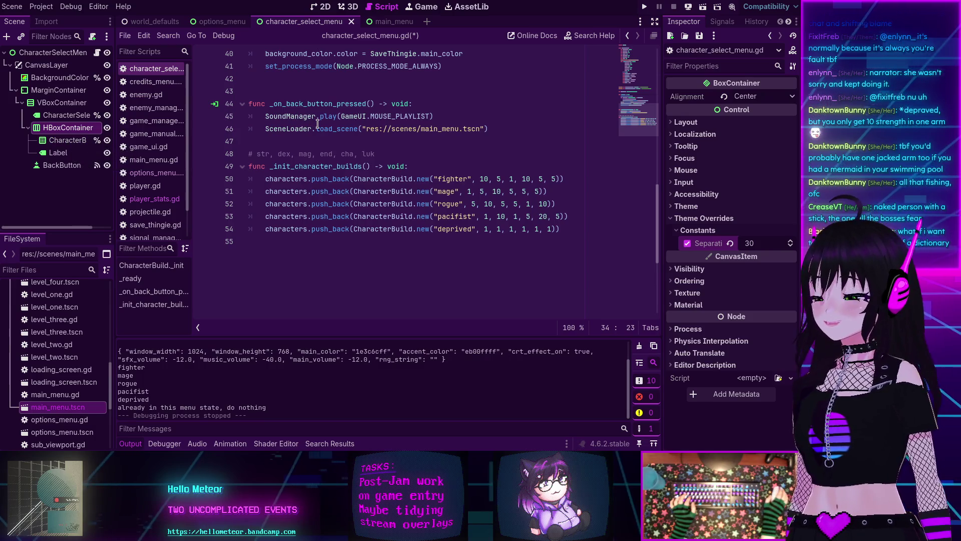
{"action": "mouse_move", "coordinate": [317, 125]}
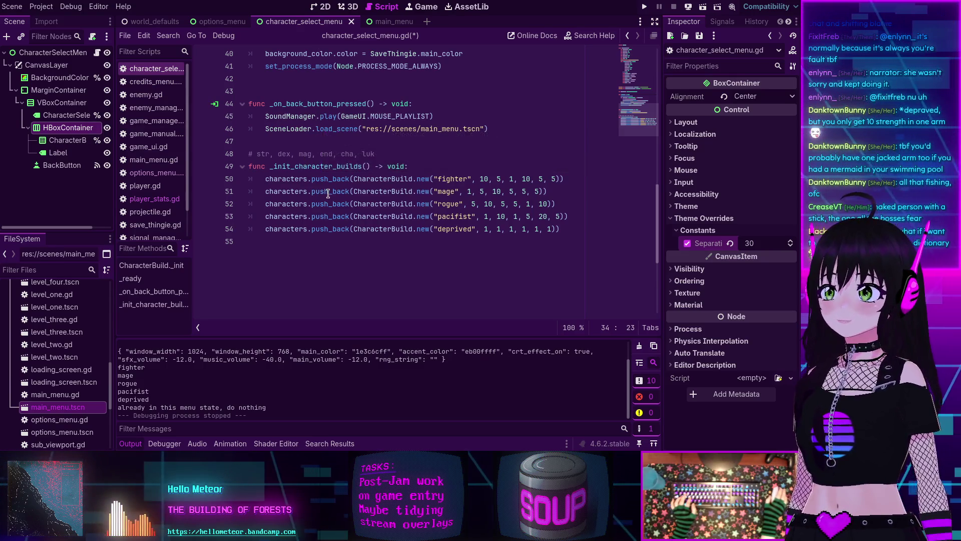
{"action": "mouse_move", "coordinate": [328, 192]}
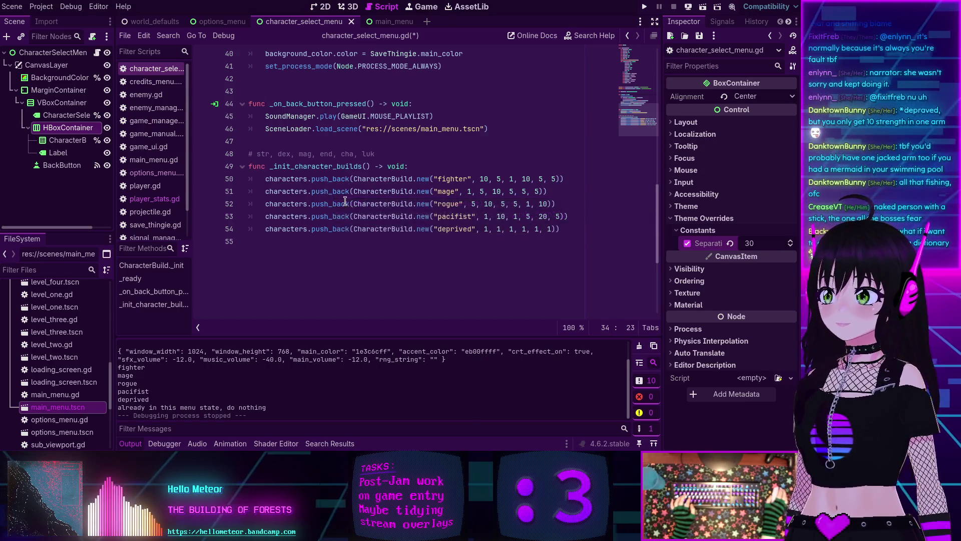
{"action": "scroll", "coordinate": [429, 261], "scroll_direction": "down", "scroll_amount": 1}
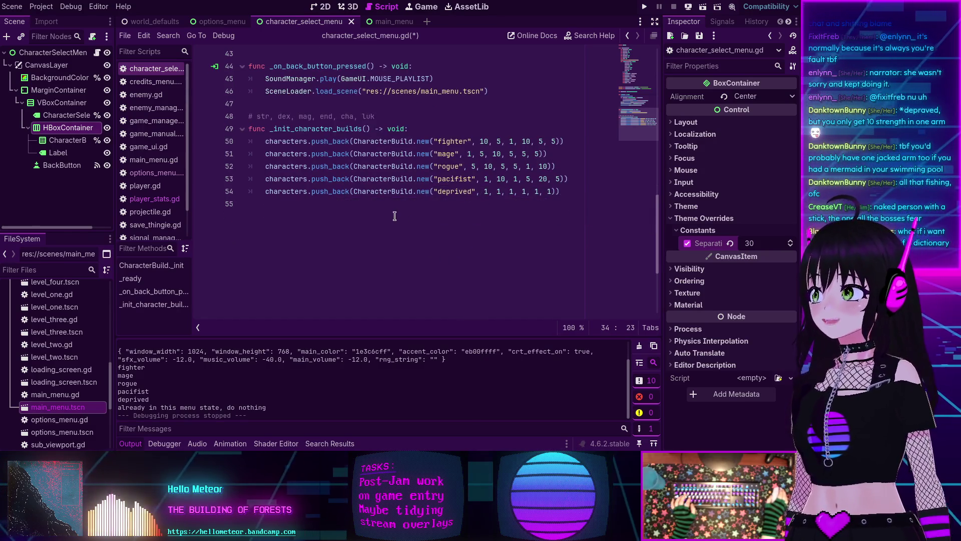
{"action": "scroll", "coordinate": [394, 216], "scroll_direction": "up", "scroll_amount": 5}
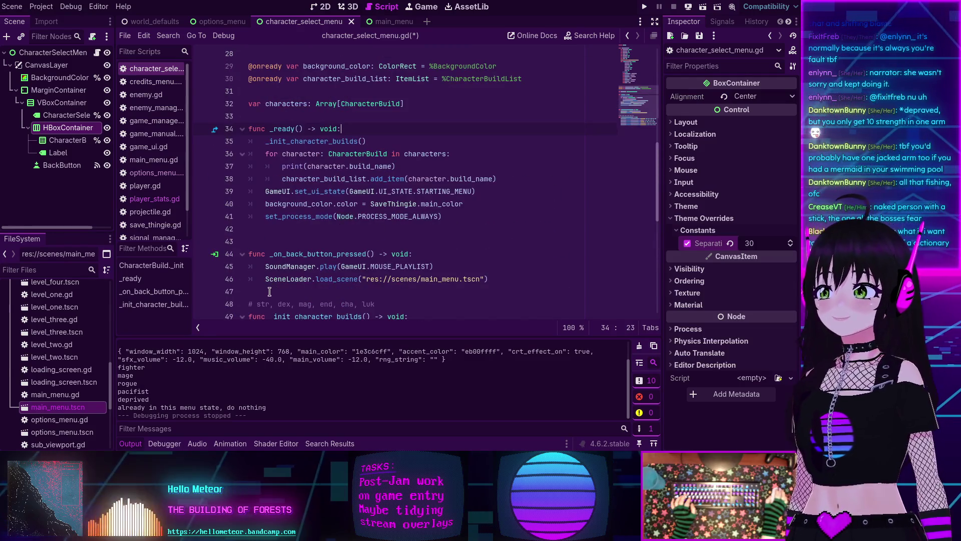
Step: Insert blank lines after _on_back_button_pressed, before _ready and above the characters variable
{"action": "left_click", "coordinate": [269, 292]}
{"action": "key", "text": "Return"}
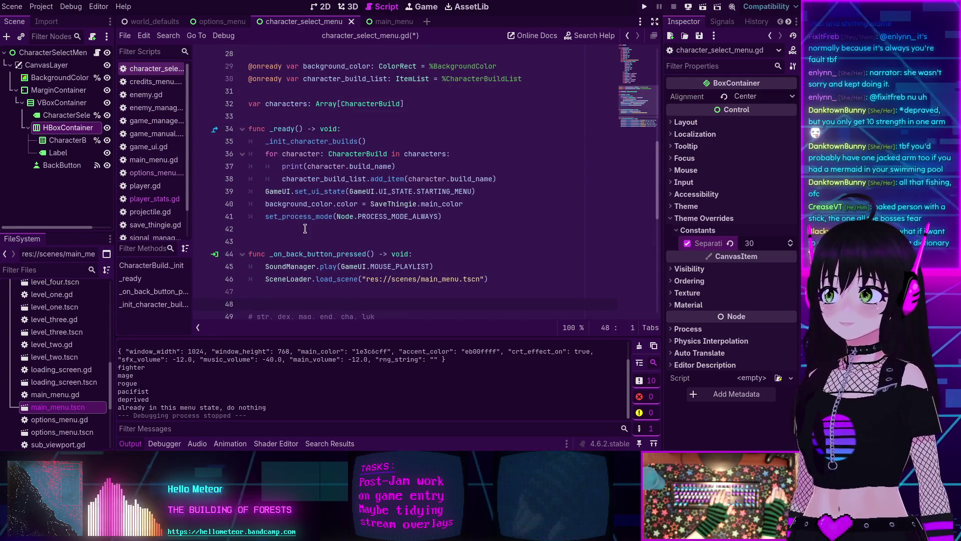
{"action": "scroll", "coordinate": [305, 228], "scroll_direction": "up", "scroll_amount": 1}
{"action": "left_click", "coordinate": [277, 150]}
{"action": "key", "text": "Return"}
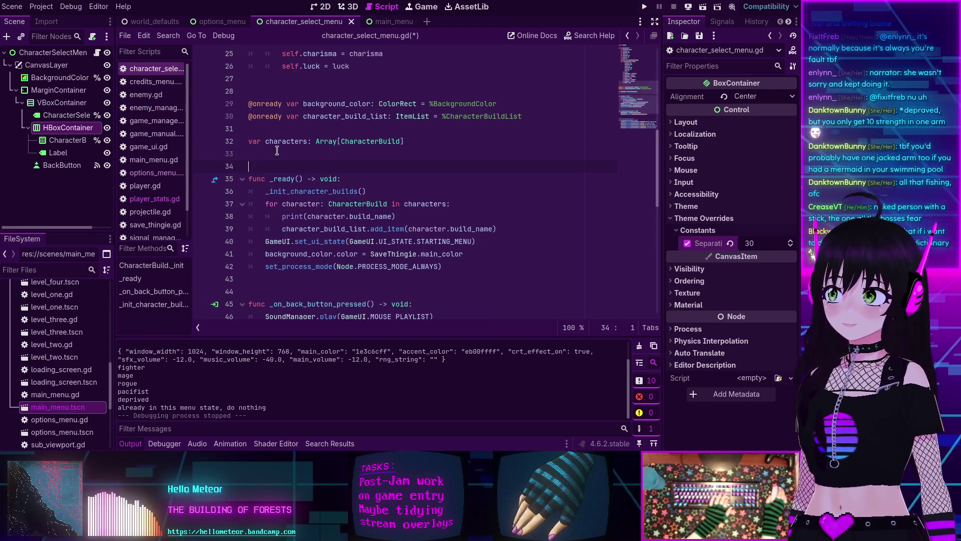
{"action": "scroll", "coordinate": [277, 151], "scroll_direction": "up", "scroll_amount": 2}
{"action": "key", "text": "Up"}
{"action": "key", "text": "Up"}
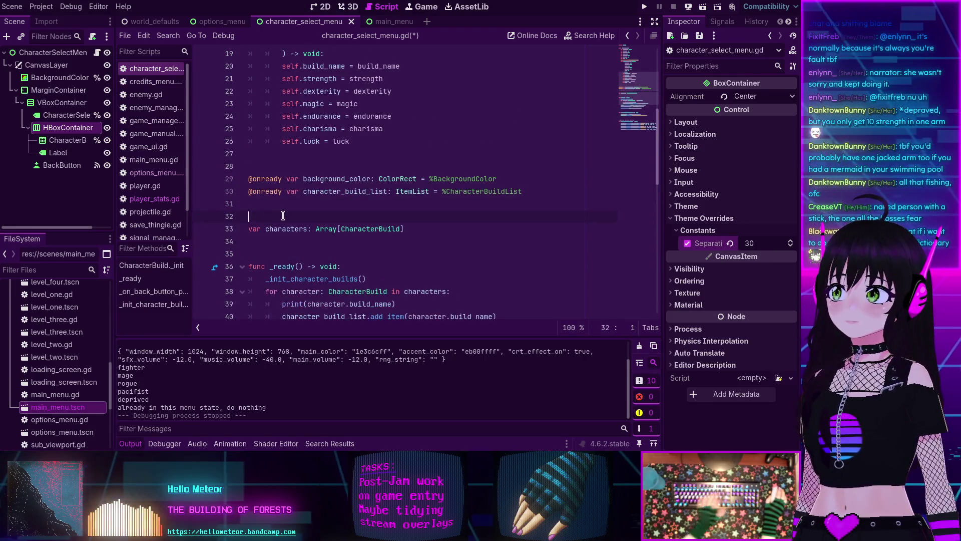
{"action": "scroll", "coordinate": [275, 215], "scroll_direction": "up", "scroll_amount": 6}
{"action": "scroll", "coordinate": [280, 229], "scroll_direction": "down", "scroll_amount": 14}
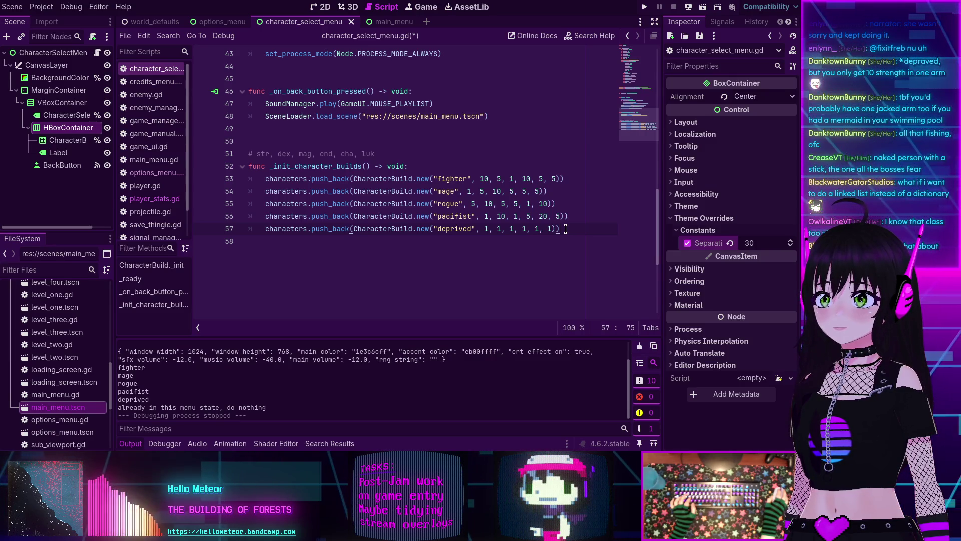
Step: Duplicate the deprived build line and rename the copy to "doomguy"
{"action": "mouse_move", "coordinate": [566, 229]}
{"action": "left_mouse_down"}
{"action": "mouse_move", "coordinate": [272, 219]}
{"action": "mouse_move", "coordinate": [263, 227]}
{"action": "left_mouse_up"}
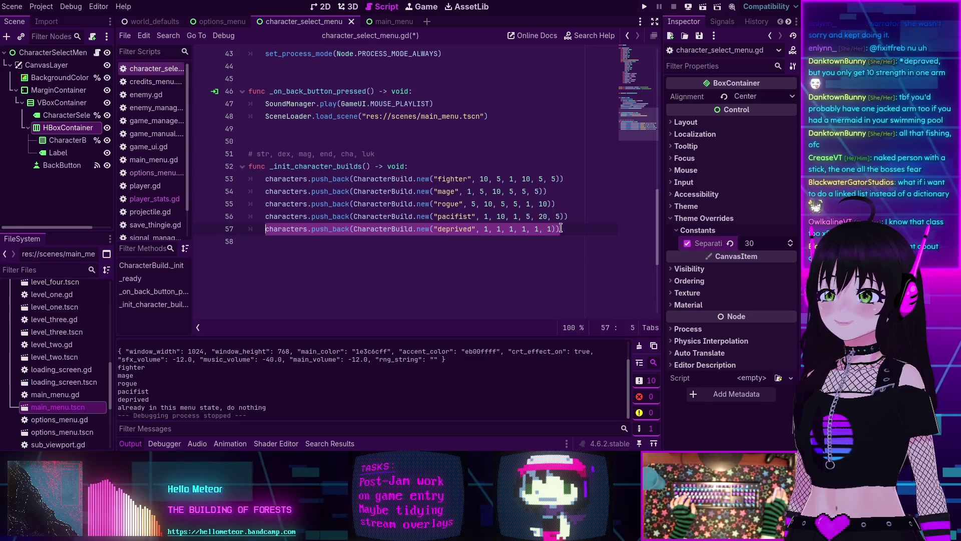
{"action": "left_click_drag", "start_coordinate": [561, 228], "coordinate": [264, 227]}
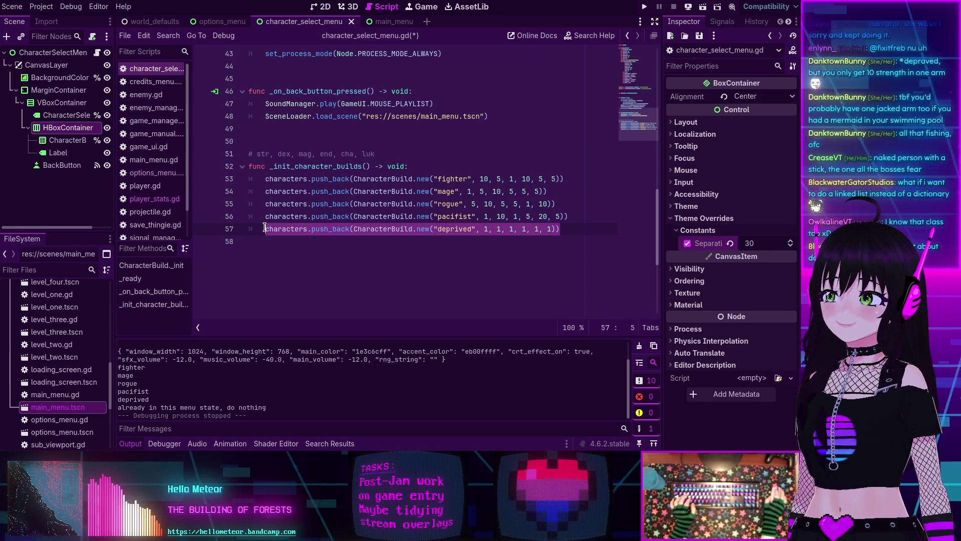
{"action": "key", "text": "ctrl+c"}
{"action": "key", "text": "End"}
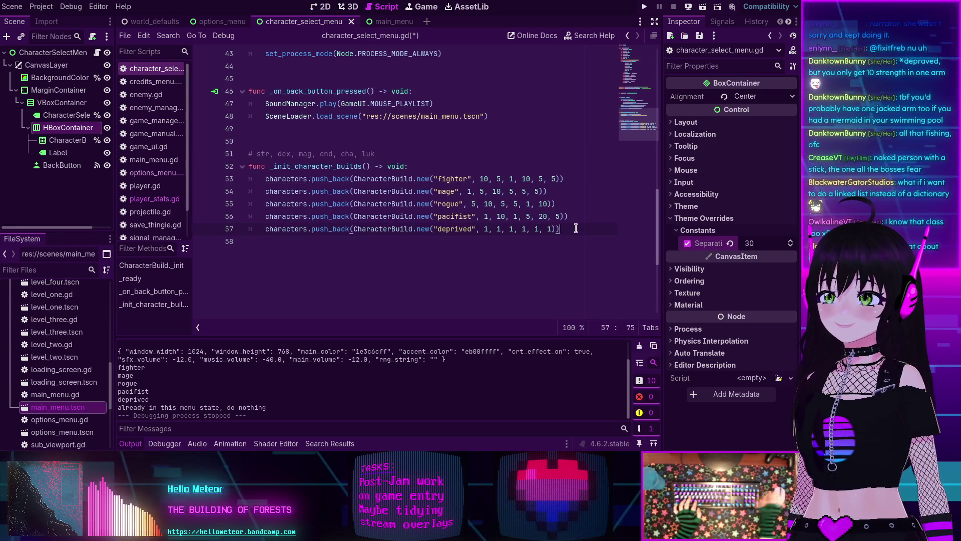
{"action": "key", "text": "Return"}
{"action": "key", "text": "ctrl+v"}
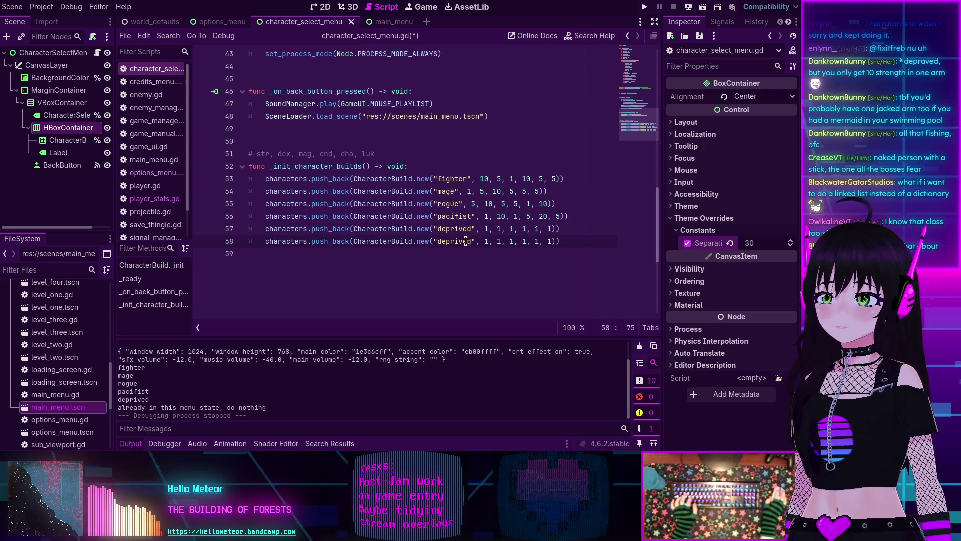
{"action": "double_click", "coordinate": [454, 243]}
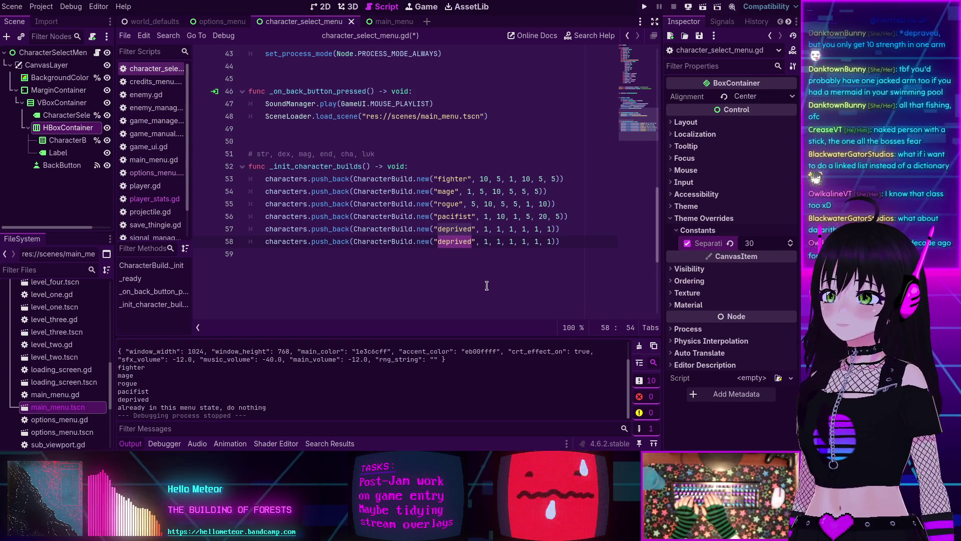
{"action": "type", "text": "doom"}
{"action": "type", "text": "guy"}
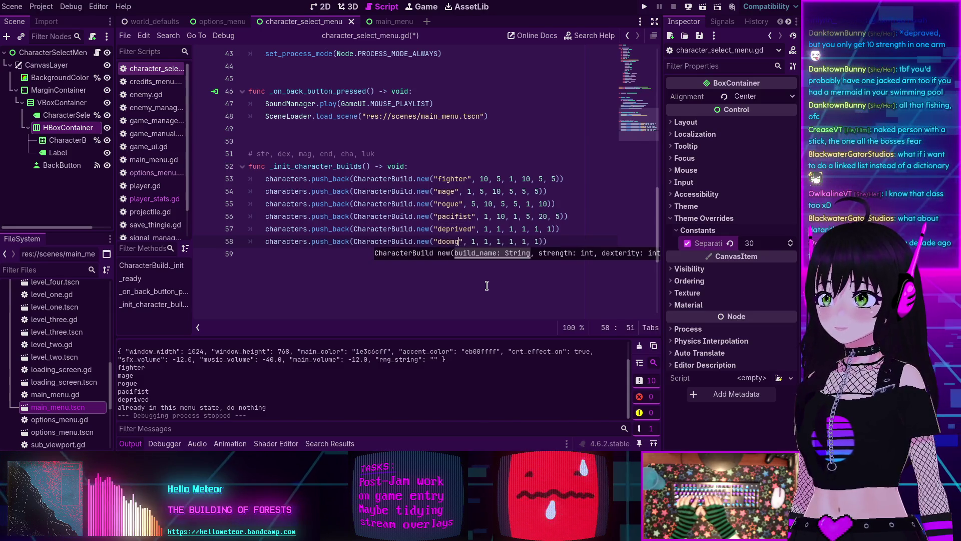
Step: Set doomguy's first four stats to 20 and its Luck to 1
{"action": "left_click", "coordinate": [475, 239]}
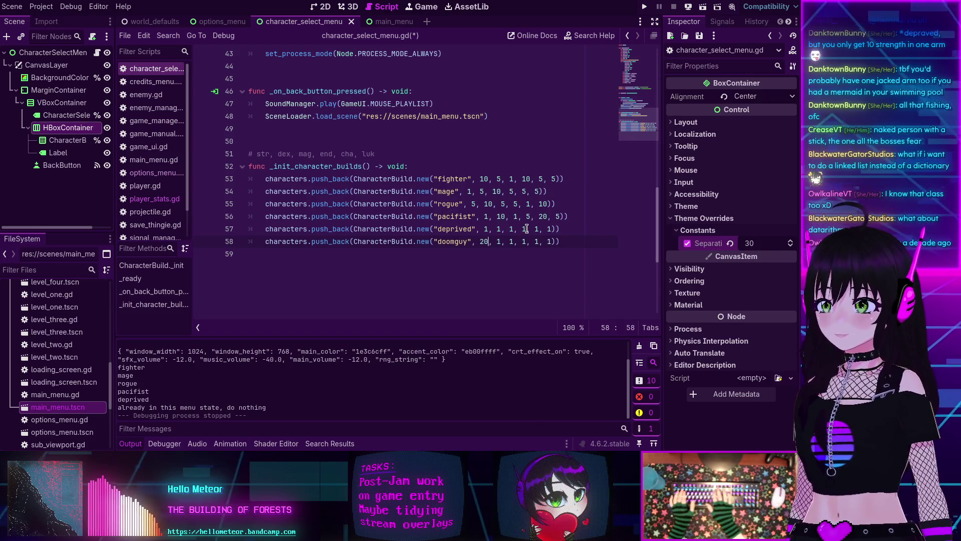
{"action": "type", "text": "20,"}
{"action": "key", "text": "Delete"}
{"action": "key", "text": "Delete"}
{"action": "type", "text": "20"}
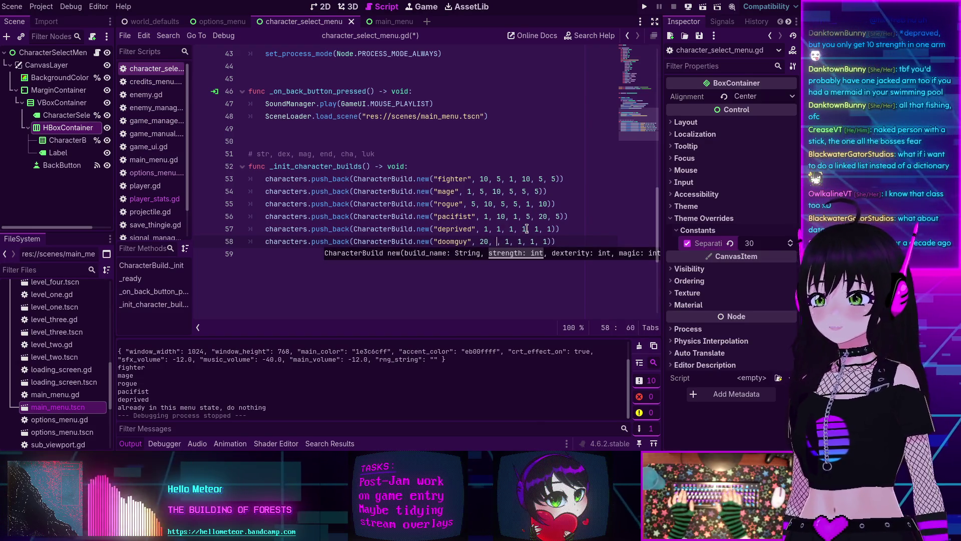
{"action": "key", "text": "Right"}
{"action": "key", "text": "Delete"}
{"action": "key", "text": "Delete"}
{"action": "type", "text": "20"}
{"action": "key", "text": "Right"}
{"action": "key", "text": "Right"}
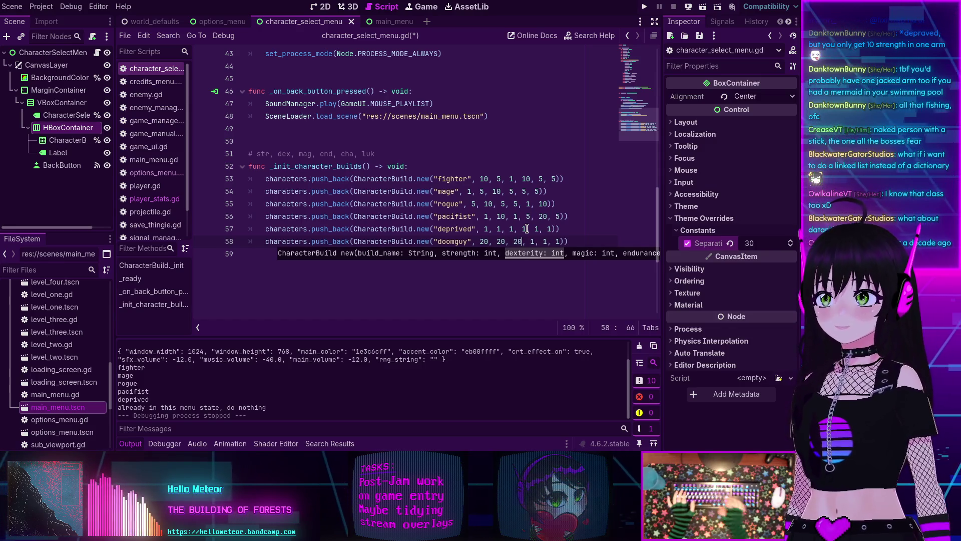
{"action": "key", "text": "Delete"}
{"action": "type", "text": "20"}
{"action": "key", "text": "Right"}
{"action": "key", "text": "Right"}
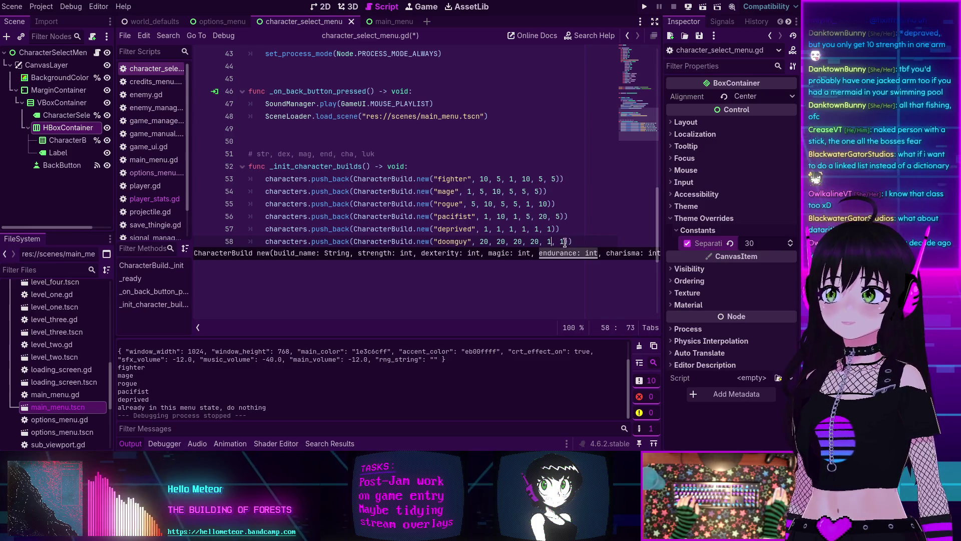
{"action": "key", "text": "Delete"}
{"action": "type", "text": "20"}
{"action": "key", "text": "BackSpace"}
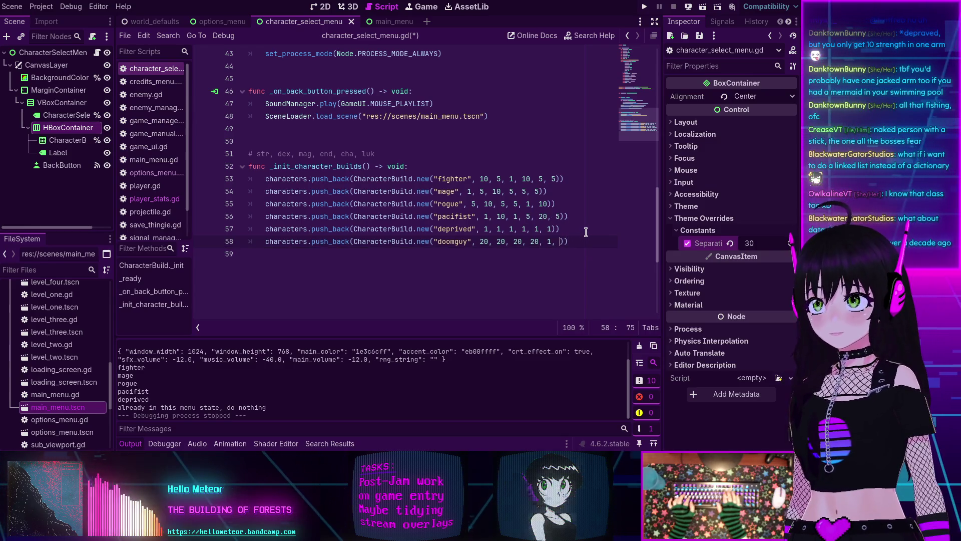
{"action": "type", "text": "1"}
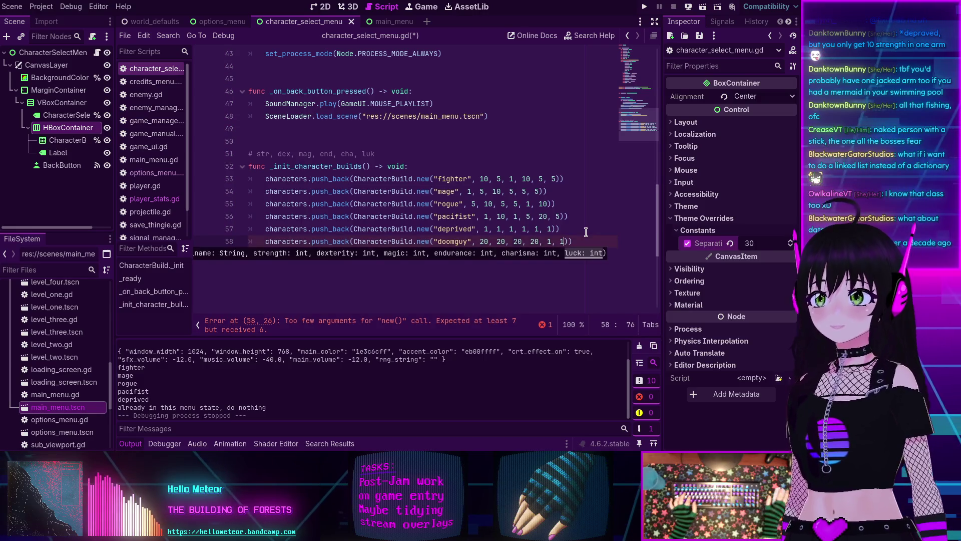
Step: Change doomguy's Charisma value to -10
{"action": "left_click", "coordinate": [551, 240]}
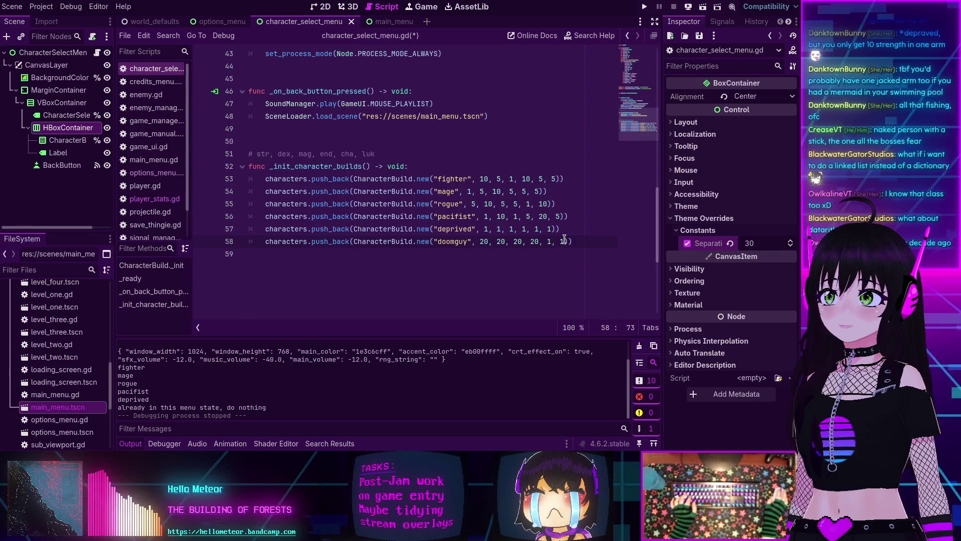
{"action": "key", "text": "Left"}
{"action": "type", "text": "-"}
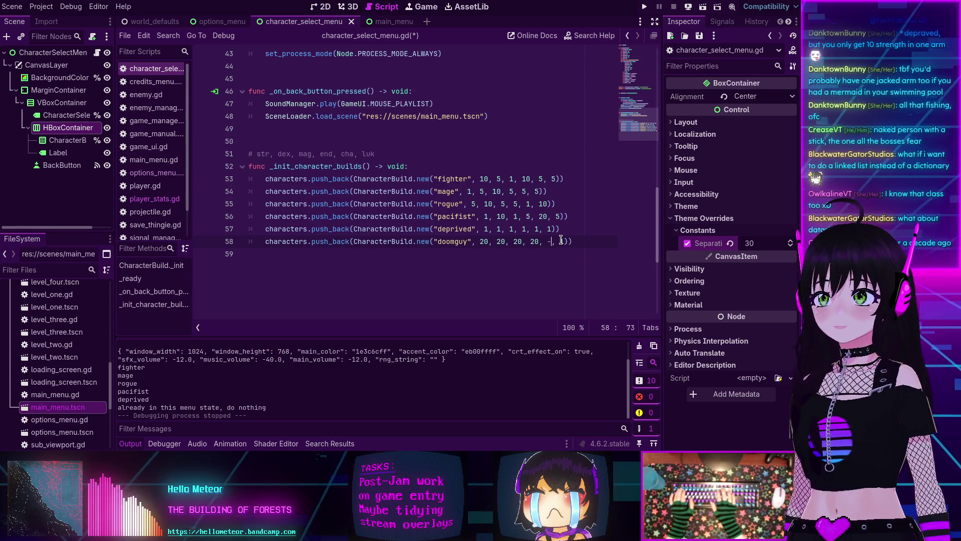
{"action": "key", "text": "Right"}
{"action": "type", "text": "0"}
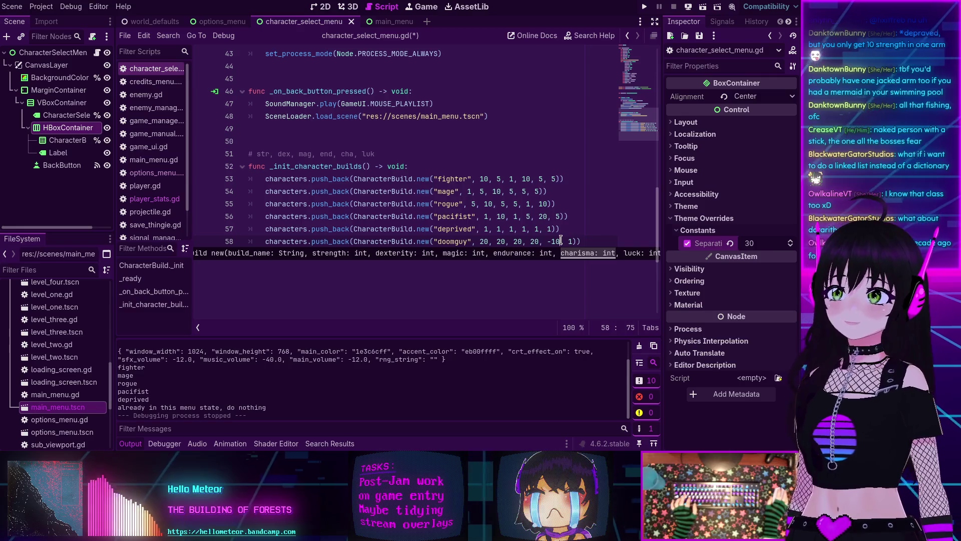
{"action": "left_click", "coordinate": [573, 242]}
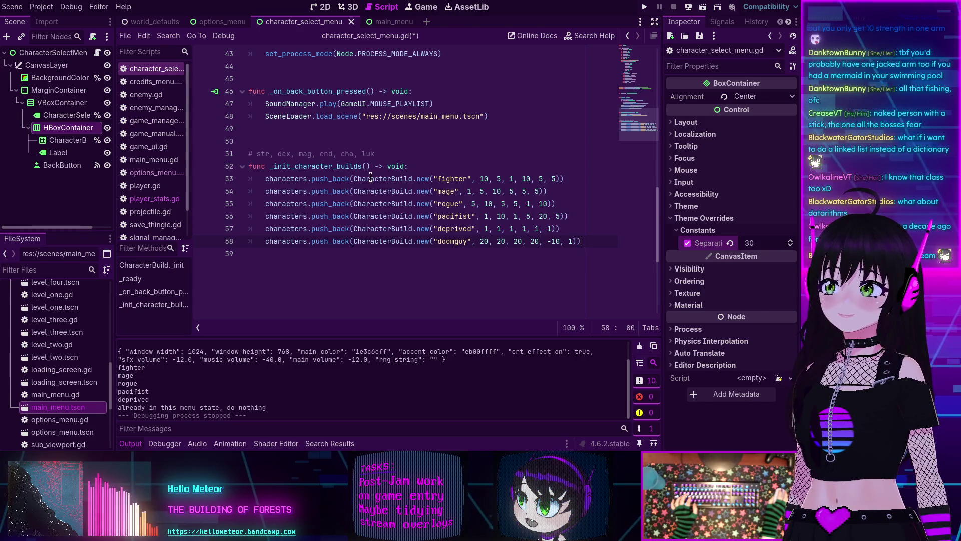
Step: Lower doomguy's strength, dexterity and magic values to 1
{"action": "mouse_move", "coordinate": [371, 177]}
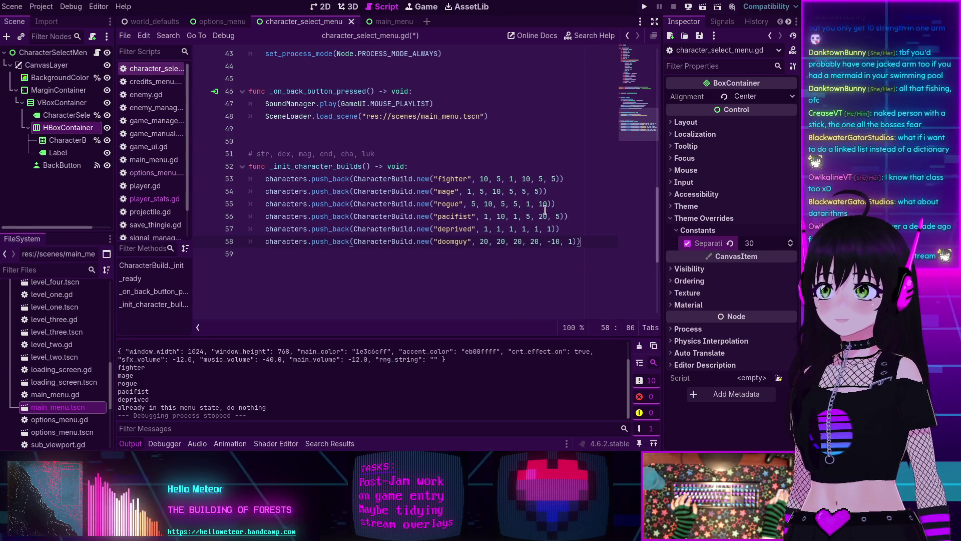
{"action": "double_click", "coordinate": [555, 241]}
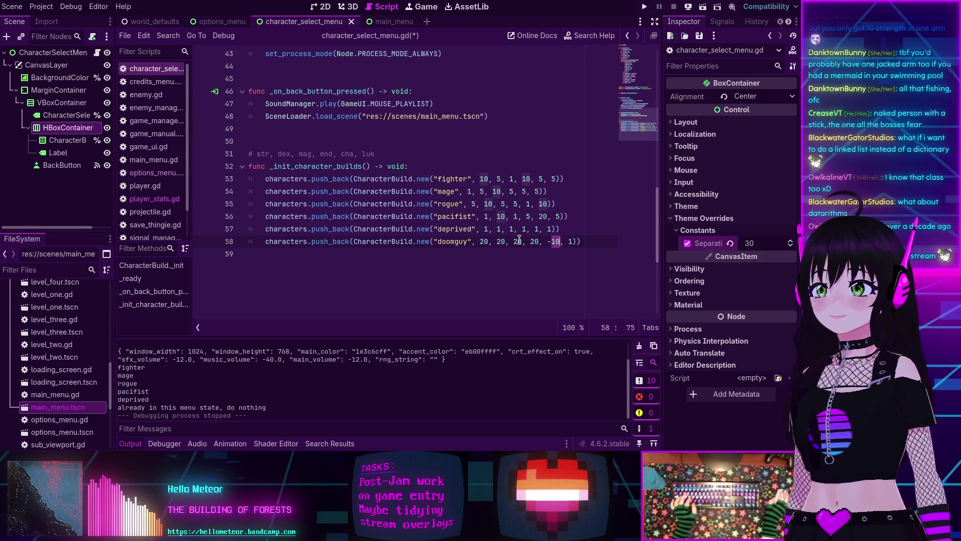
{"action": "left_click", "coordinate": [411, 165]}
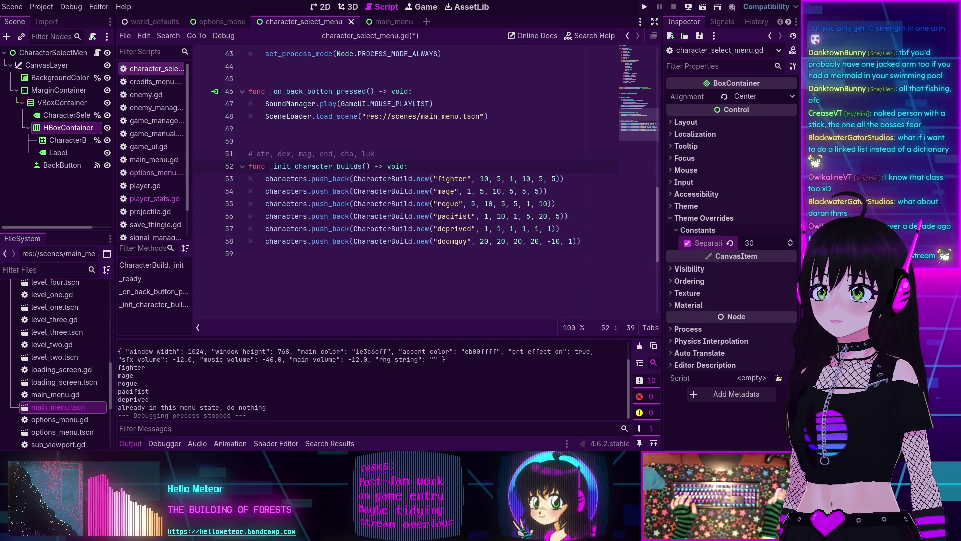
{"action": "left_click", "coordinate": [489, 243]}
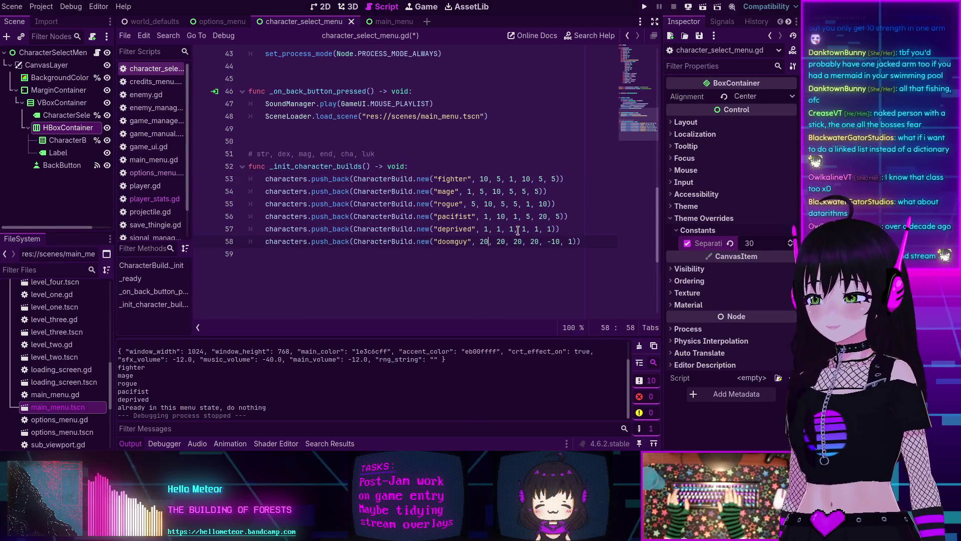
{"action": "key", "text": "BackSpace"}
{"action": "key", "text": "BackSpace"}
{"action": "type", "text": "1"}
{"action": "key", "text": "Right"}
{"action": "key", "text": "Right"}
{"action": "key", "text": "Right"}
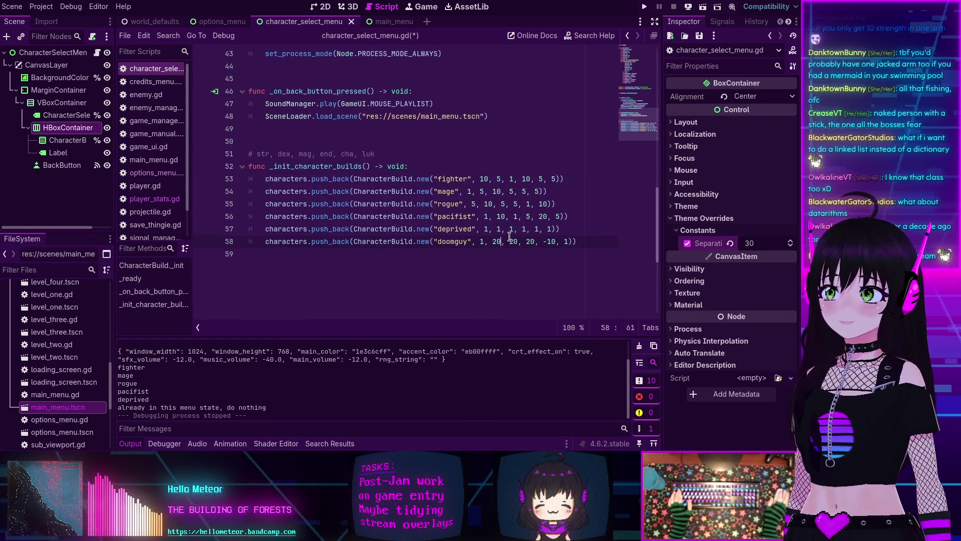
{"action": "key", "text": "BackSpace"}
{"action": "key", "text": "BackSpace"}
{"action": "type", "text": "1"}
{"action": "key", "text": "Right"}
{"action": "key", "text": "Right"}
{"action": "key", "text": "Right"}
{"action": "key", "text": "BackSpace"}
{"action": "key", "text": "BackSpace"}
Step: Drop doomguy's endurance to 1 and change his charisma from -10 to -20
{"action": "type", "text": "1"}
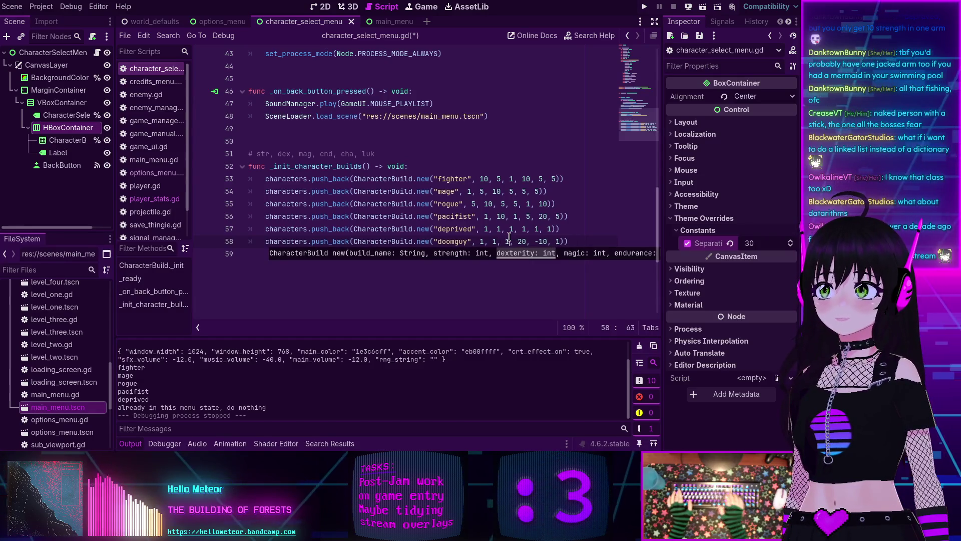
{"action": "key", "text": "Right"}
{"action": "key", "text": "Right"}
{"action": "key", "text": "Right"}
{"action": "key", "text": "BackSpace"}
{"action": "key", "text": "BackSpace"}
{"action": "type", "text": "1"}
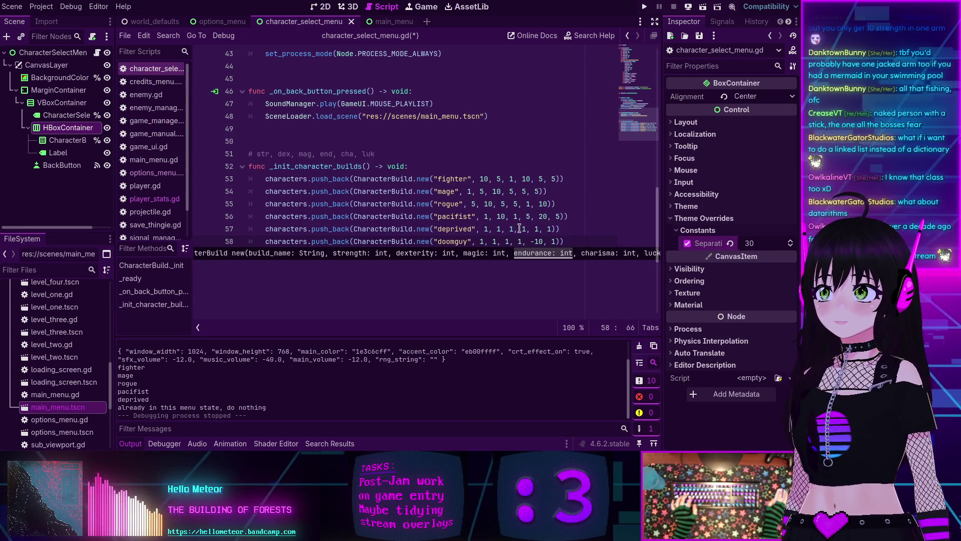
{"action": "key", "text": "Right"}
{"action": "key", "text": "Right"}
{"action": "key", "text": "Right"}
{"action": "key", "text": "BackSpace"}
{"action": "type", "text": "2"}
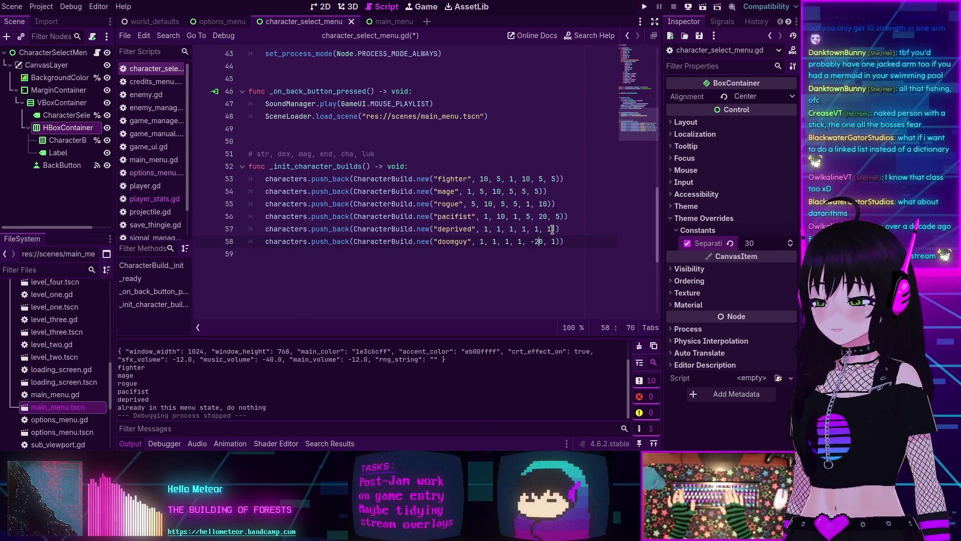
{"action": "key", "text": "Right"}
{"action": "key", "text": "Right"}
{"action": "key", "text": "Right"}
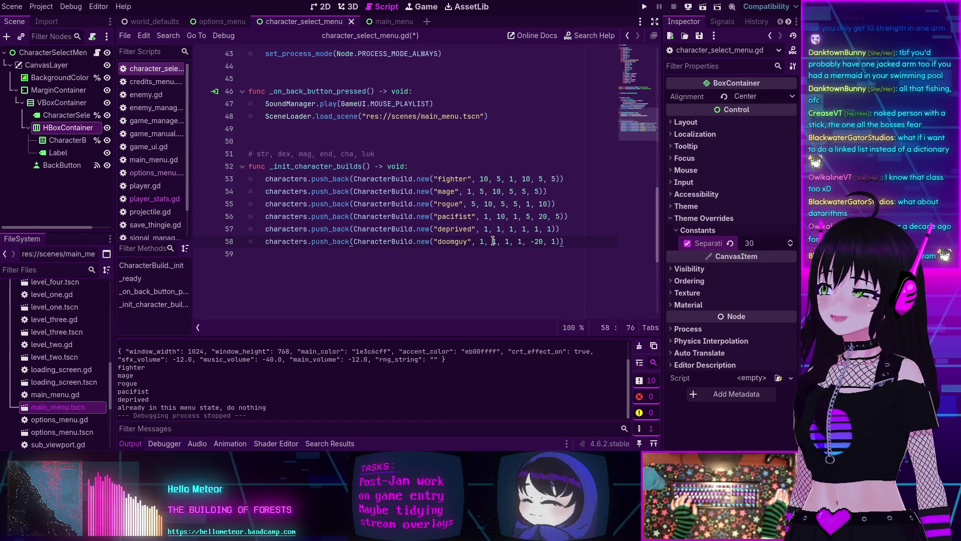
Step: Save the character select script with Ctrl+S
{"action": "left_click", "coordinate": [578, 218]}
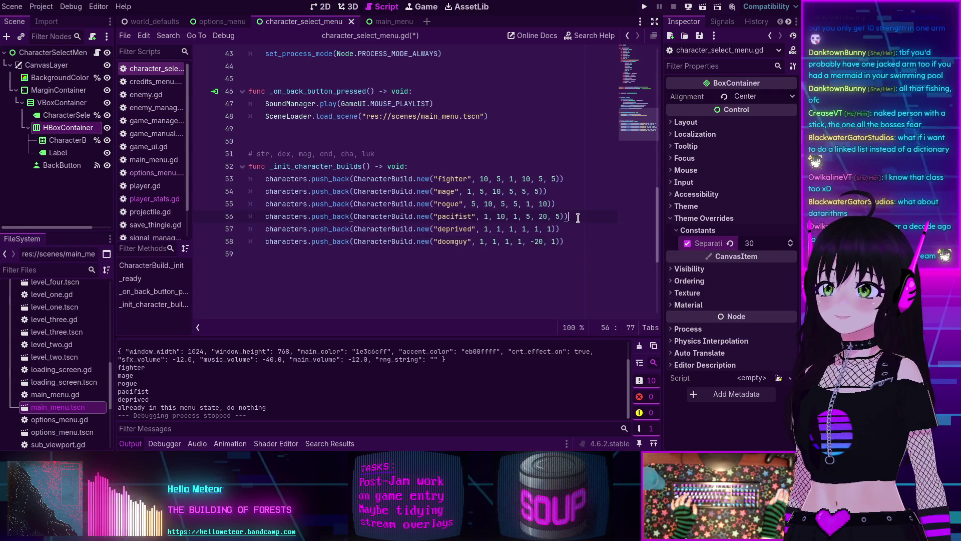
{"action": "key", "text": "ctrl+s"}
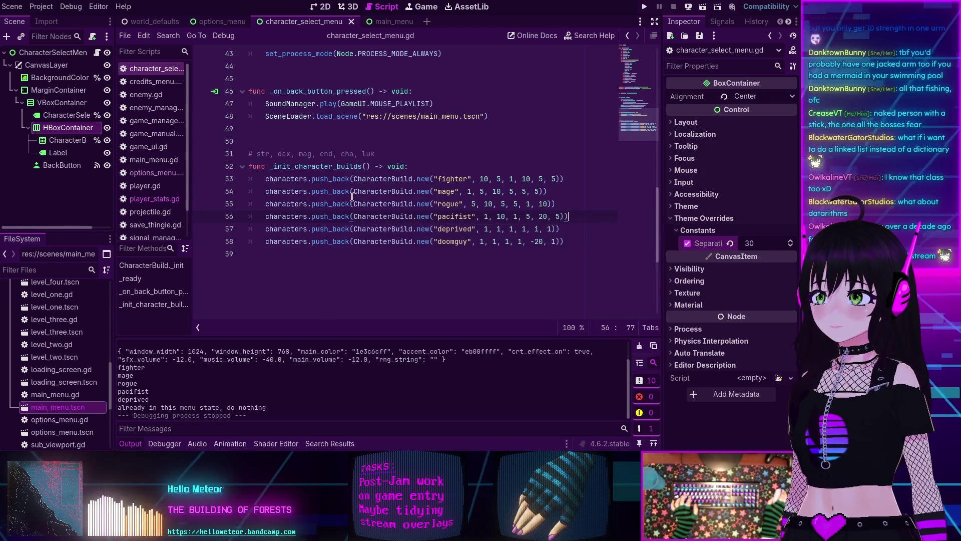
{"action": "scroll", "coordinate": [352, 206], "scroll_direction": "up", "scroll_amount": 10}
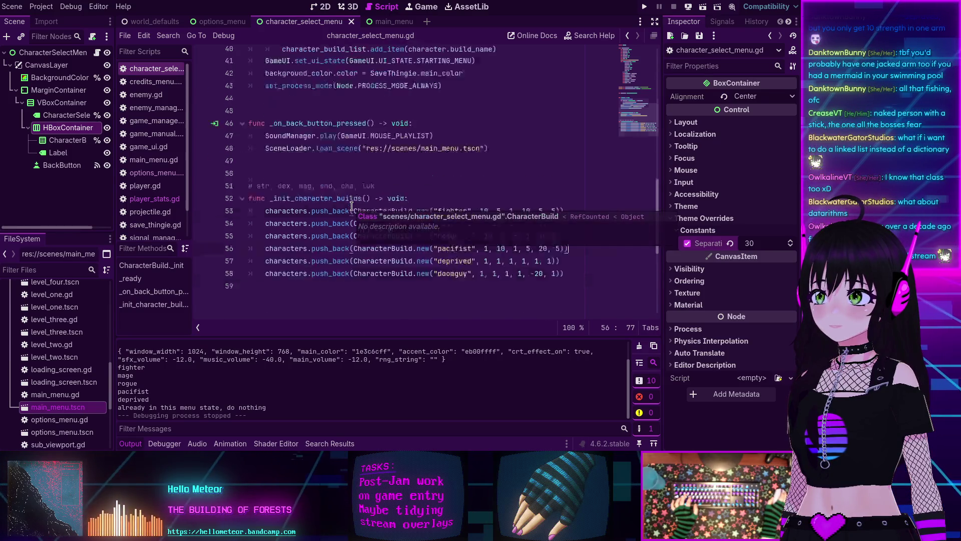
Step: Rename the Label node to StatsLabel
{"action": "scroll", "coordinate": [352, 206], "scroll_direction": "up", "scroll_amount": 2}
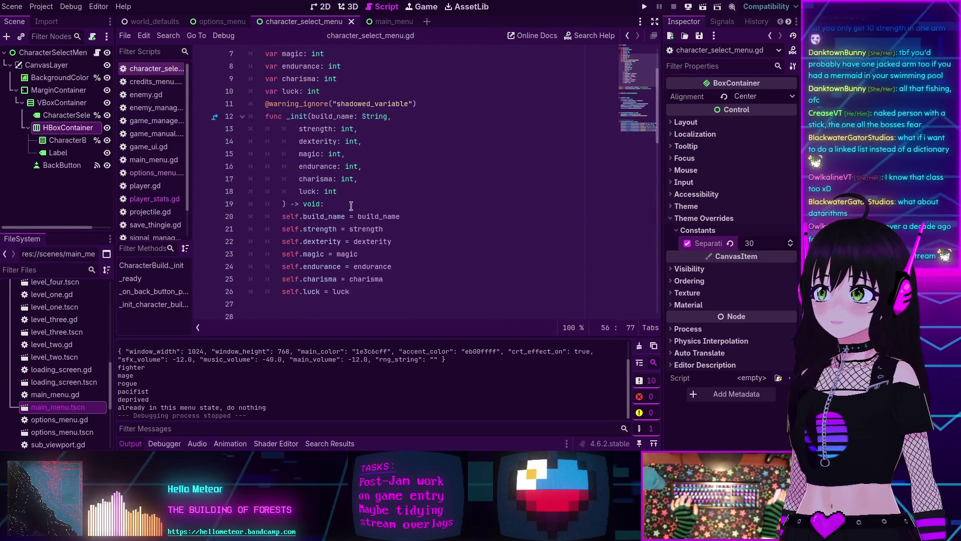
{"action": "left_click", "coordinate": [68, 140]}
{"action": "left_click", "coordinate": [723, 22]}
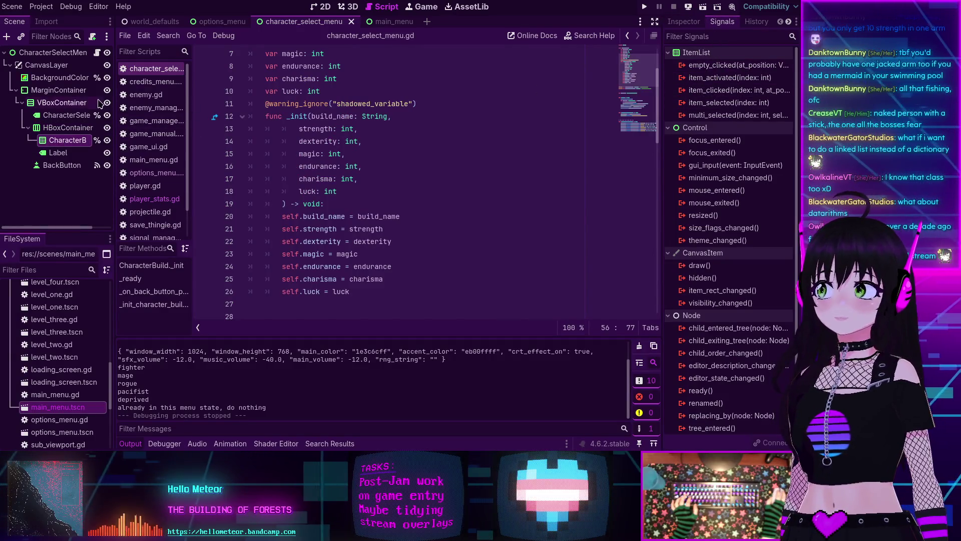
{"action": "left_click", "coordinate": [59, 155]}
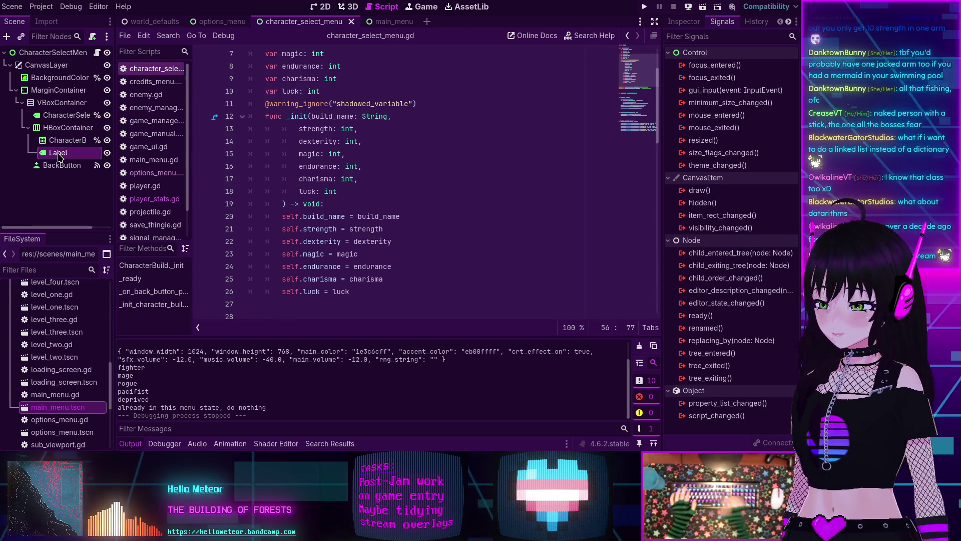
{"action": "double_click", "coordinate": [59, 156]}
{"action": "type", "text": "StatsLabel"}
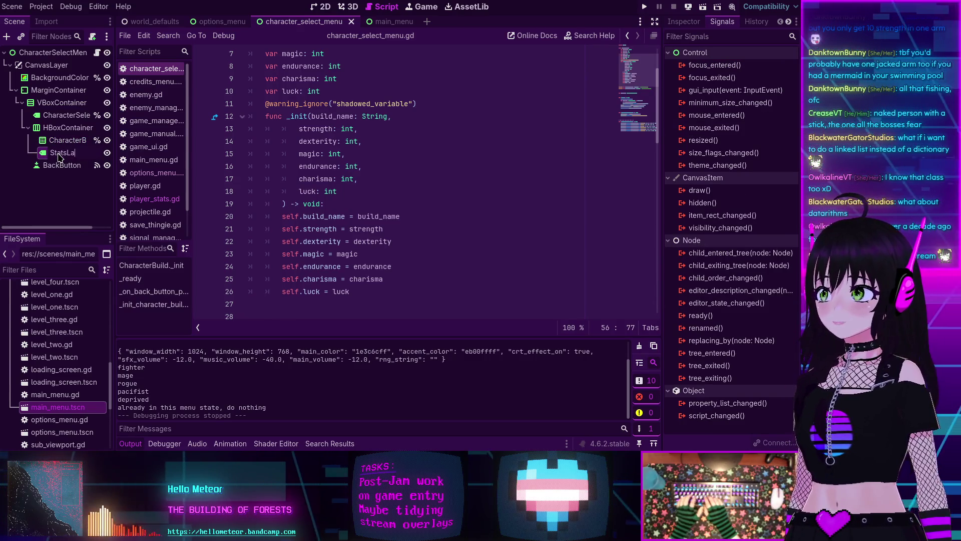
{"action": "key", "text": "Return"}
Step: Make StatsLabel a scene-unique name and add its onready reference at line 31
{"action": "right_click", "coordinate": [59, 158]}
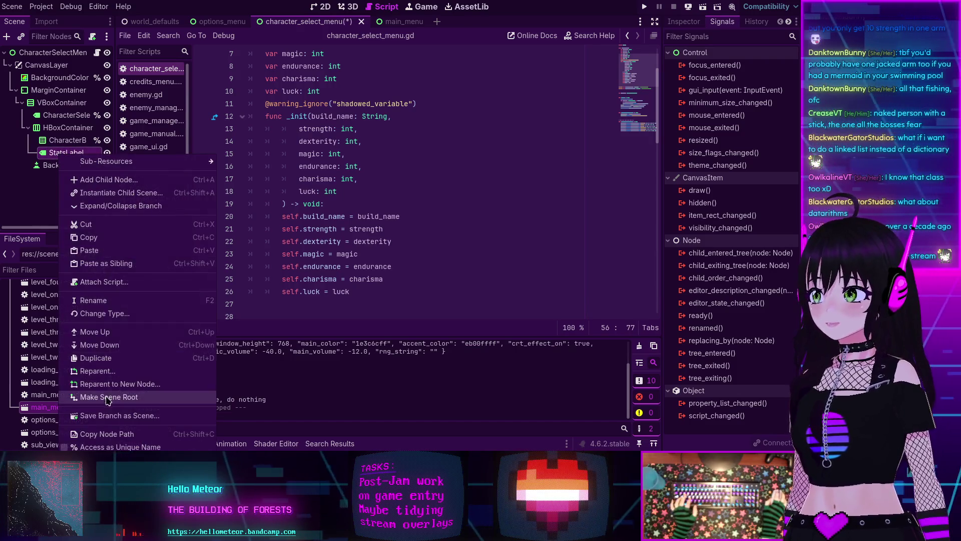
{"action": "left_click", "coordinate": [115, 447]}
{"action": "scroll", "coordinate": [314, 228], "scroll_direction": "up", "scroll_amount": 2}
{"action": "scroll", "coordinate": [314, 229], "scroll_direction": "down", "scroll_amount": 5}
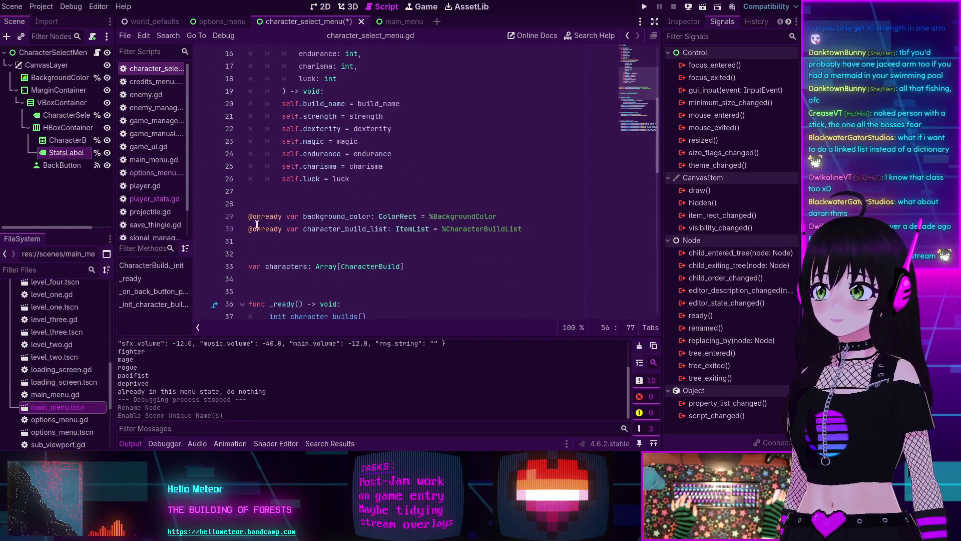
{"action": "left_click_drag", "start_coordinate": [62, 152], "coordinate": [276, 242]}
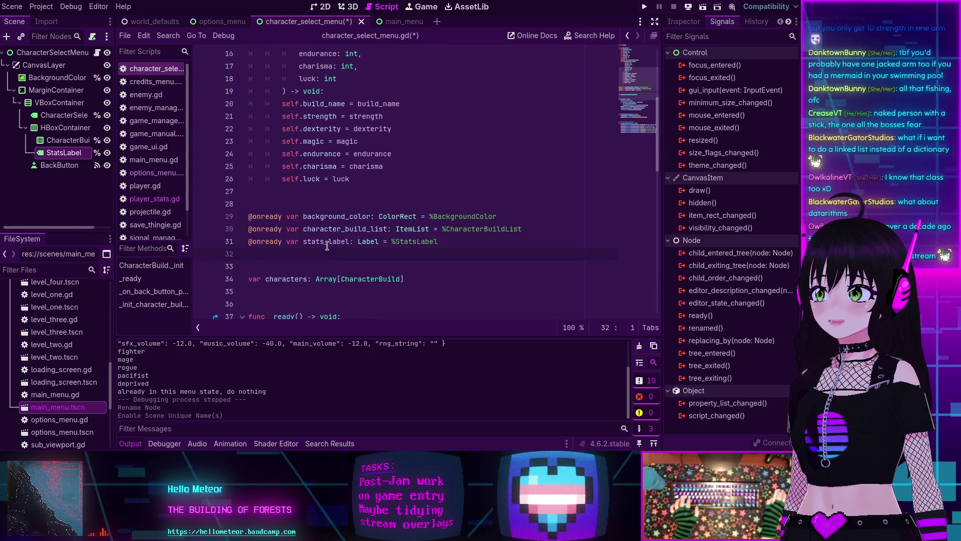
Step: Connect the CharacterBuildList's item_selected signal to the character select script
{"action": "scroll", "coordinate": [372, 247], "scroll_direction": "down", "scroll_amount": 5}
{"action": "scroll", "coordinate": [372, 247], "scroll_direction": "down", "scroll_amount": 3}
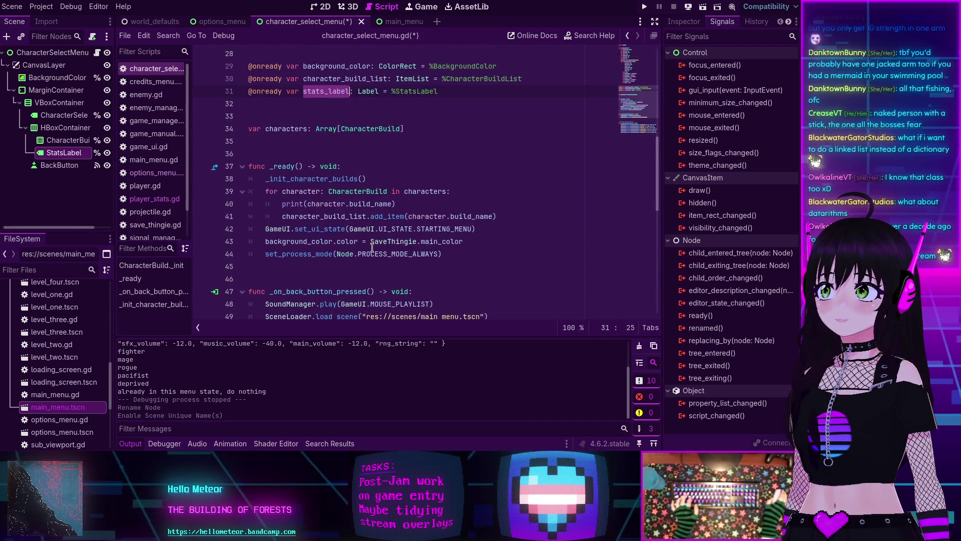
{"action": "left_click", "coordinate": [68, 140]}
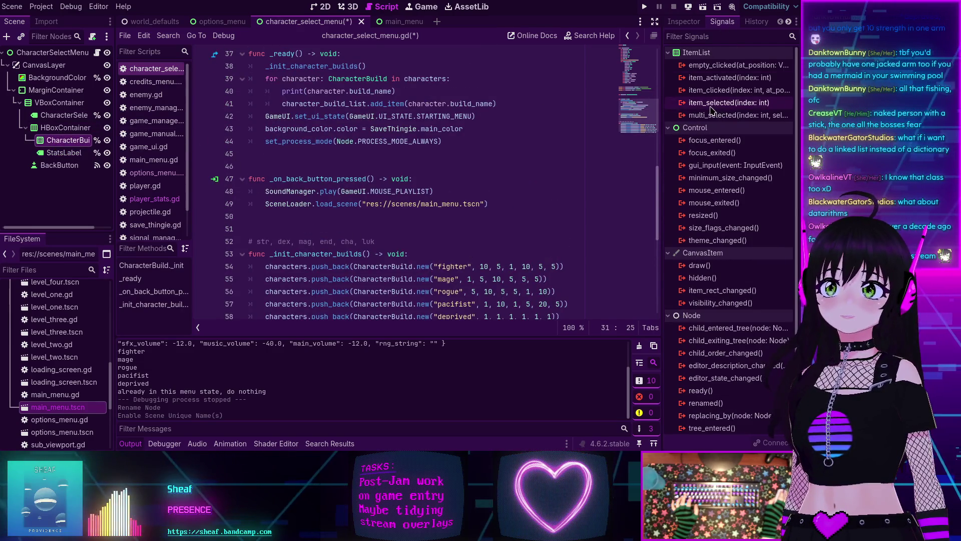
{"action": "mouse_move", "coordinate": [700, 109]}
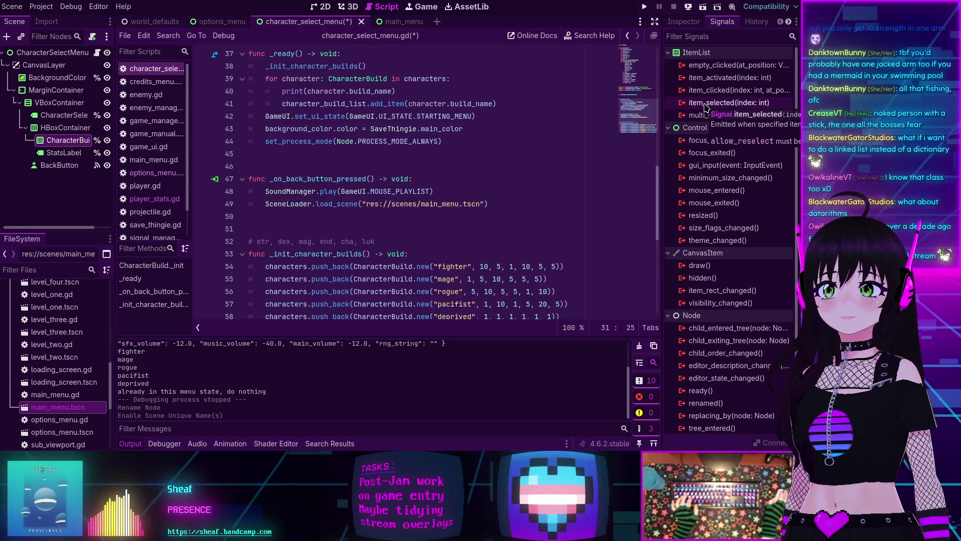
{"action": "double_click", "coordinate": [705, 103]}
{"action": "key", "text": "Return"}
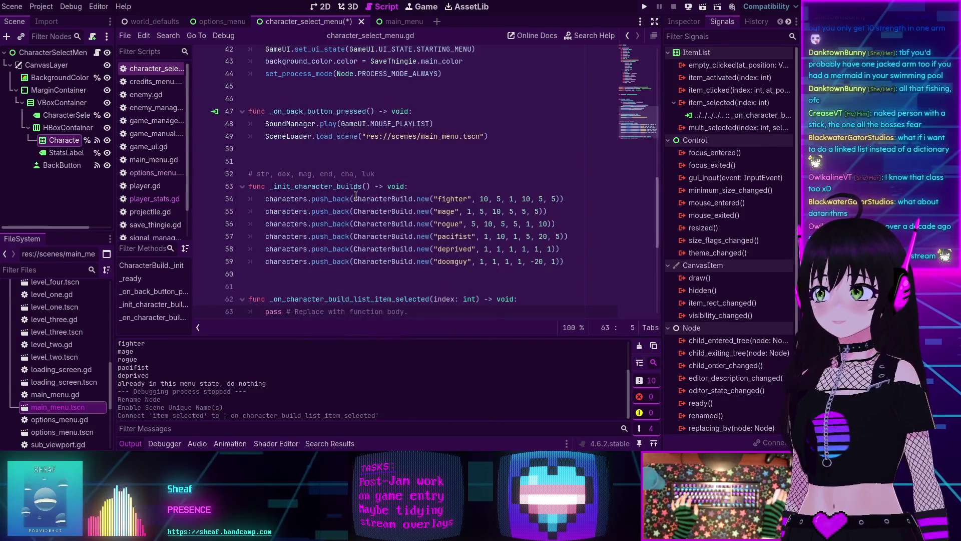
Step: Replace the handler's pass line with stats_label.text = "Strength: " +
{"action": "left_click_drag", "start_coordinate": [408, 236], "coordinate": [265, 236]}
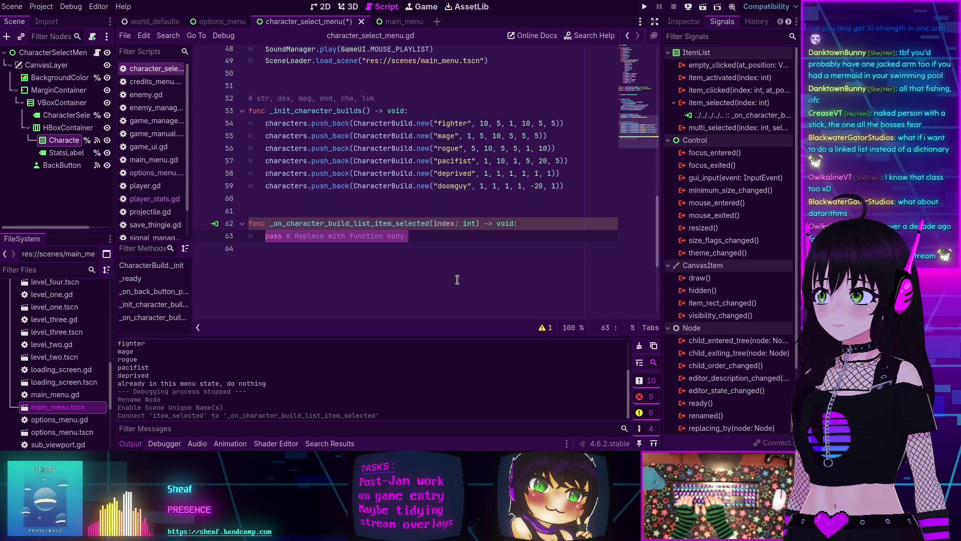
{"action": "type", "text": "stat"}
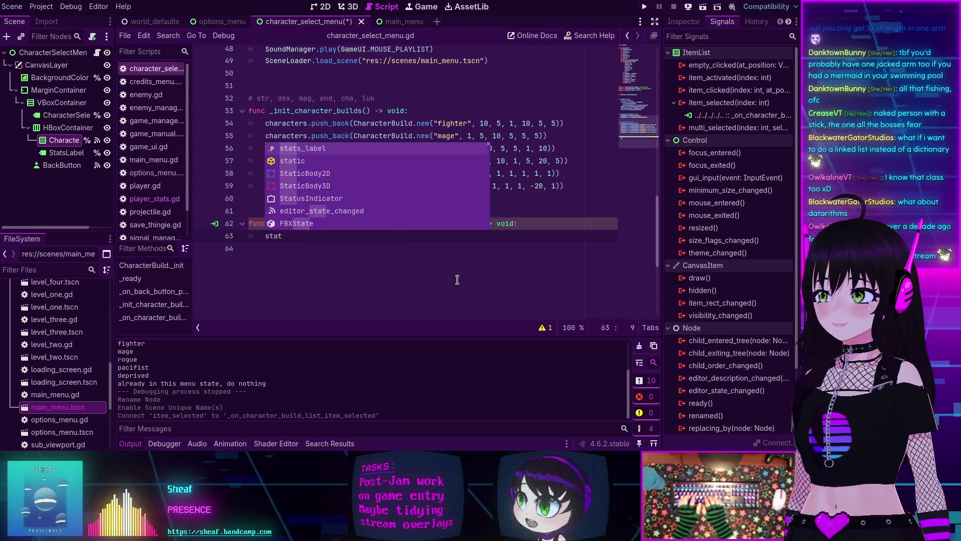
{"action": "key", "text": "Return"}
{"action": "type", "text": ".te"}
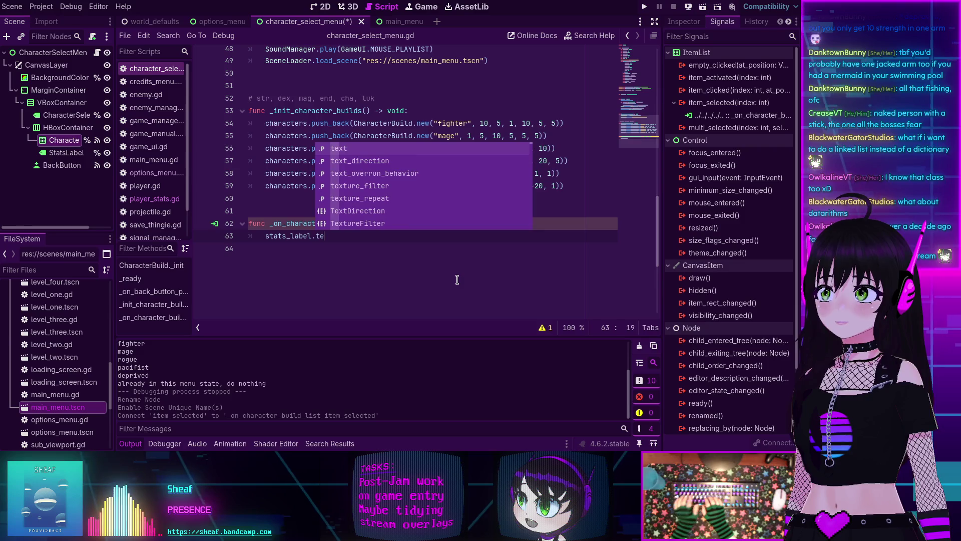
{"action": "type", "text": "xt = \"St"}
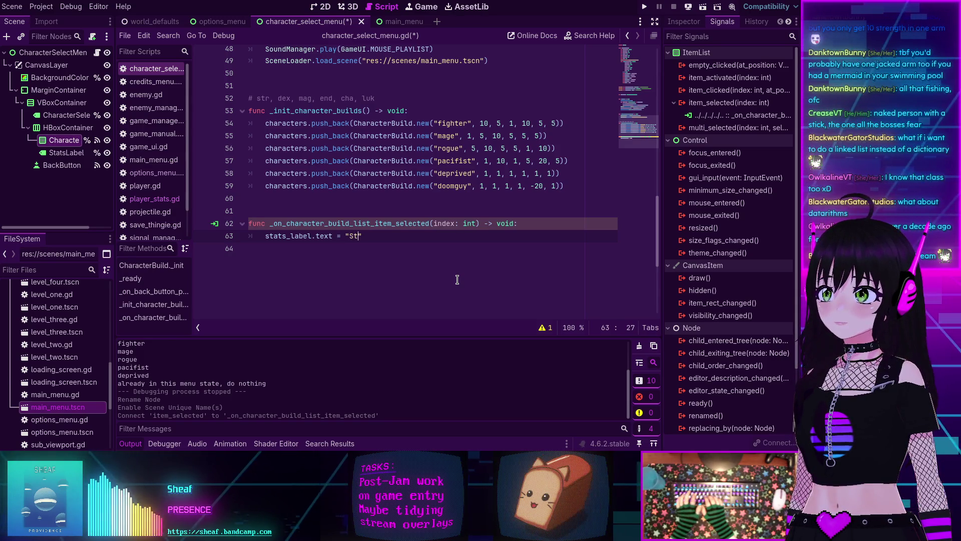
{"action": "type", "text": "renght"}
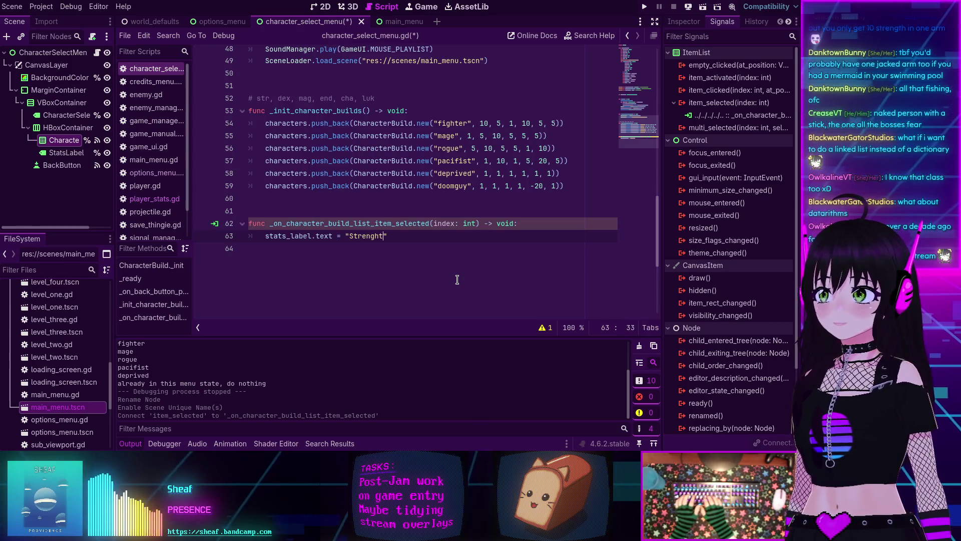
{"action": "key", "text": "BackSpace"}
{"action": "key", "text": "BackSpace"}
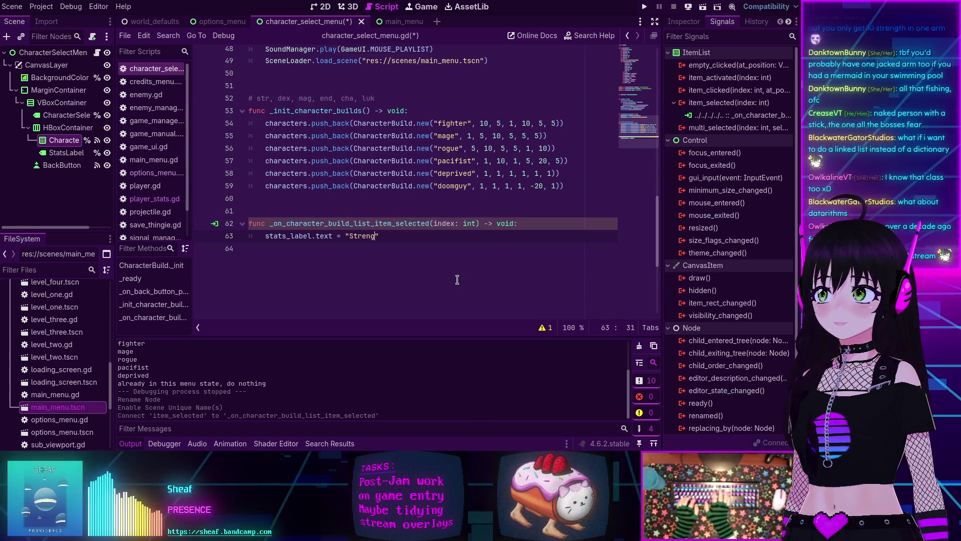
{"action": "type", "text": "th:"}
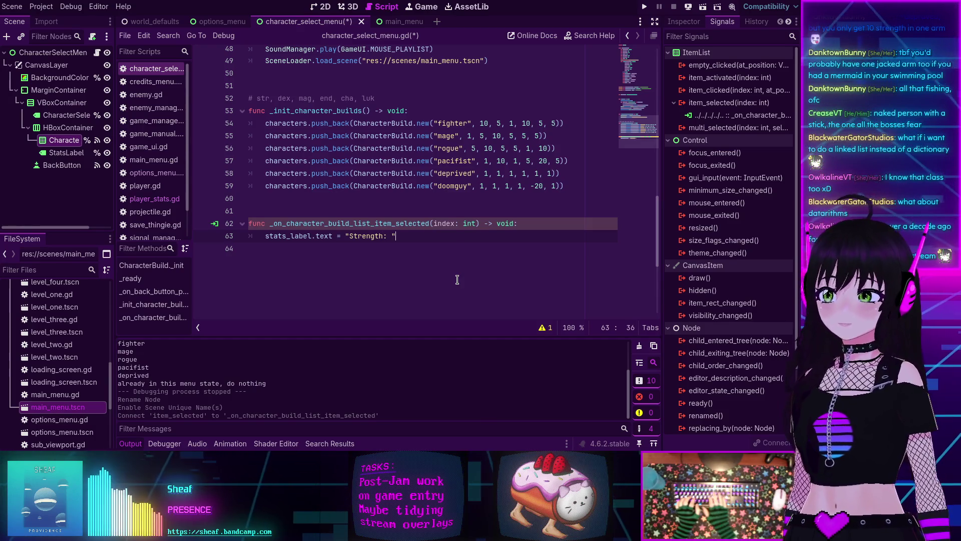
{"action": "key", "text": "Right"}
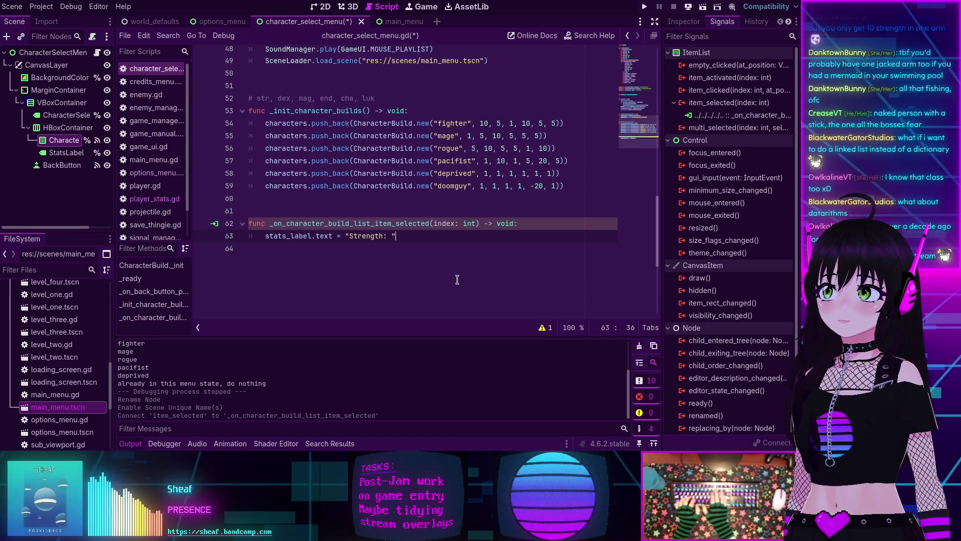
{"action": "type", "text": " +"}
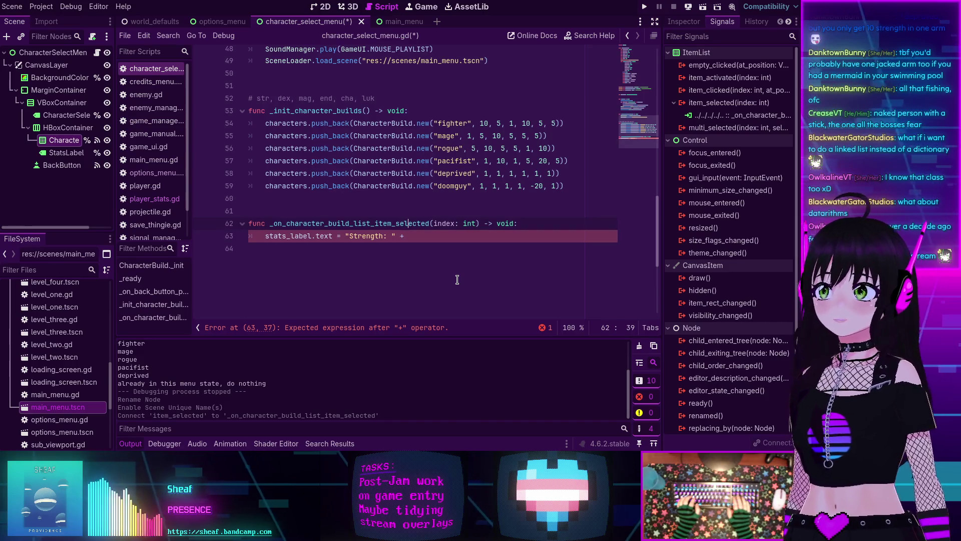
Step: Declare var current_character: CharacterBuild = characters[index] above the label assignment
{"action": "key", "text": "ctrl+shift+Return"}
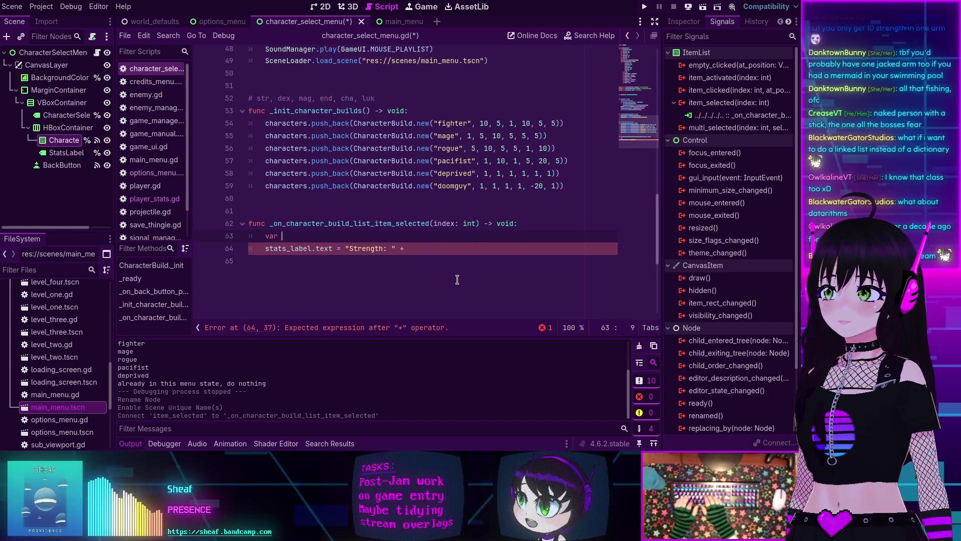
{"action": "type", "text": "var current_char"}
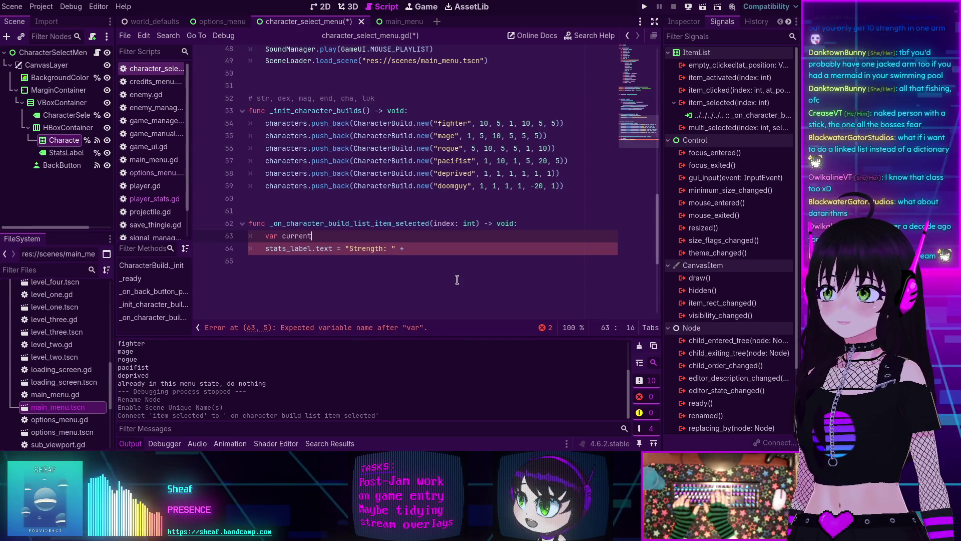
{"action": "type", "text": "a"}
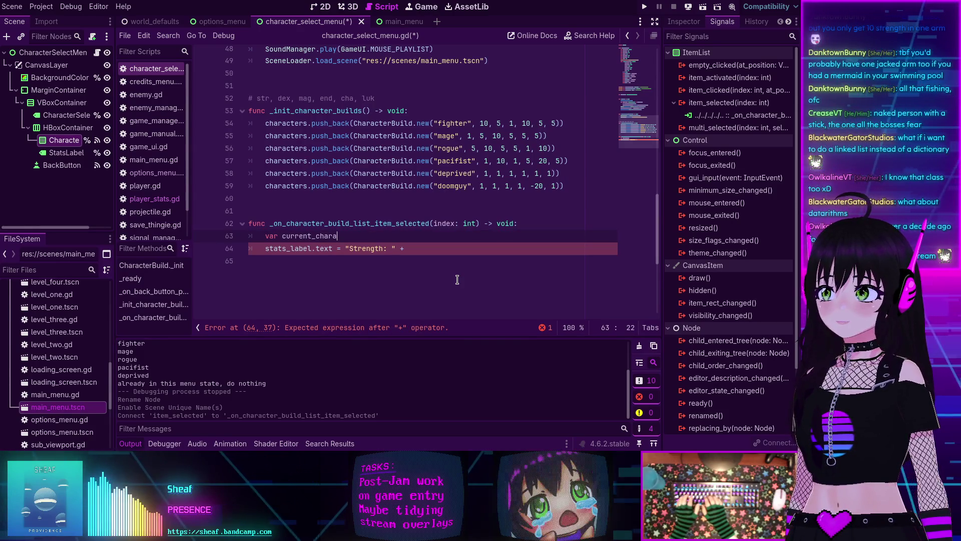
{"action": "type", "text": "cter: "}
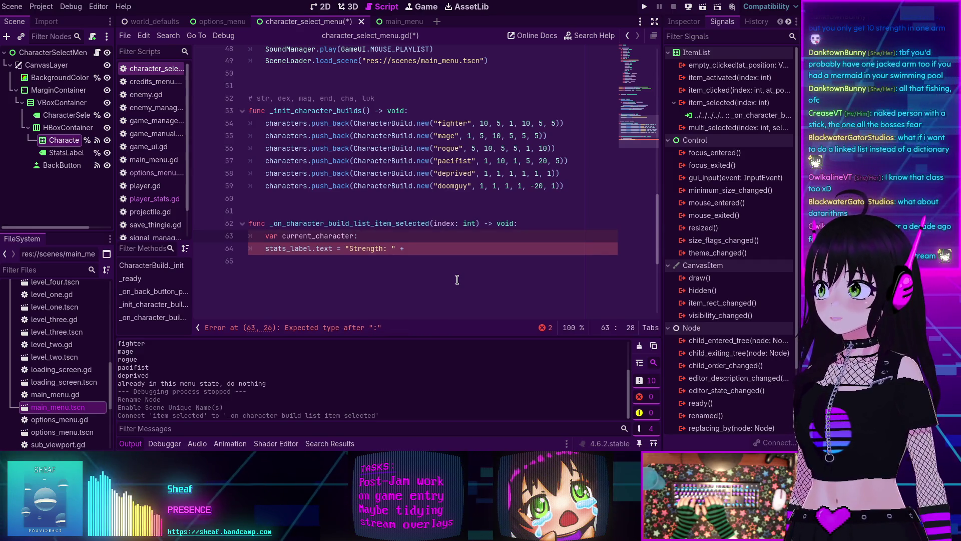
{"action": "type", "text": "Char"}
{"action": "key", "text": "Return"}
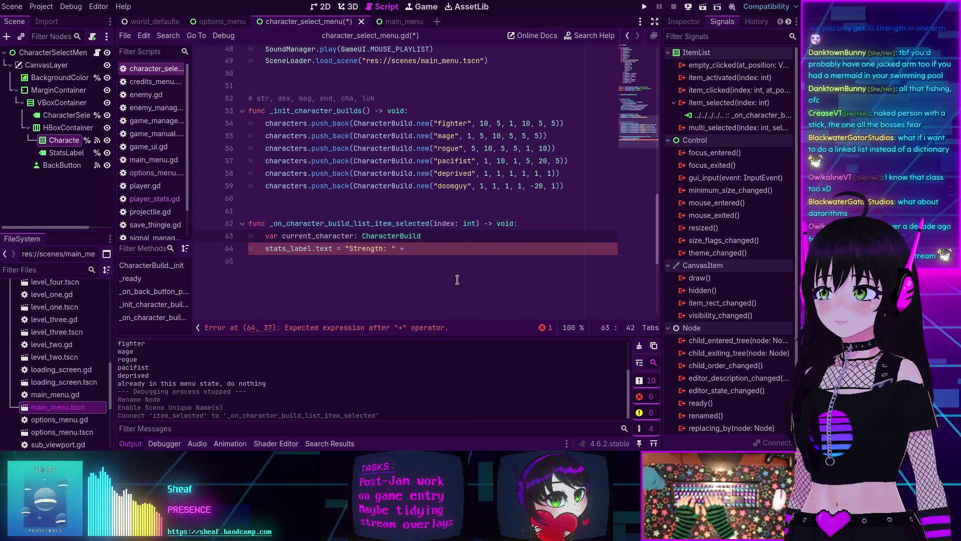
{"action": "type", "text": " = characters"}
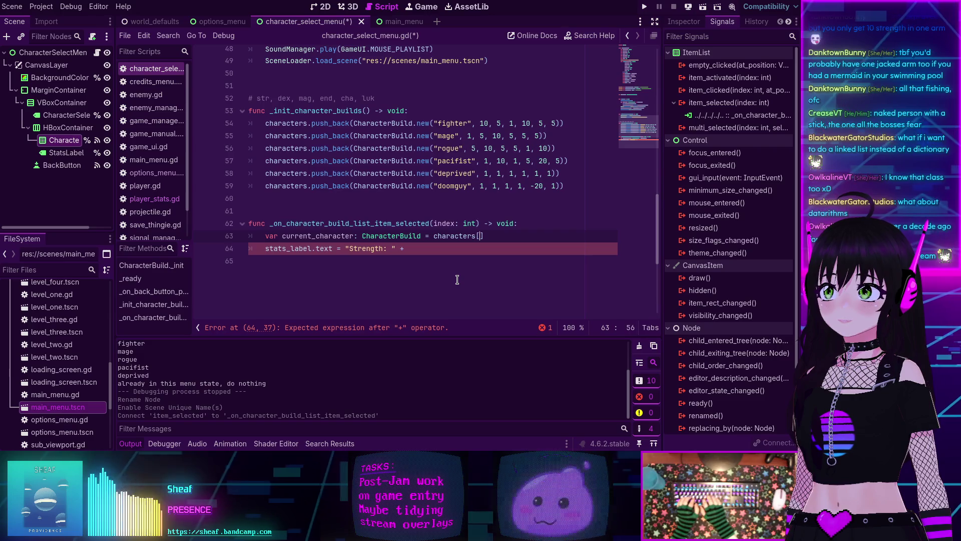
{"action": "type", "text": "[index"}
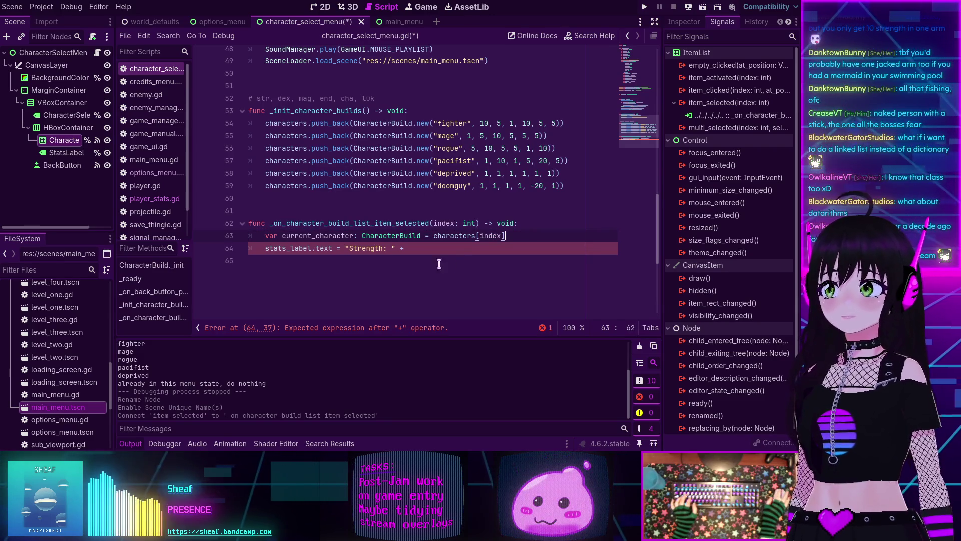
Step: Append str(current_character.strength) plus a newline string and + to the Strength line
{"action": "double_click", "coordinate": [321, 236]}
{"action": "key", "text": "ctrl+c"}
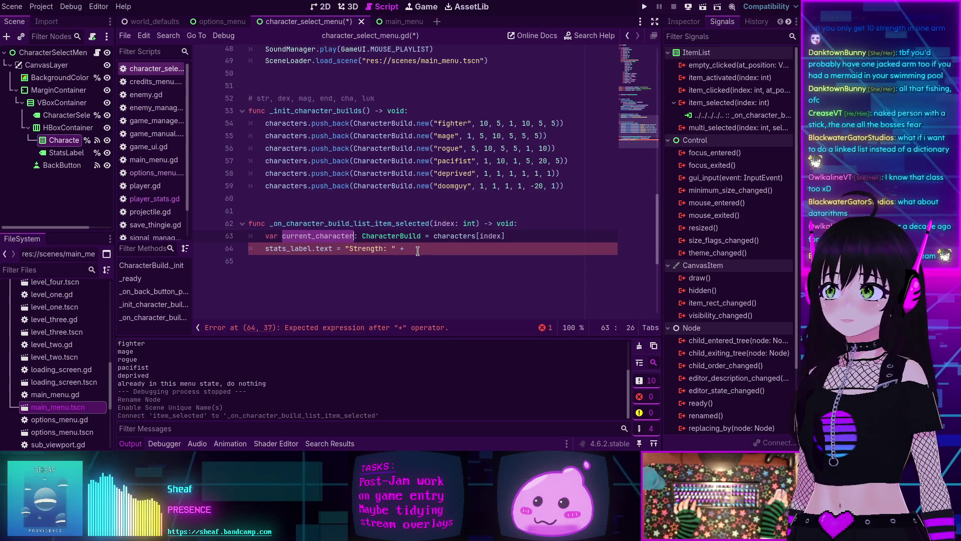
{"action": "left_click", "coordinate": [418, 250]}
{"action": "key", "text": "ctrl+v"}
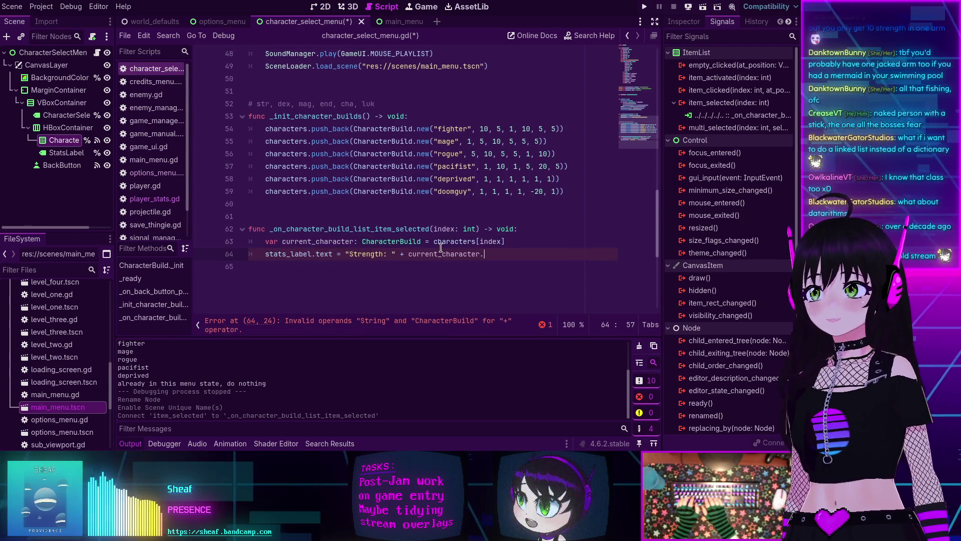
{"action": "type", "text": "str"}
{"action": "key", "text": "Return"}
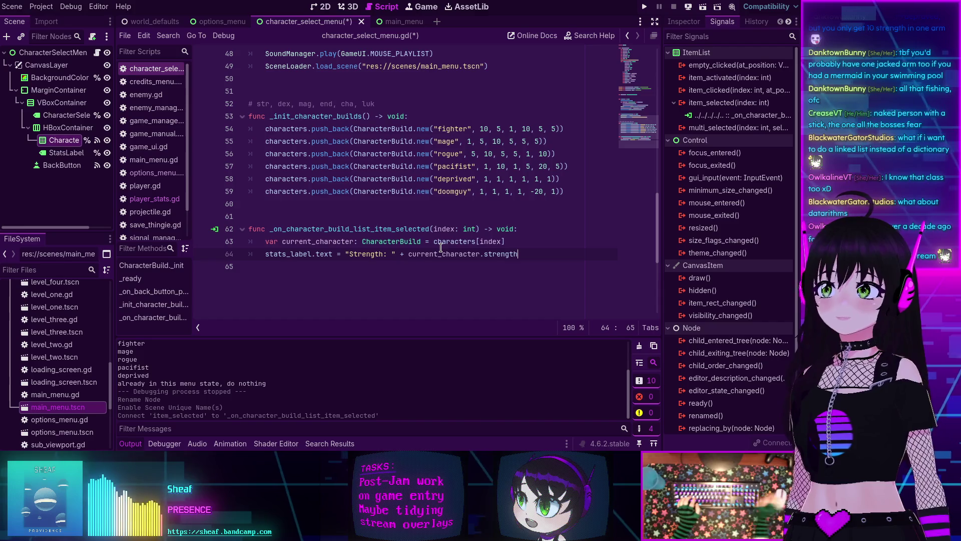
{"action": "left_click", "coordinate": [408, 254]}
{"action": "type", "text": "str("}
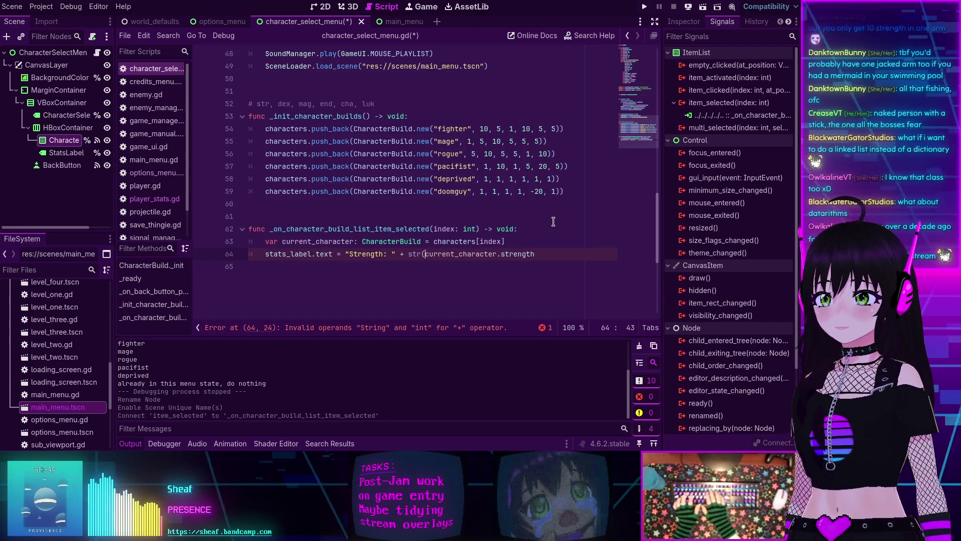
{"action": "left_click", "coordinate": [540, 254]}
{"action": "type", "text": ") +"}
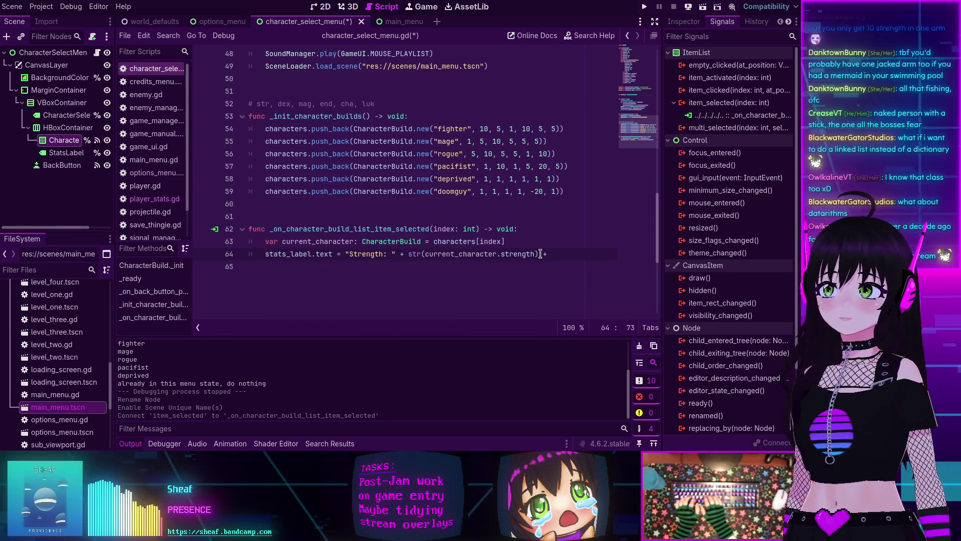
{"action": "type", "text": "\"\\n"}
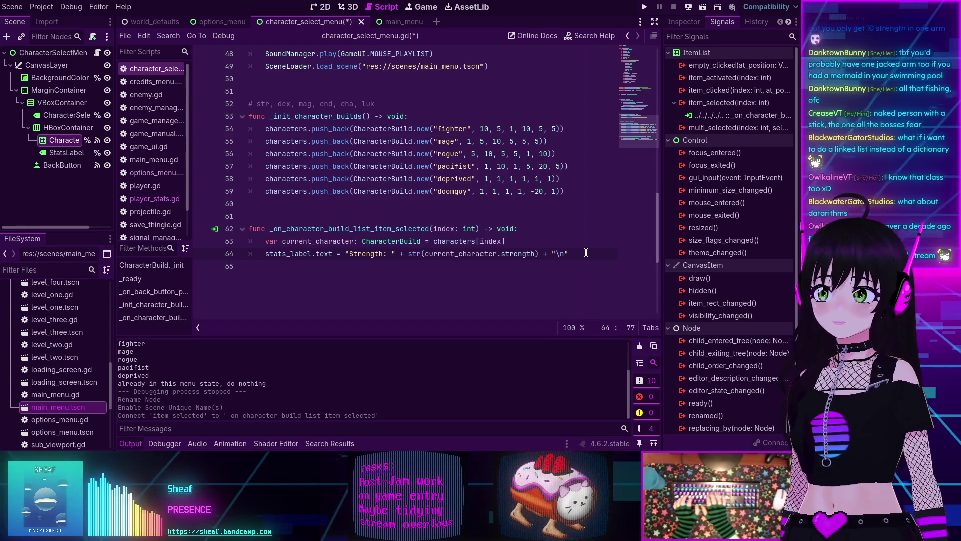
{"action": "type", "text": "+"}
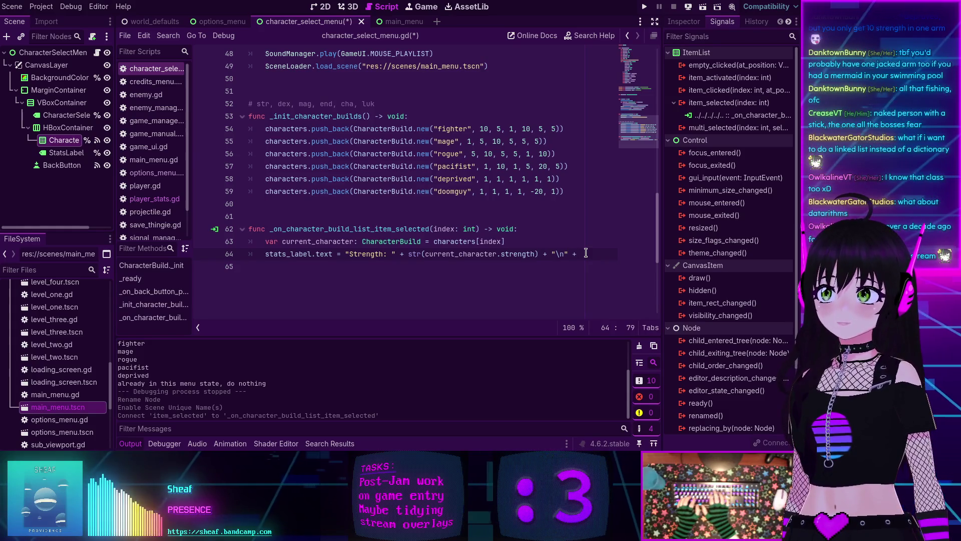
Step: Start a new "Dexterity: " + line below the Strength entry
{"action": "key", "text": "Return"}
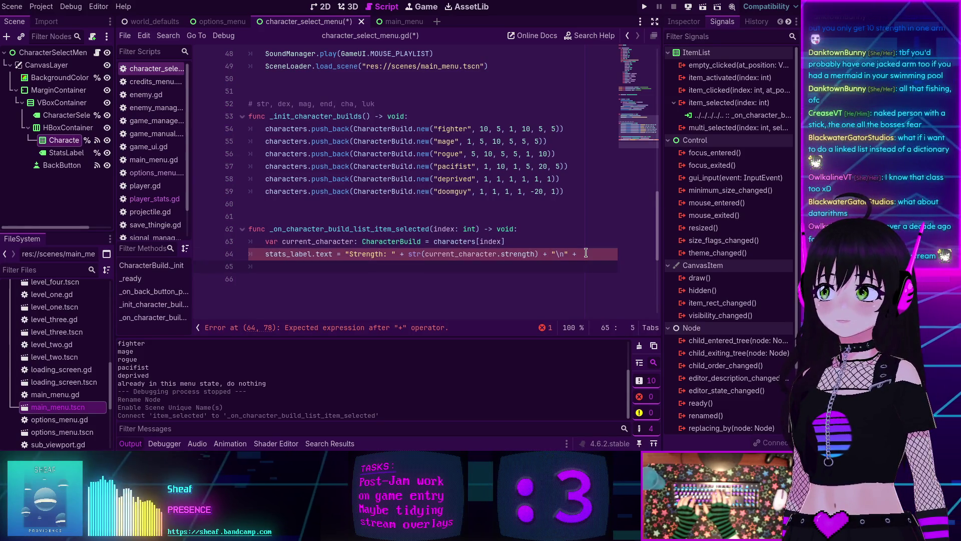
{"action": "type", "text": "\""}
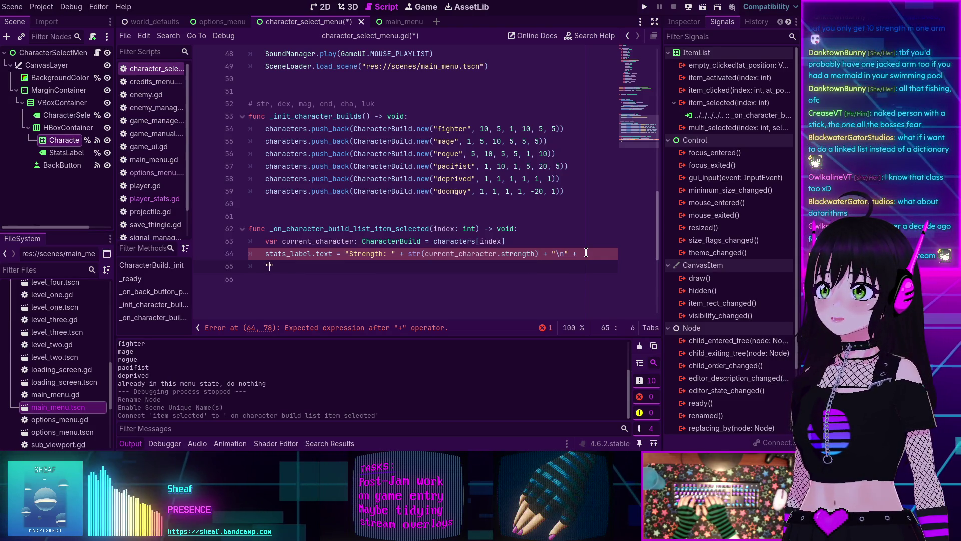
{"action": "type", "text": "Dexter"}
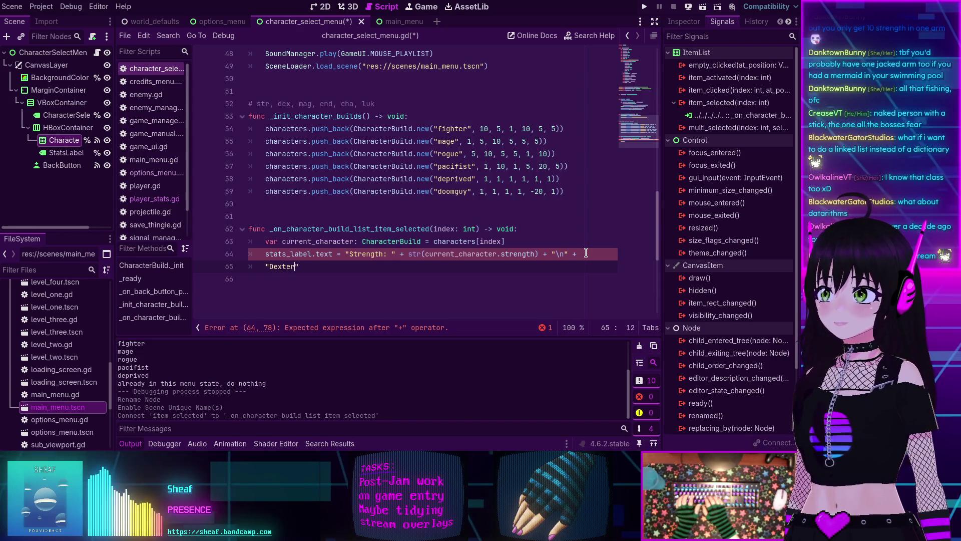
{"action": "type", "text": "ity"}
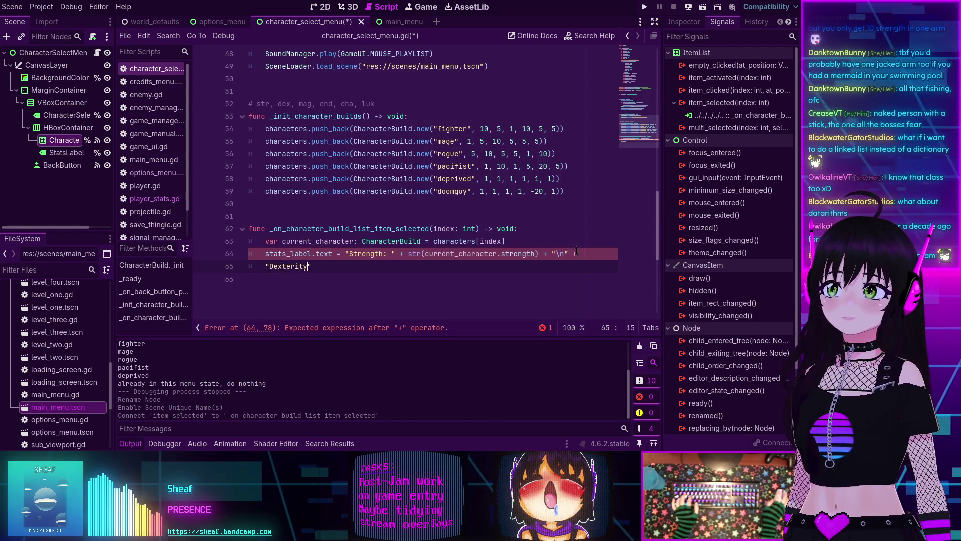
{"action": "left_click", "coordinate": [579, 253]}
{"action": "type", "text": "\\"}
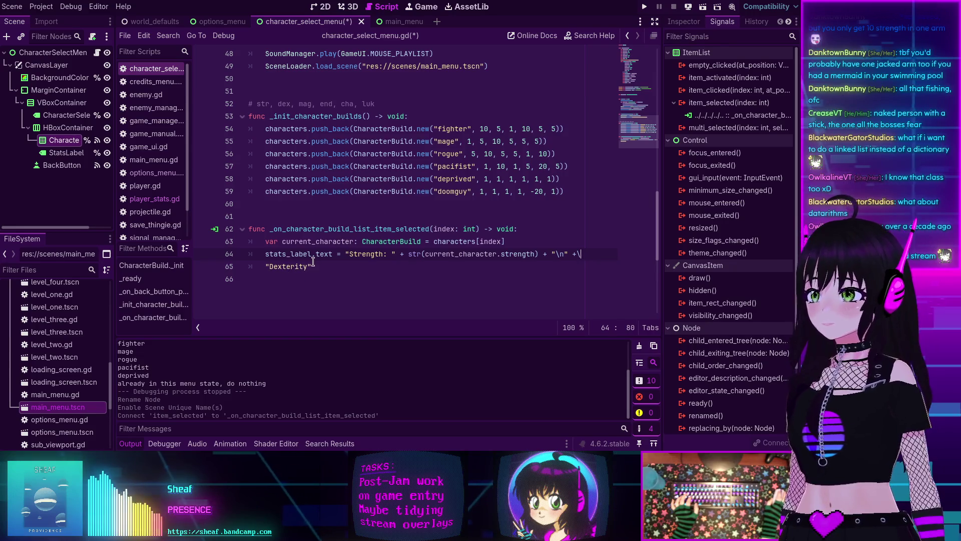
{"action": "key", "text": "BackSpace"}
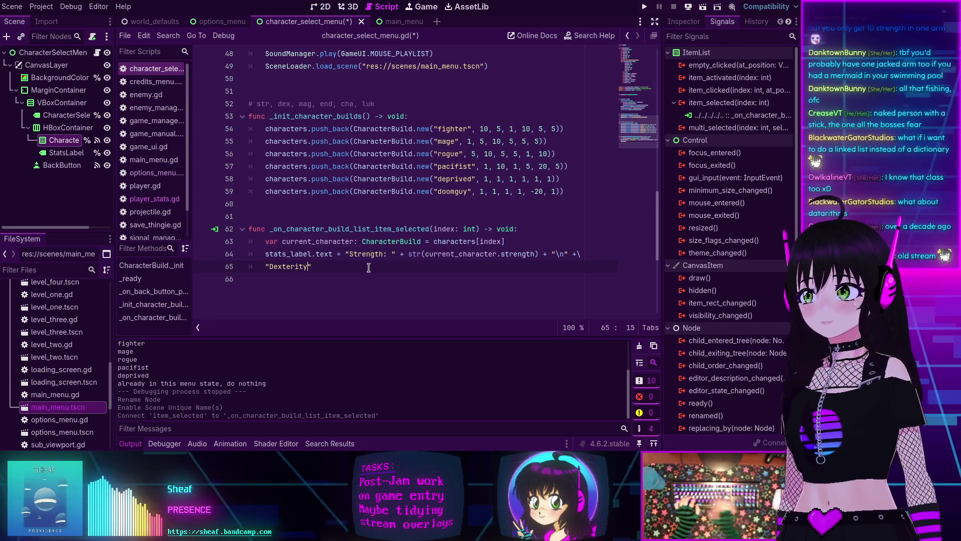
{"action": "type", "text": ": \" + str("}
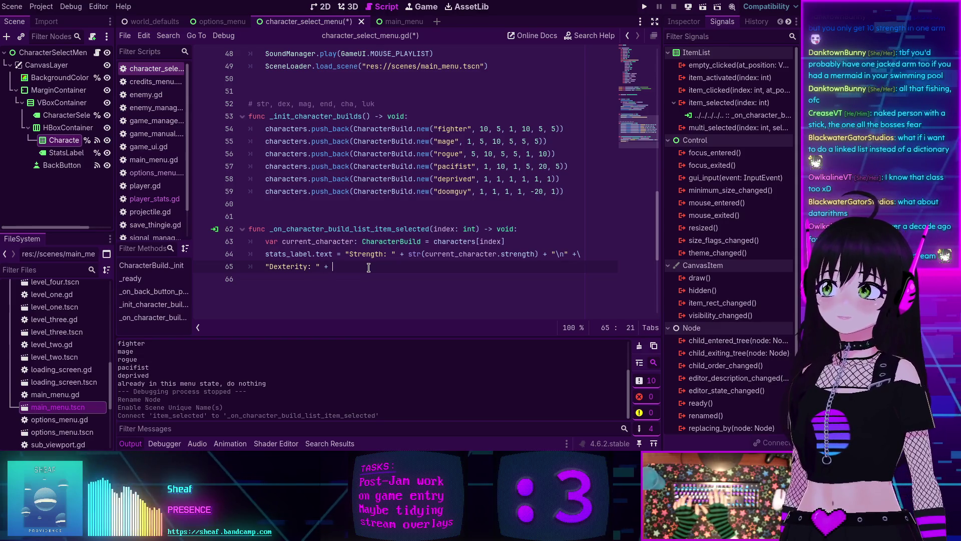
{"action": "key", "text": "BackSpace"}
{"action": "key", "text": "BackSpace"}
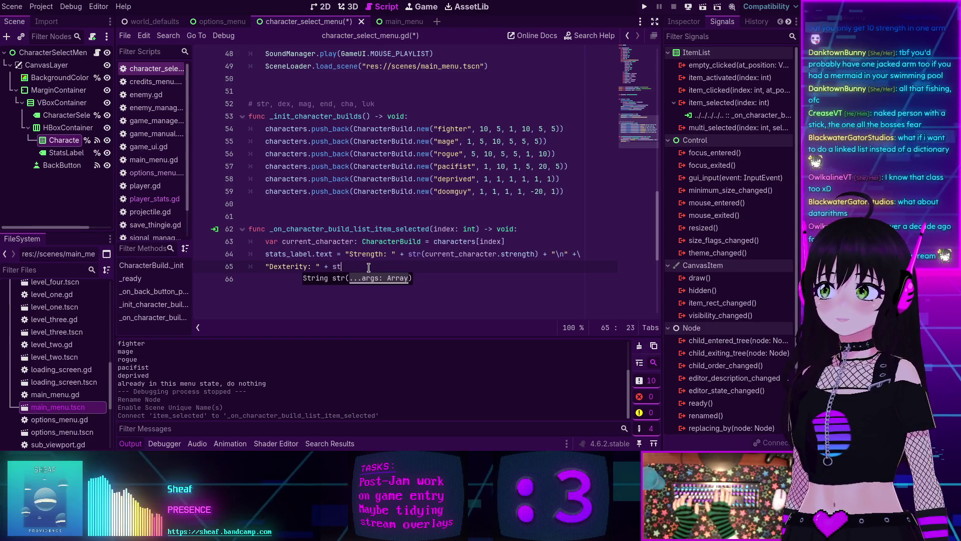
{"action": "scroll", "coordinate": [368, 268], "scroll_direction": "up", "scroll_amount": 15}
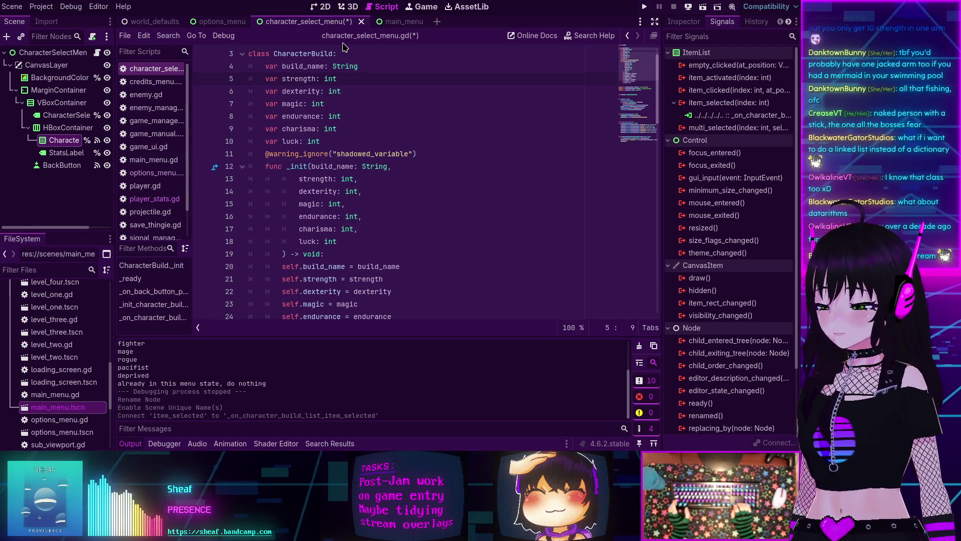
Step: Paste the CharacterBuild stat names dexterity through luck under the Strength line and indent them
{"action": "key", "text": "shift+alt+Down"}
{"action": "key", "text": "shift+alt+Down"}
{"action": "key", "text": "shift+alt+Down"}
{"action": "key", "text": "ctrl+shift+Right"}
{"action": "key", "text": "ctrl+c"}
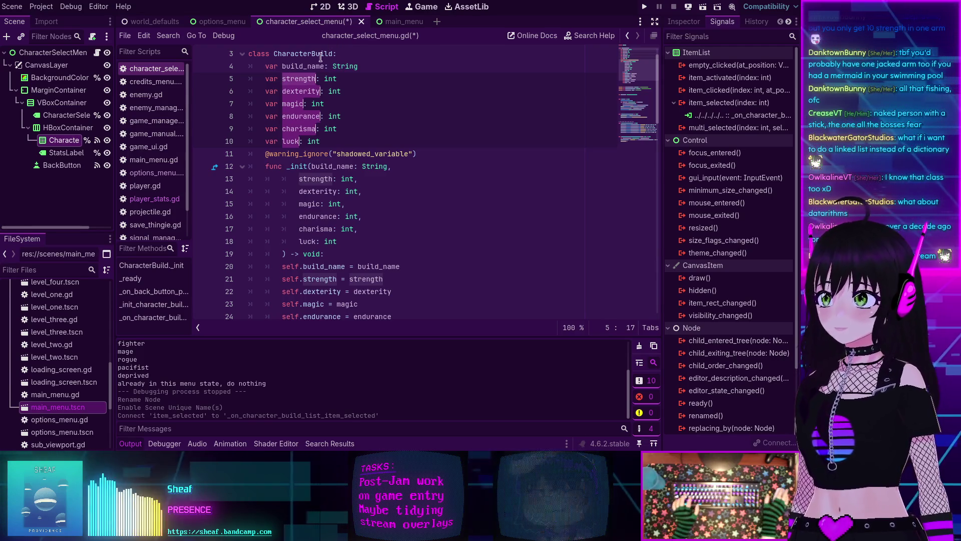
{"action": "scroll", "coordinate": [309, 235], "scroll_direction": "down", "scroll_amount": 12}
{"action": "scroll", "coordinate": [309, 236], "scroll_direction": "down", "scroll_amount": 4}
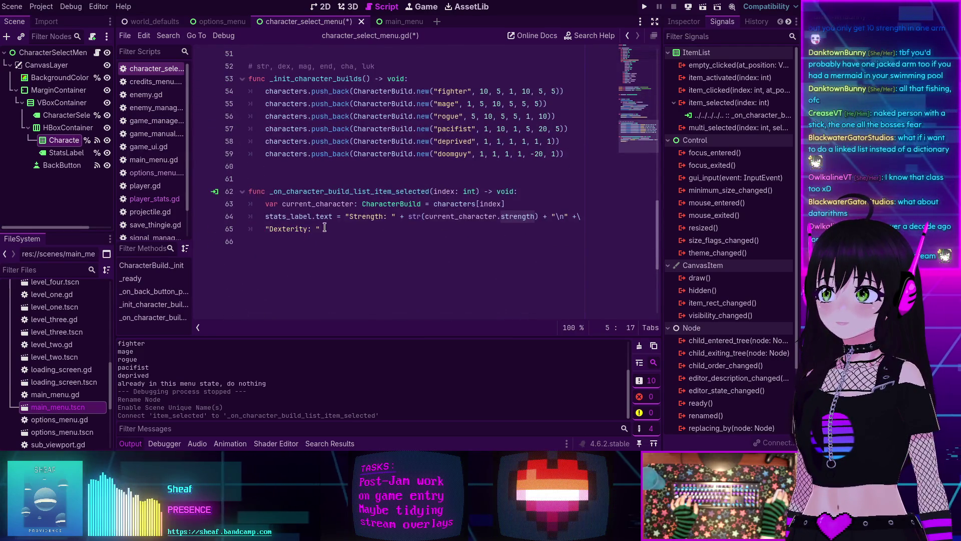
{"action": "left_click_drag", "start_coordinate": [325, 228], "coordinate": [249, 230]}
{"action": "key", "text": "ctrl+v"}
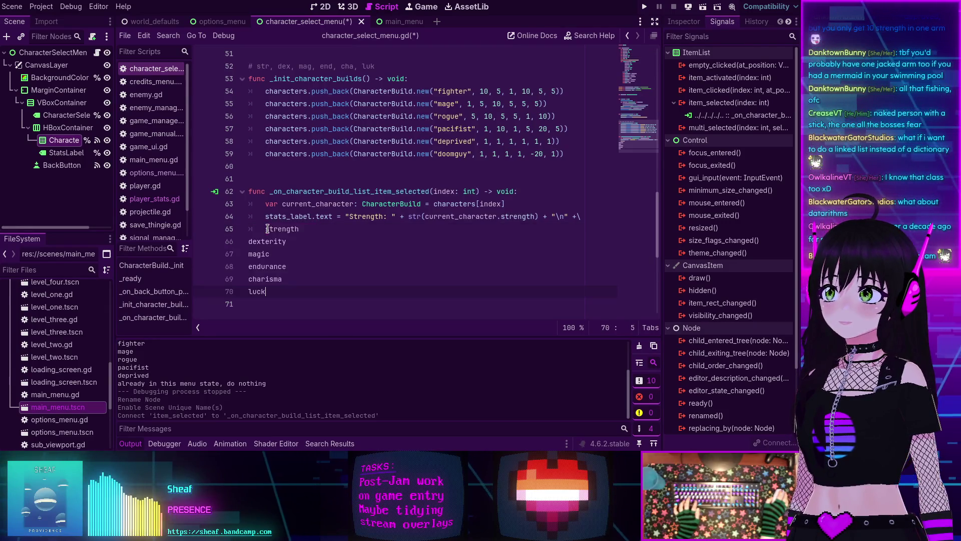
{"action": "left_click_drag", "start_coordinate": [266, 292], "coordinate": [240, 244]}
{"action": "key", "text": "Tab"}
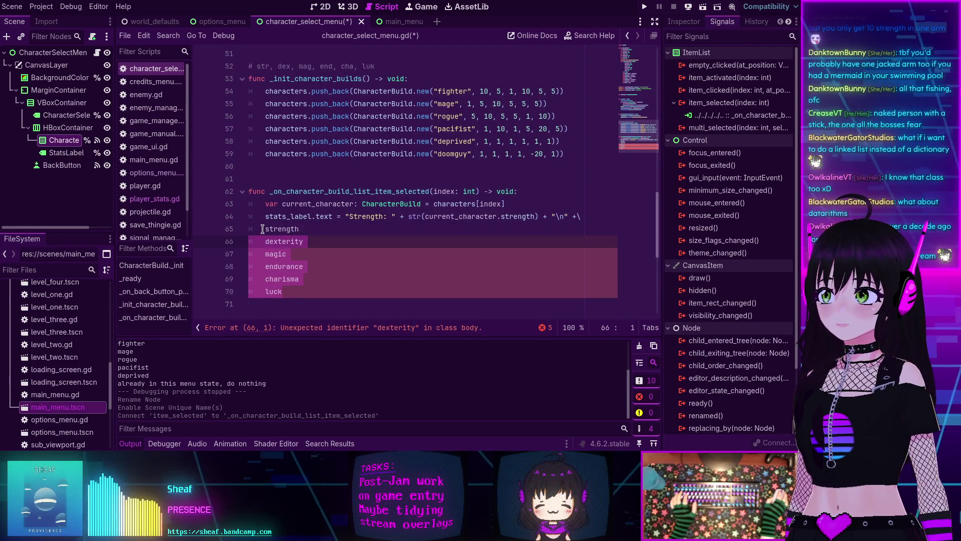
{"action": "double_click", "coordinate": [278, 229]}
{"action": "key", "text": "BackSpace"}
{"action": "key", "text": "BackSpace"}
{"action": "key", "text": "BackSpace"}
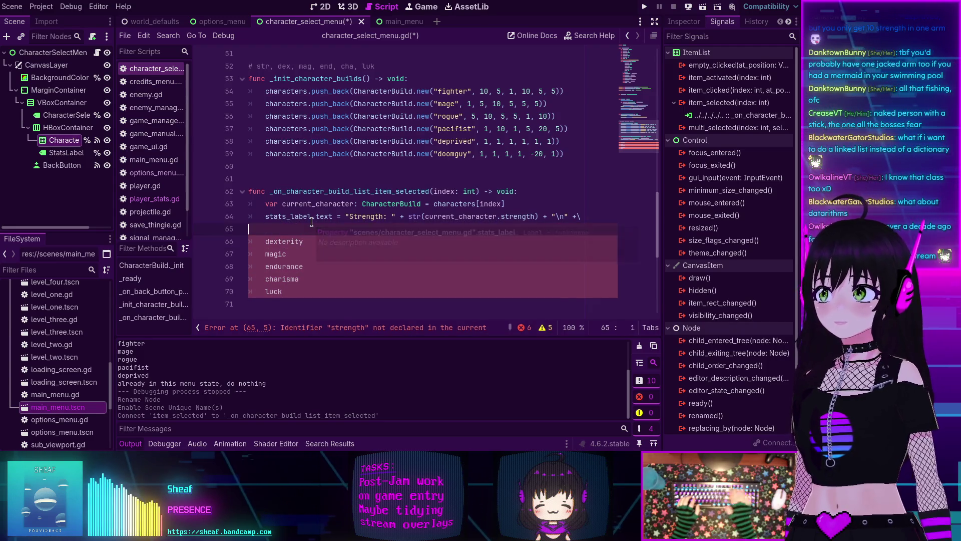
Step: Capitalize the stat names to Dexterity, Magic, Endurance, Charisma and Luck
{"action": "left_click", "coordinate": [270, 230]}
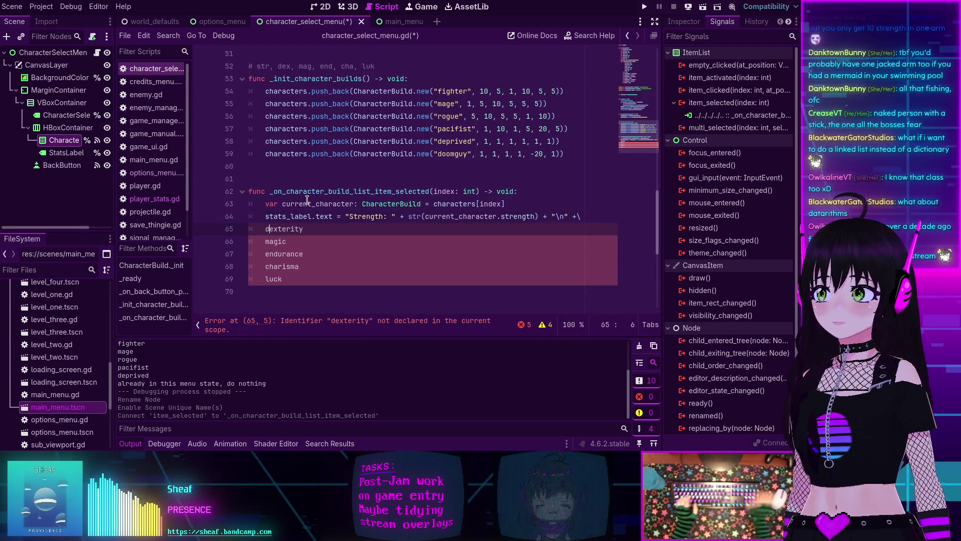
{"action": "key", "text": "BackSpace"}
{"action": "type", "text": "D"}
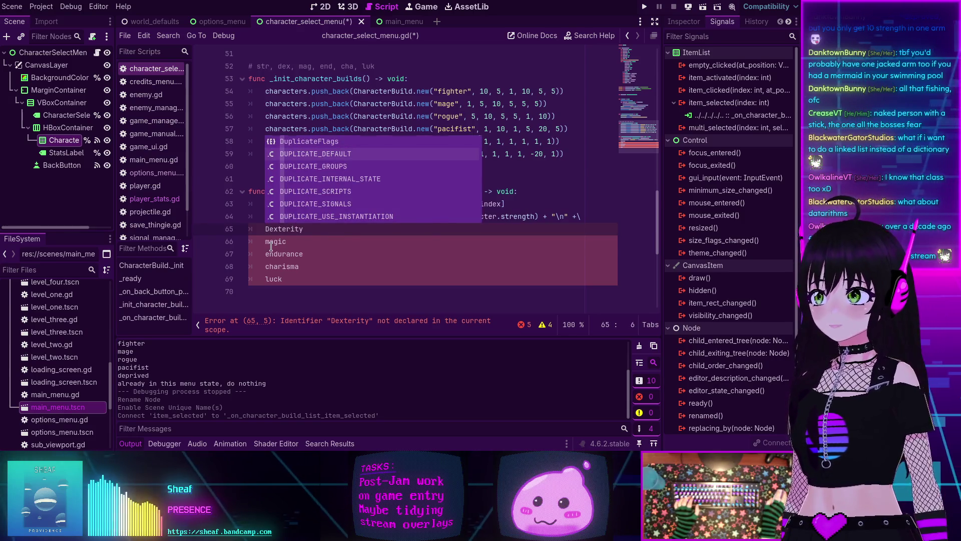
{"action": "left_click", "coordinate": [271, 244]}
{"action": "type", "text": "M"}
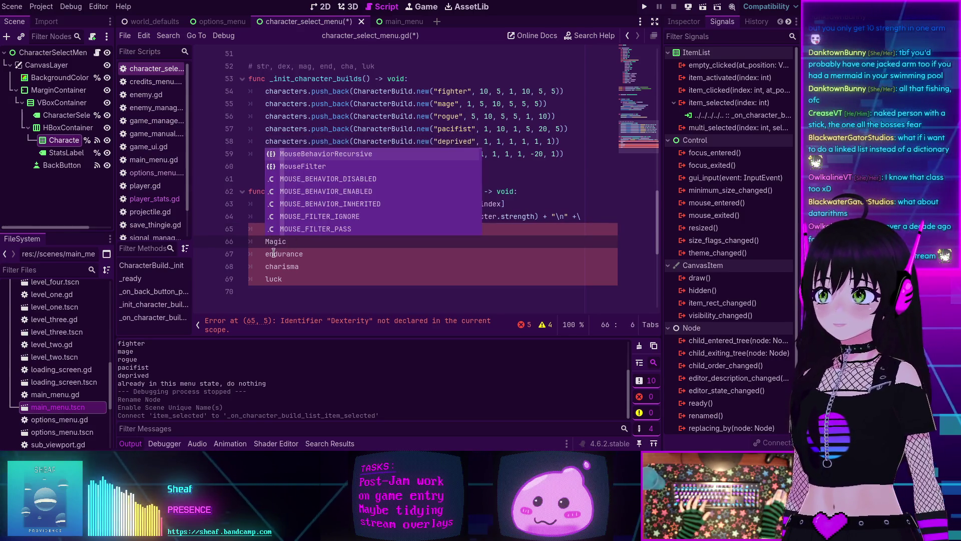
{"action": "left_click", "coordinate": [273, 254]}
{"action": "key", "text": "BackSpace"}
{"action": "type", "text": "E"}
{"action": "left_click", "coordinate": [273, 266]}
{"action": "type", "text": "C"}
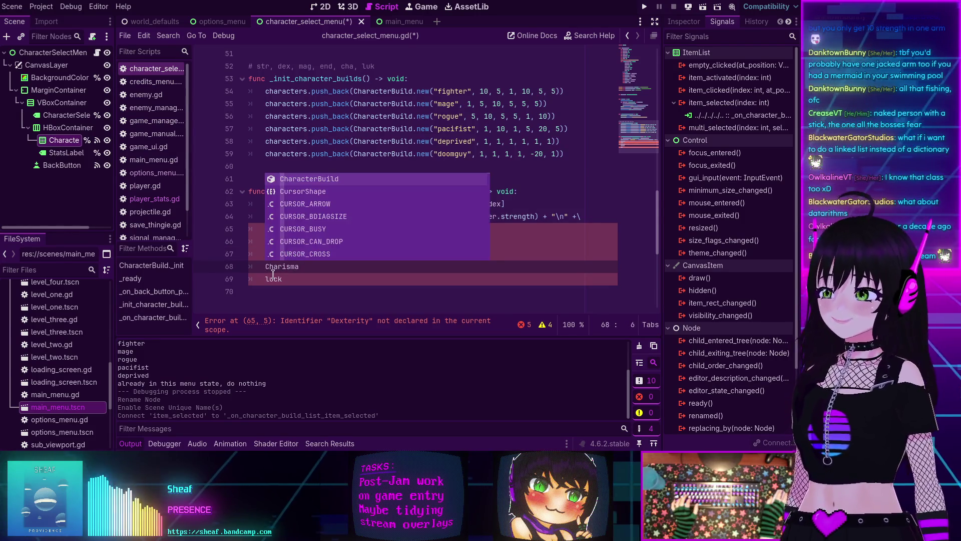
{"action": "left_click", "coordinate": [268, 279]}
{"action": "key", "text": "BackSpace"}
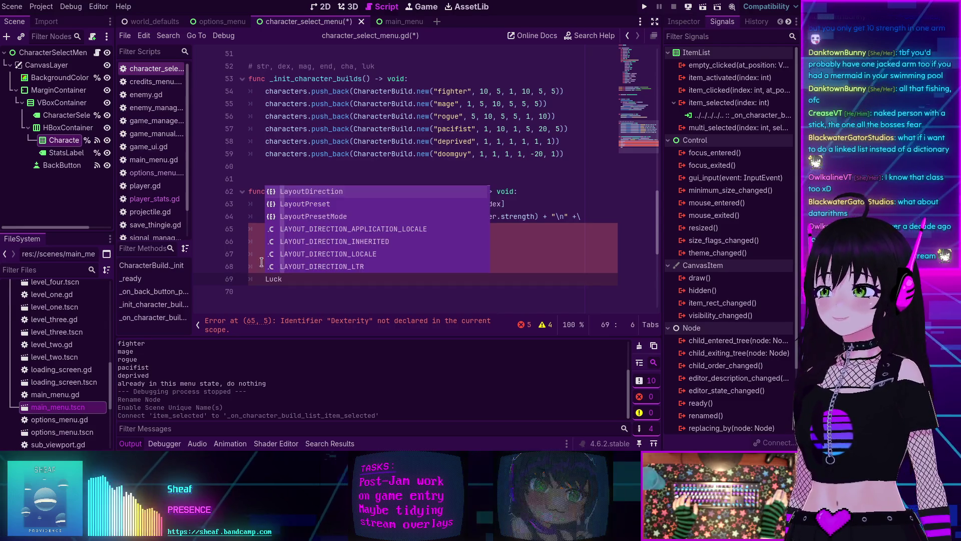
{"action": "key", "text": "Escape"}
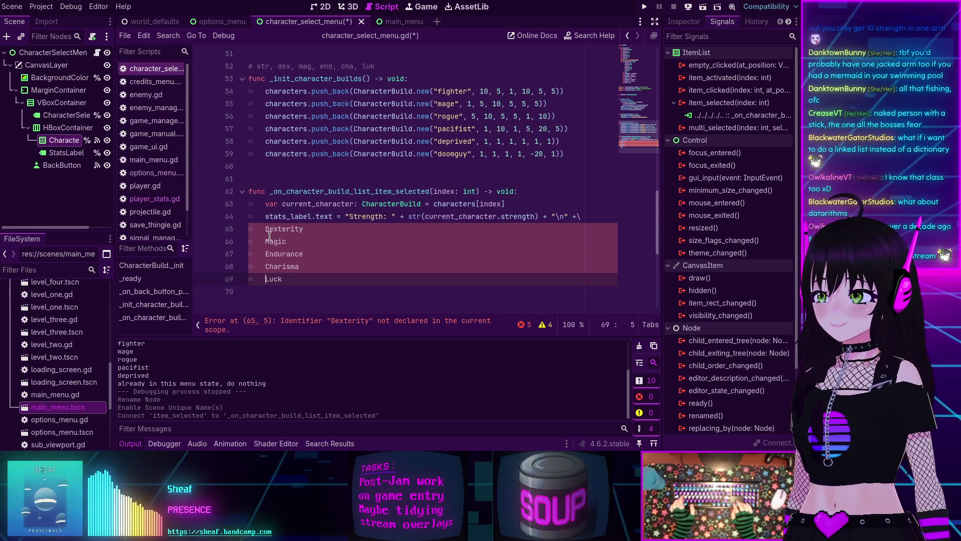
Step: Wrap each stat name as "Name: " + and remove the stray quote on the Magic line
{"action": "key", "text": "Left"}
{"action": "key", "text": "shift+alt+Up"}
{"action": "key", "text": "shift+alt+Up"}
{"action": "key", "text": "shift+alt+Up"}
{"action": "type", "text": "\""}
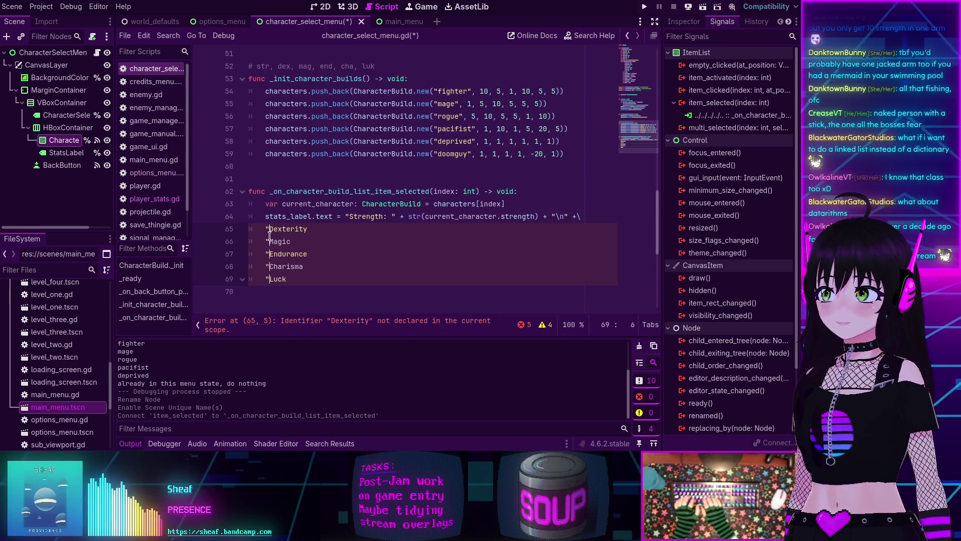
{"action": "key", "text": "End"}
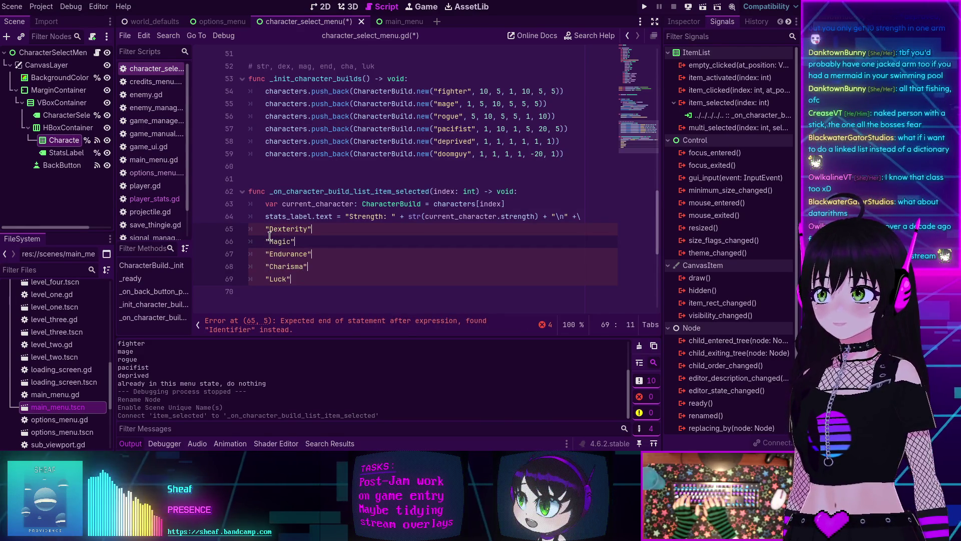
{"action": "type", "text": ": \" +"}
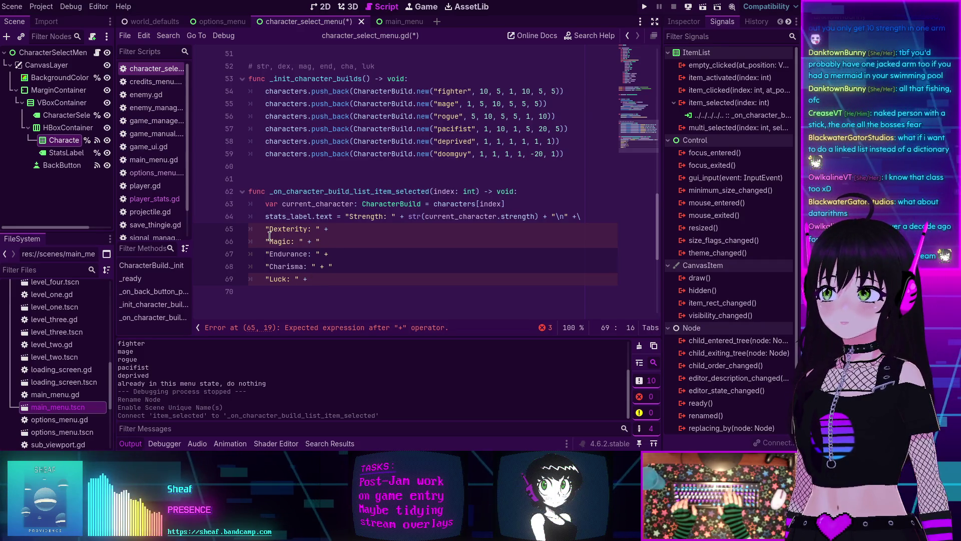
{"action": "left_click", "coordinate": [328, 239]}
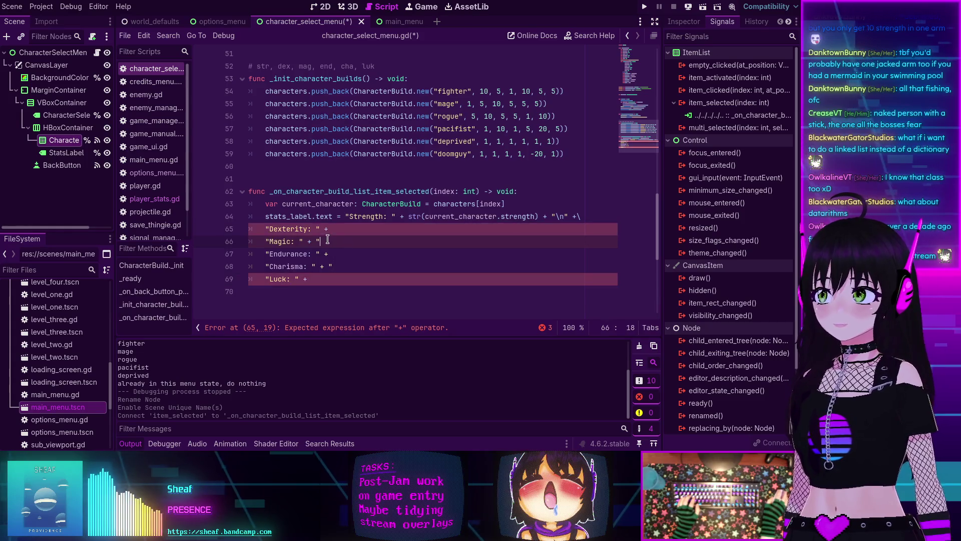
{"action": "key", "text": "BackSpace"}
{"action": "left_click", "coordinate": [340, 265]}
{"action": "key", "text": "BackSpace"}
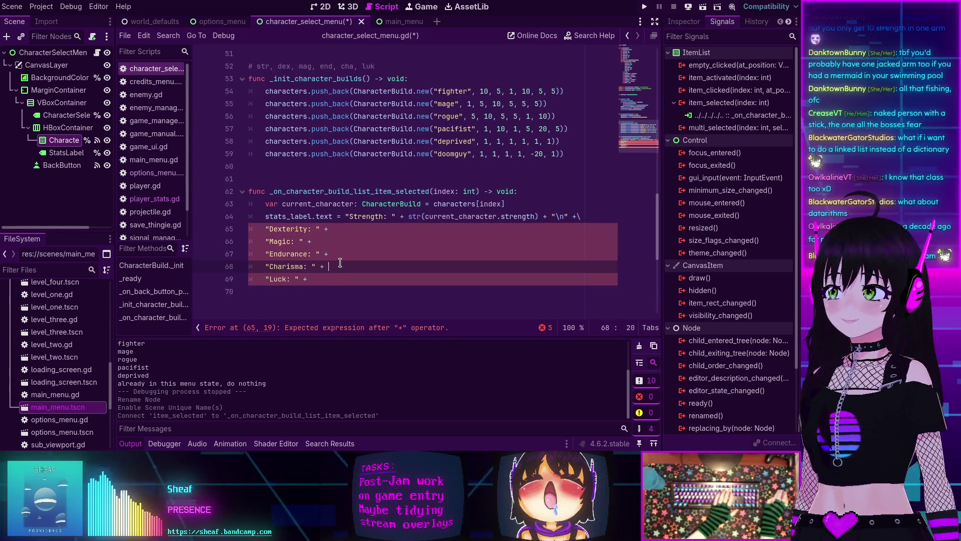
{"action": "left_click", "coordinate": [346, 229]}
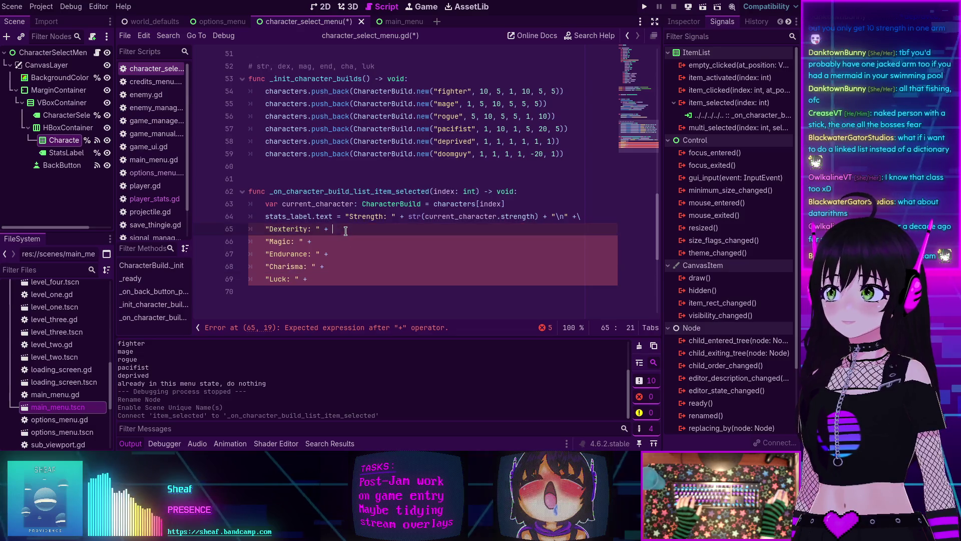
{"action": "key", "text": "shift+alt+Down"}
{"action": "key", "text": "shift+alt+Down"}
{"action": "key", "text": "shift+alt+Down"}
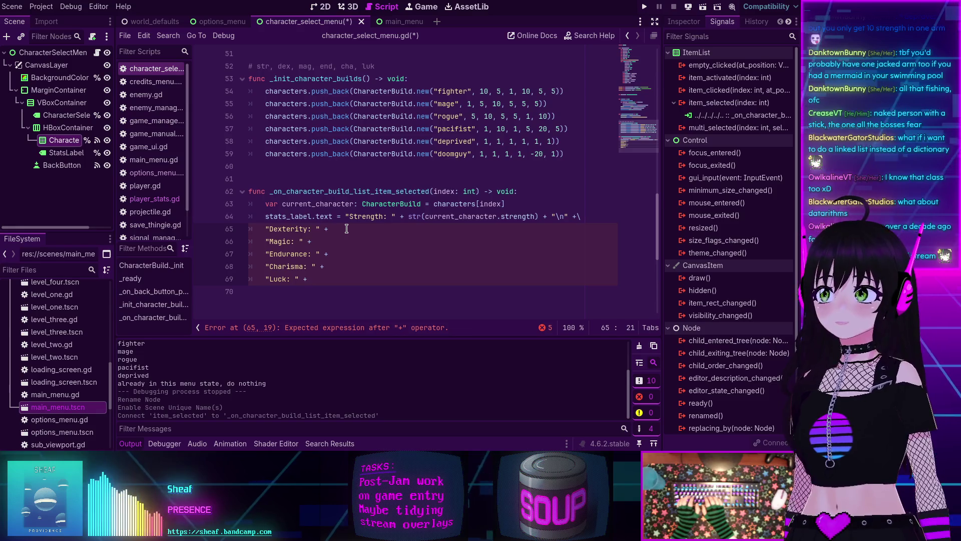
Step: Add str(current_character.) + \ to each stat line at once
{"action": "type", "text": "str"}
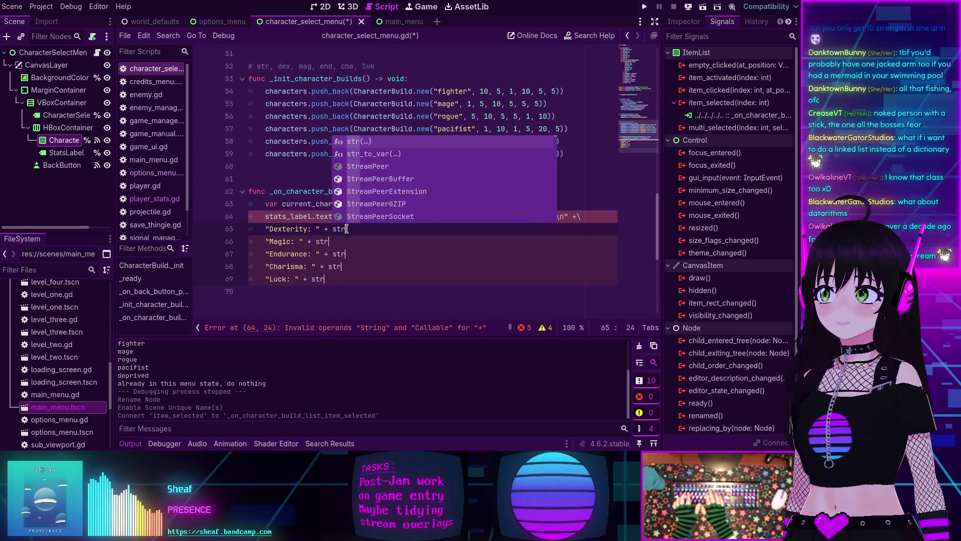
{"action": "type", "text": "(cur"}
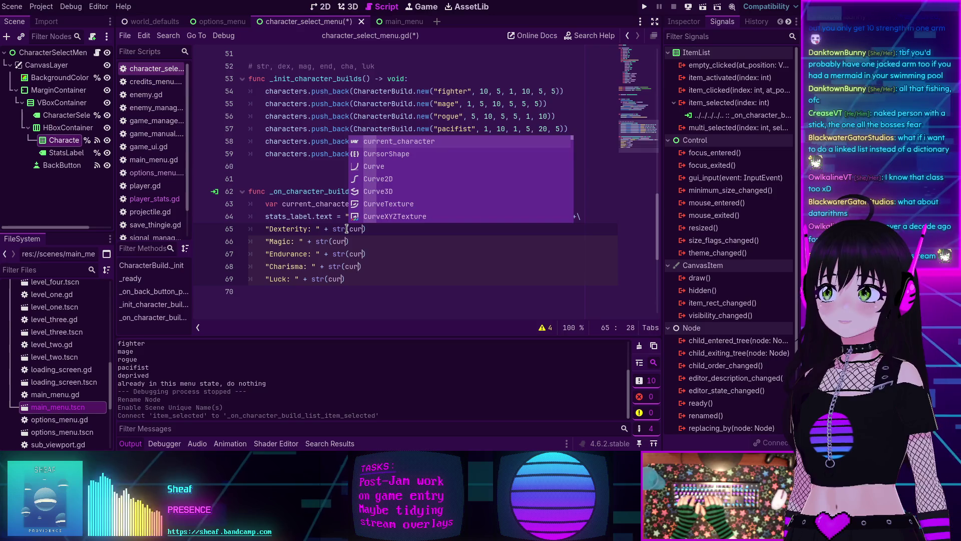
{"action": "key", "text": "Return"}
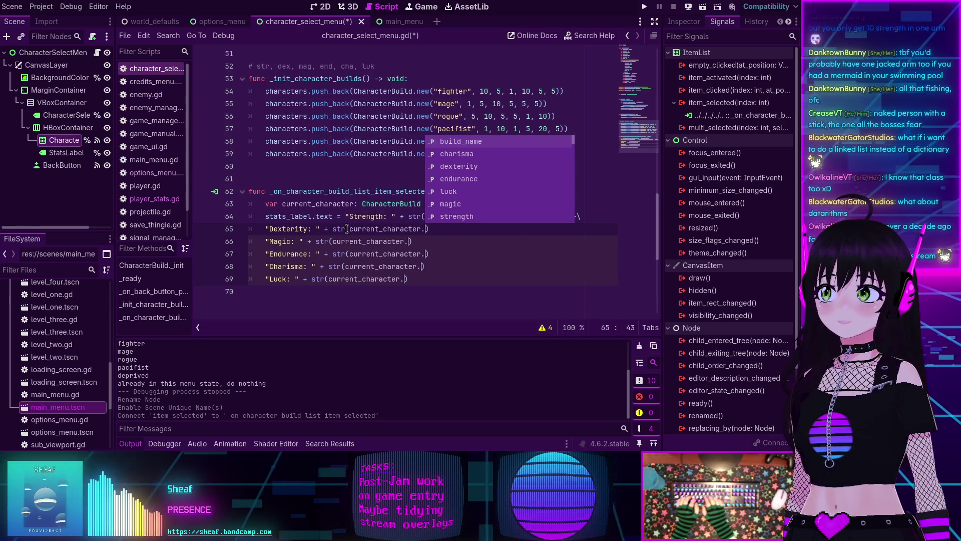
{"action": "key", "text": "Right"}
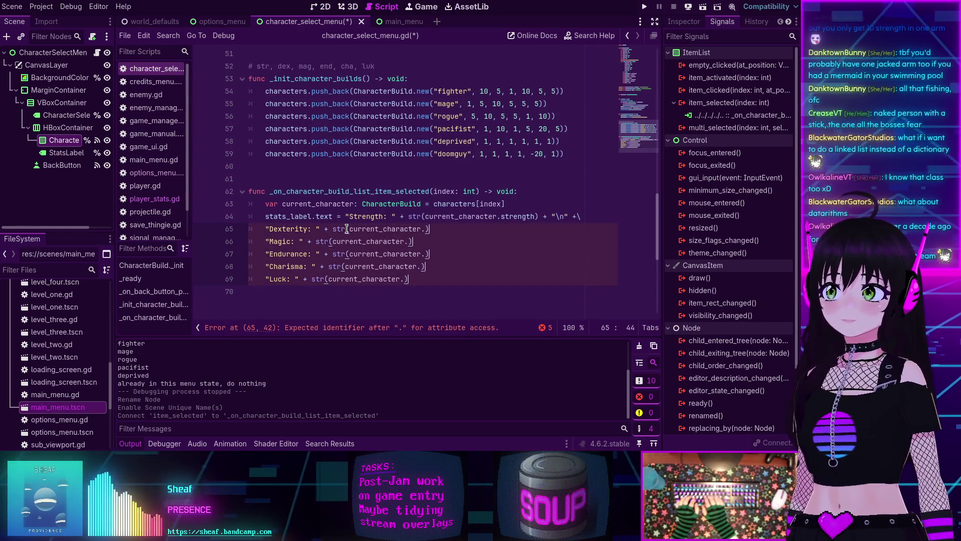
{"action": "type", "text": " + \"\\n"}
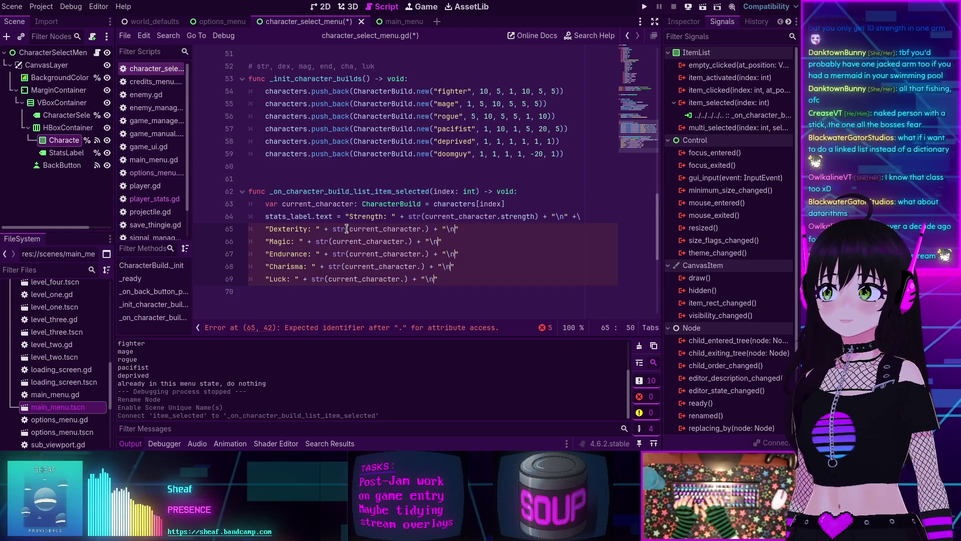
{"action": "type", "text": "  +"}
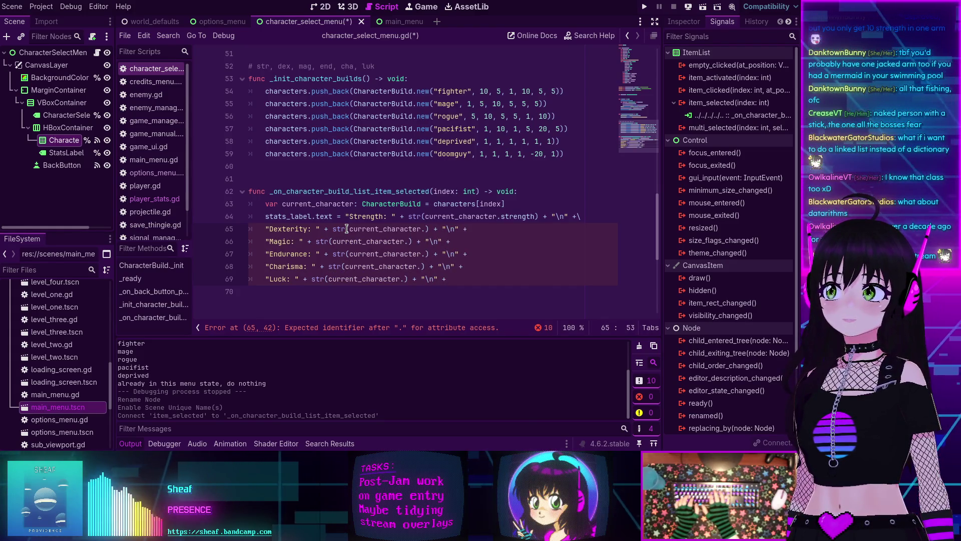
{"action": "type", "text": "\\"}
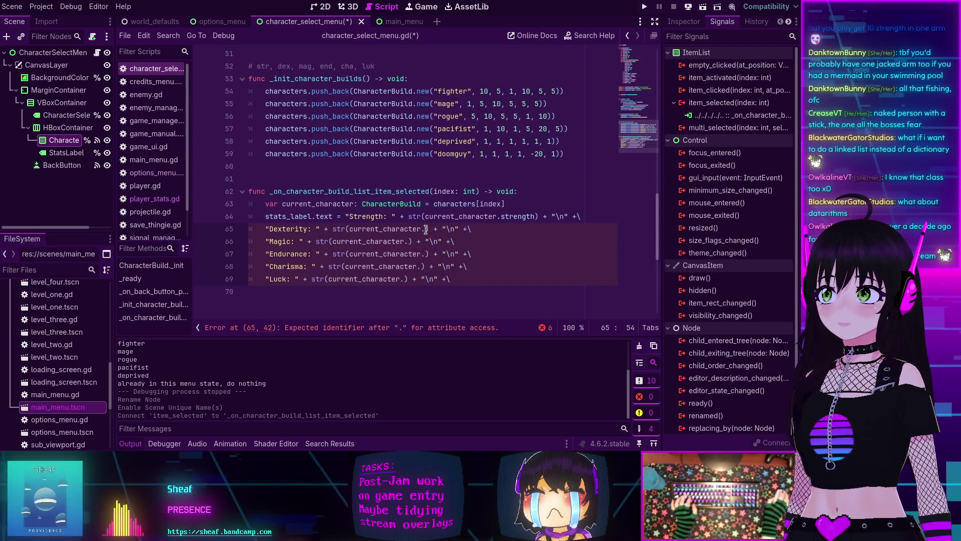
Step: Fill in the properties dexterity, magic, endurance, charisma and luck on lines 65–69
{"action": "left_click", "coordinate": [426, 229]}
{"action": "type", "text": "dexter"}
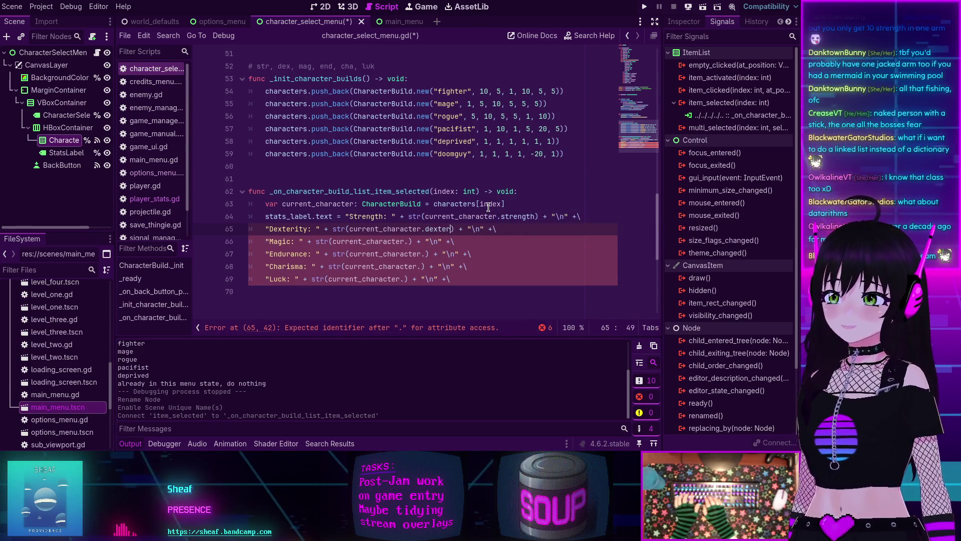
{"action": "type", "text": "ity"}
{"action": "left_click", "coordinate": [409, 239]}
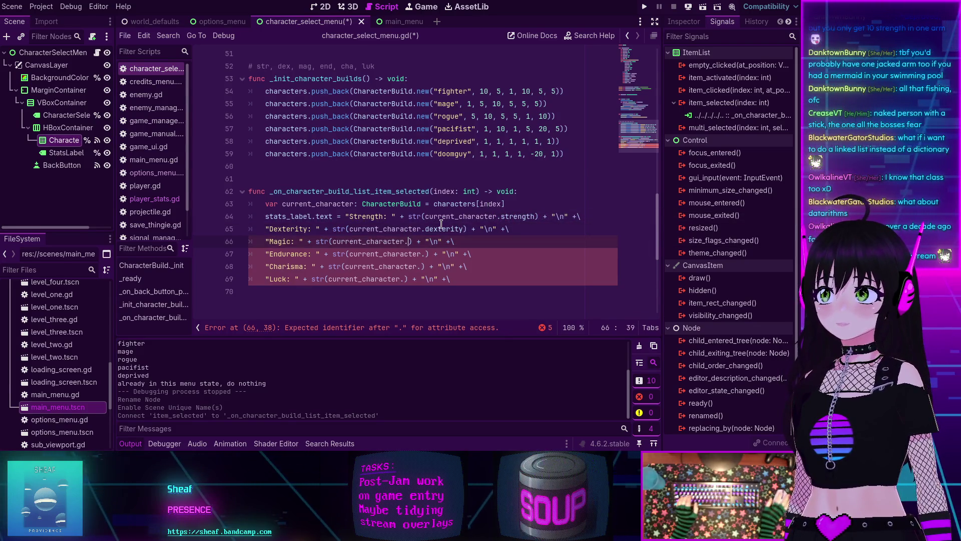
{"action": "type", "text": "magic"}
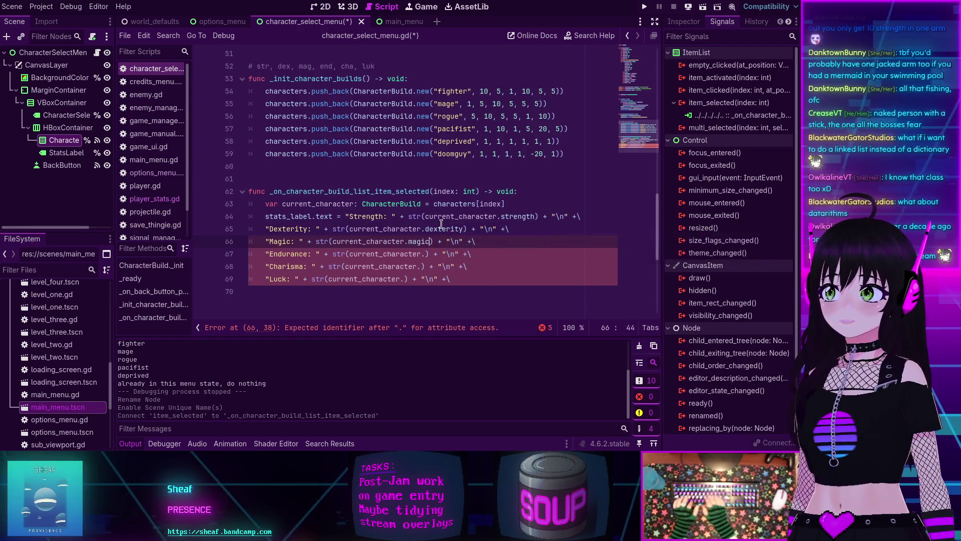
{"action": "left_click", "coordinate": [430, 252]}
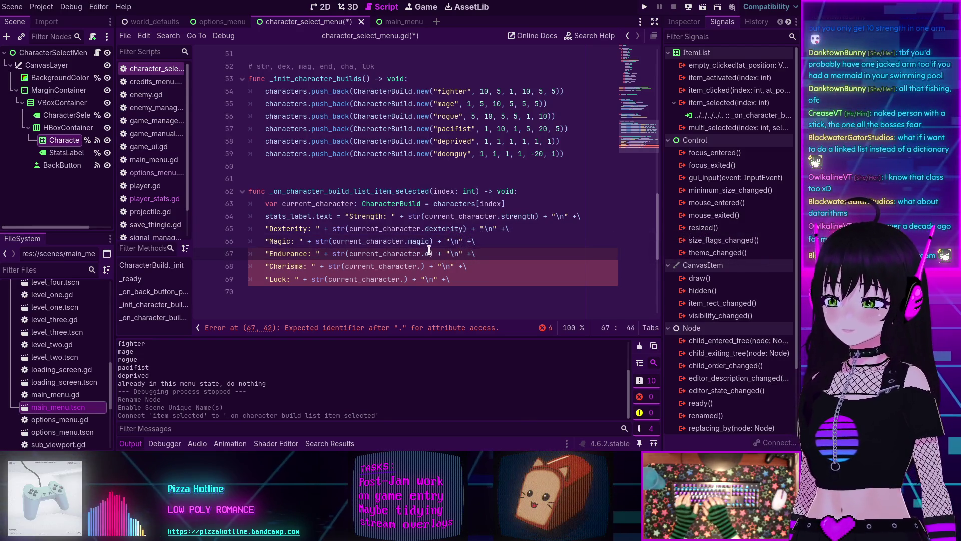
{"action": "type", "text": "endurance"}
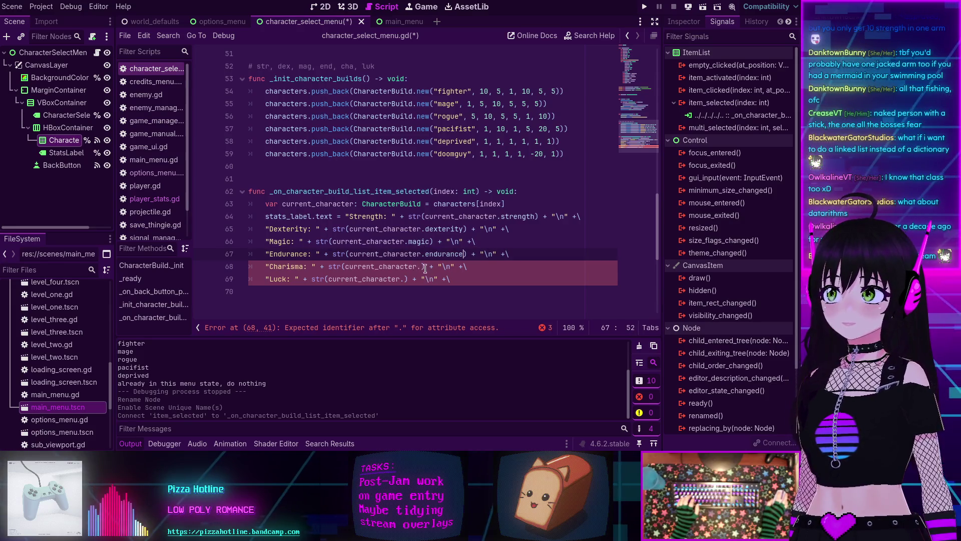
{"action": "left_click", "coordinate": [425, 266]}
{"action": "type", "text": "charism"}
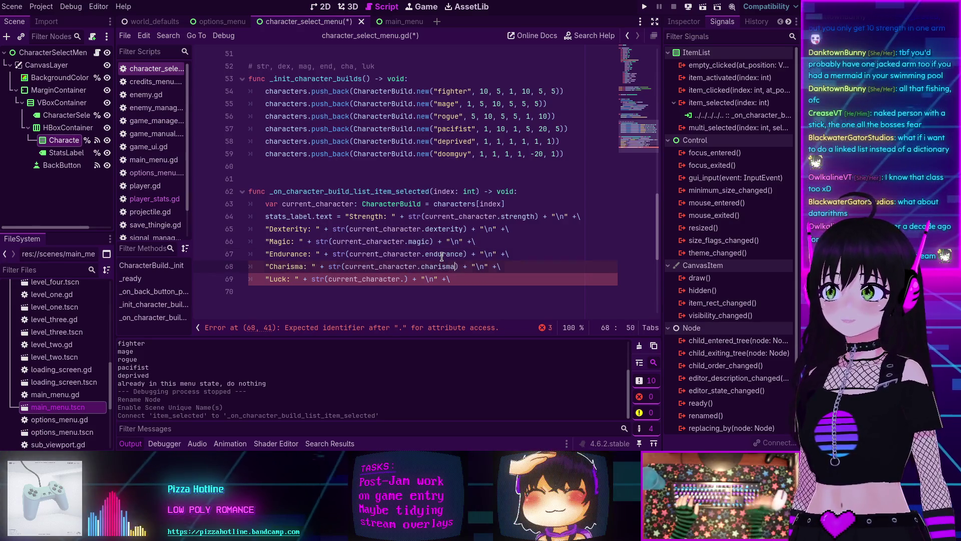
{"action": "type", "text": "a"}
{"action": "left_click", "coordinate": [405, 279]}
{"action": "type", "text": "luck"}
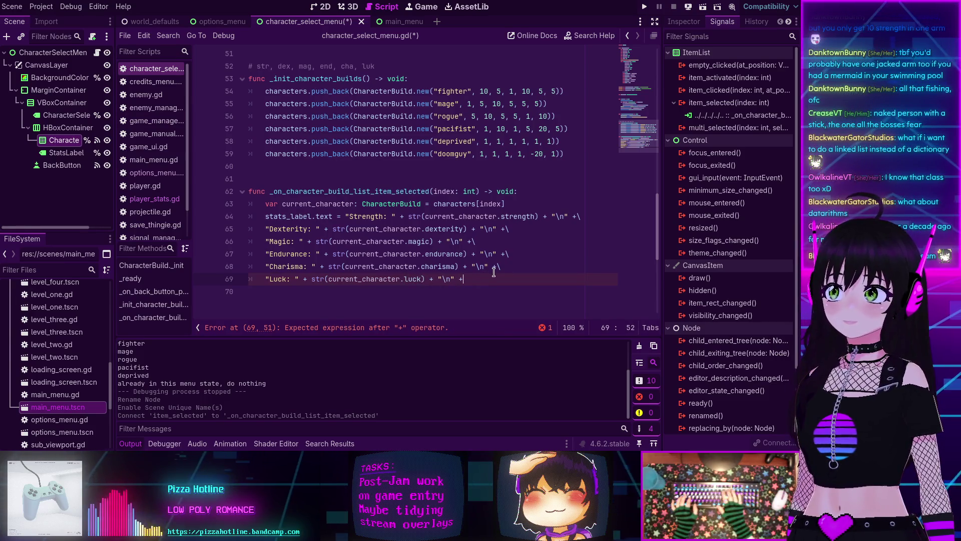
Step: Remove the last line's trailing concatenation, indent lines 65–69, save, and run the scene
{"action": "key", "text": "BackSpace"}
{"action": "key", "text": "BackSpace"}
{"action": "key", "text": "BackSpace"}
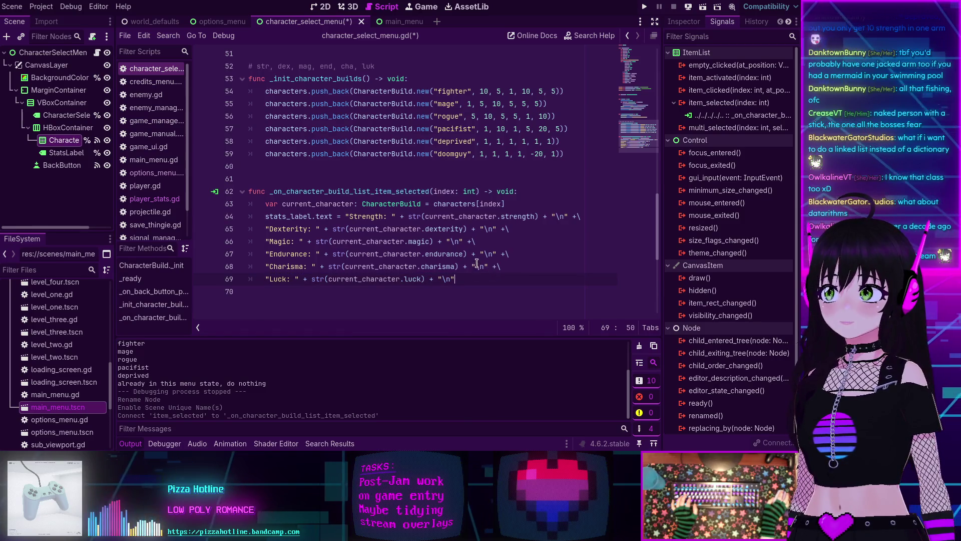
{"action": "key", "text": "shift+Up"}
{"action": "key", "text": "shift+Up"}
{"action": "key", "text": "shift+Up"}
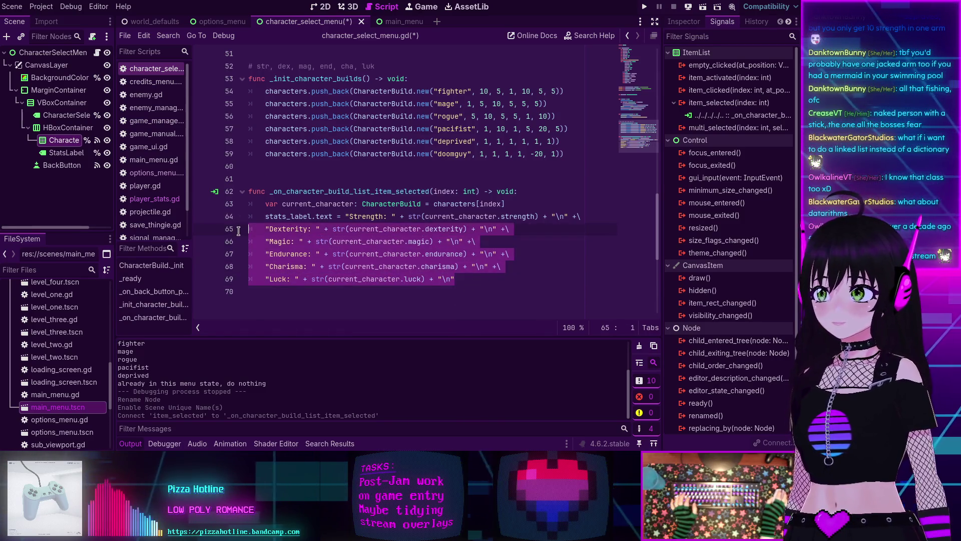
{"action": "key", "text": "Tab"}
{"action": "left_click", "coordinate": [564, 284]}
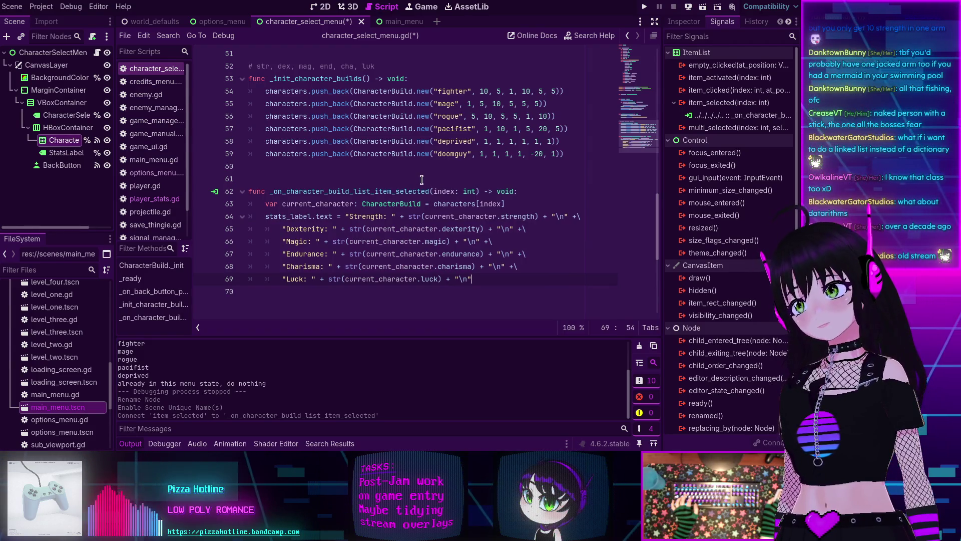
{"action": "key", "text": "ctrl+s"}
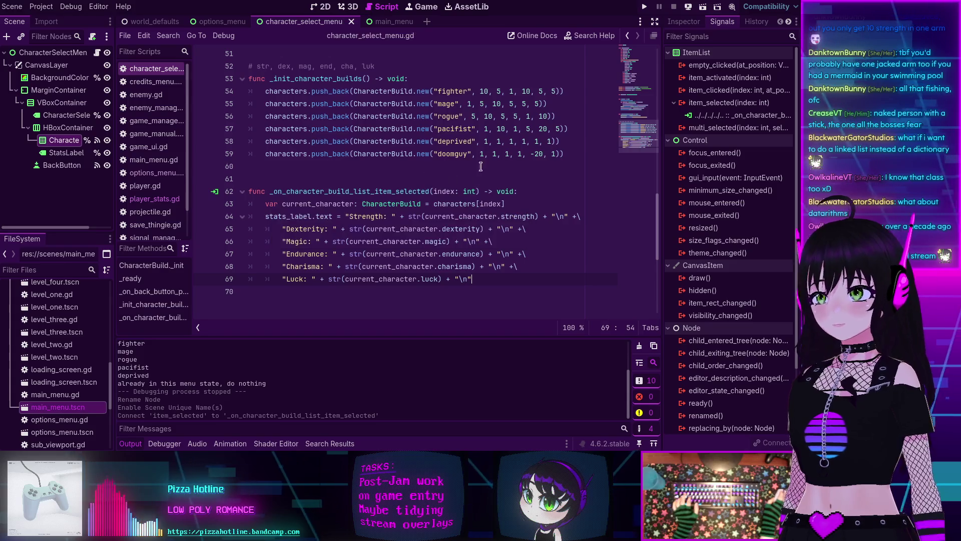
{"action": "left_click", "coordinate": [704, 8]}
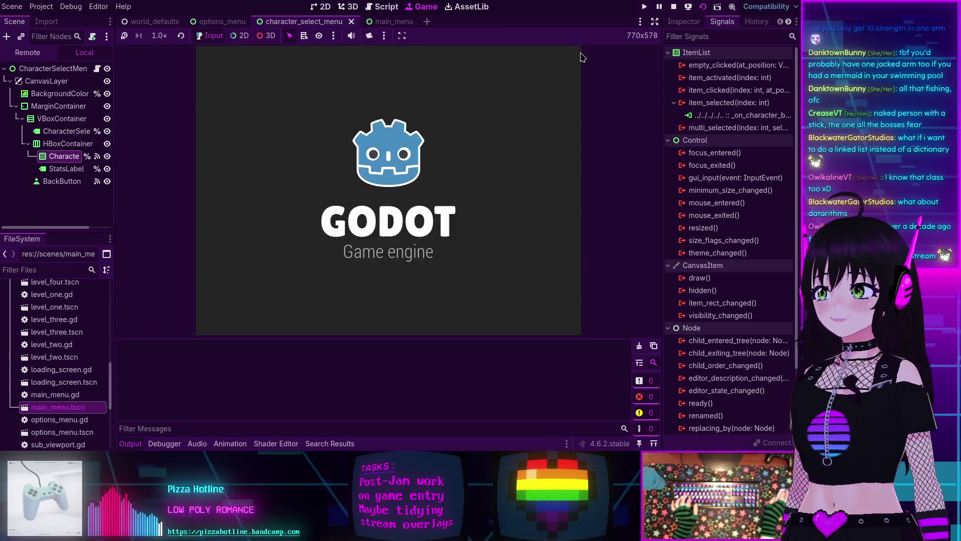
Step: Select FIGHTER, MAGE, ROGUE, PACIFIST, DEPRIVED and DOOMGUY in the running game to check each build's stats
{"action": "left_click", "coordinate": [299, 121]}
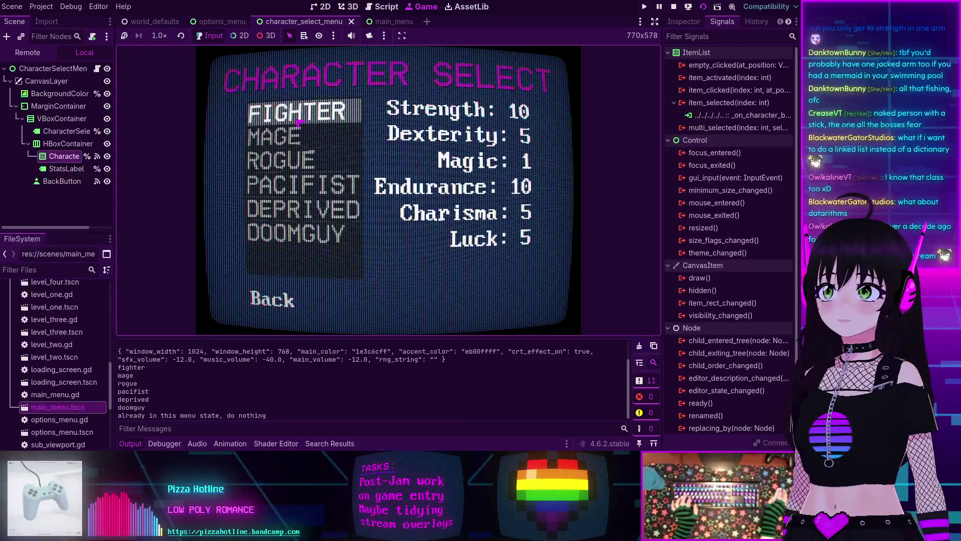
{"action": "left_click", "coordinate": [288, 136]}
{"action": "left_click", "coordinate": [290, 159]}
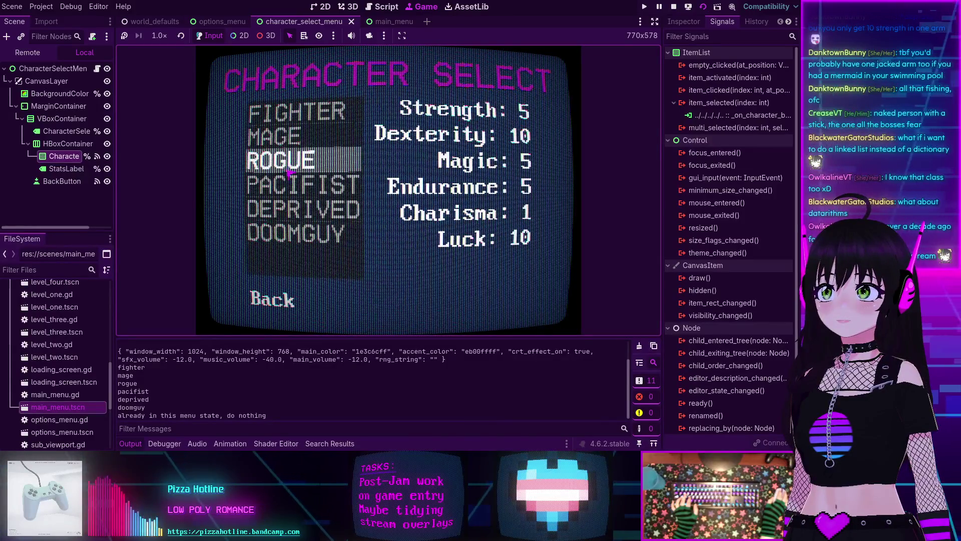
{"action": "left_click", "coordinate": [288, 185]}
{"action": "left_click", "coordinate": [288, 209]}
{"action": "left_click", "coordinate": [295, 163]}
{"action": "left_click", "coordinate": [286, 185]}
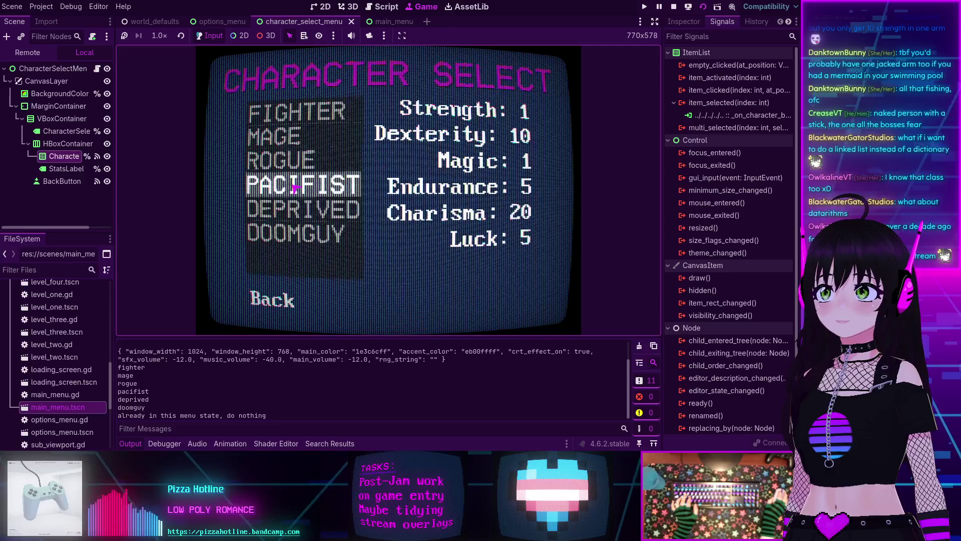
{"action": "left_click", "coordinate": [295, 233]}
Step: Recheck the DEPRIVED, PACIFIST, ROGUE and MAGE stats by selecting them again
{"action": "left_click", "coordinate": [296, 211]}
{"action": "left_click", "coordinate": [291, 186]}
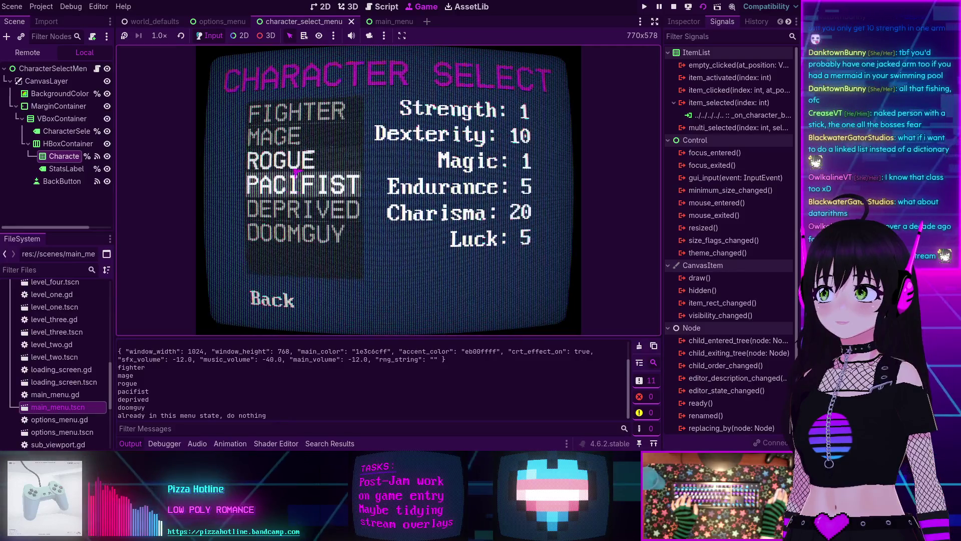
{"action": "left_click", "coordinate": [290, 160]}
{"action": "left_click", "coordinate": [301, 125]}
{"action": "left_click", "coordinate": [296, 139]}
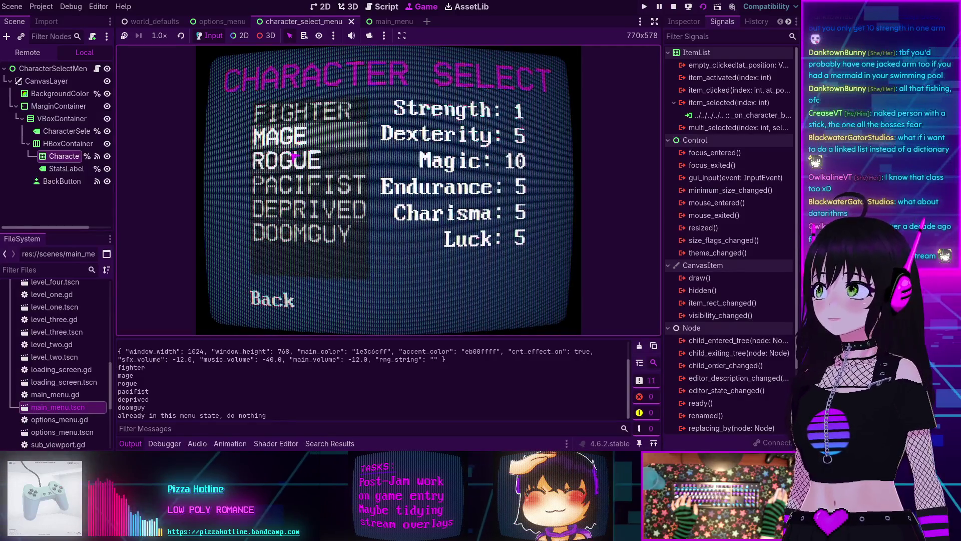
{"action": "left_click", "coordinate": [296, 185]}
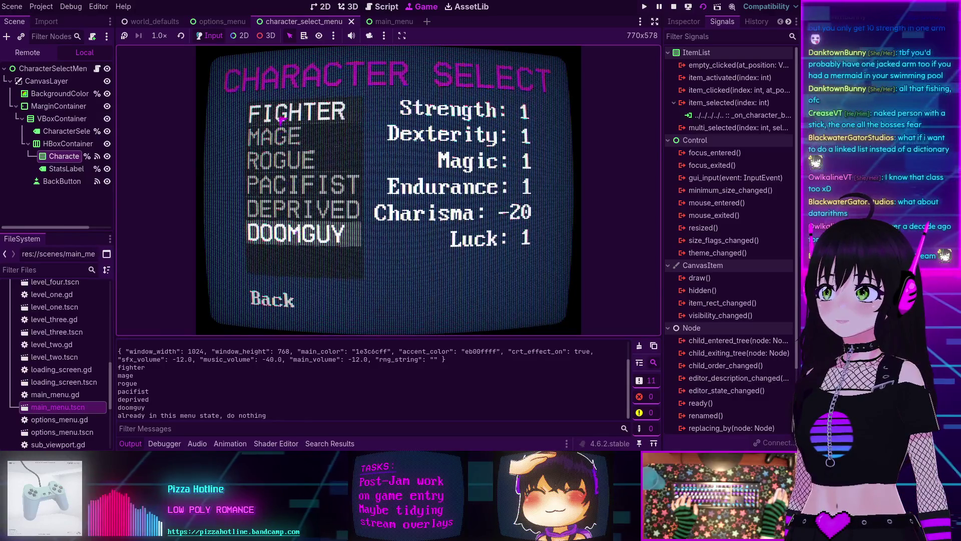
{"action": "left_click", "coordinate": [284, 185]}
{"action": "left_click", "coordinate": [285, 209]}
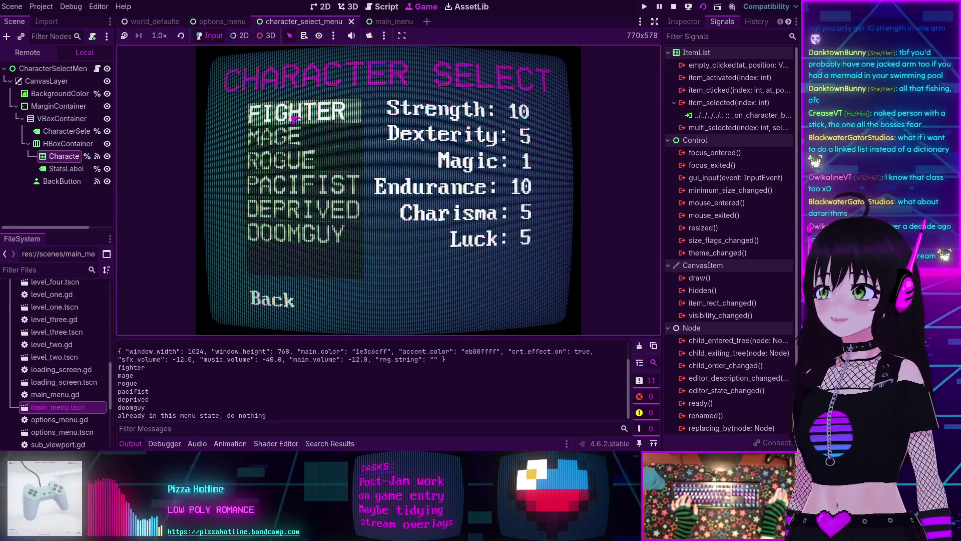
{"action": "left_click", "coordinate": [288, 186]}
{"action": "left_click", "coordinate": [292, 216]}
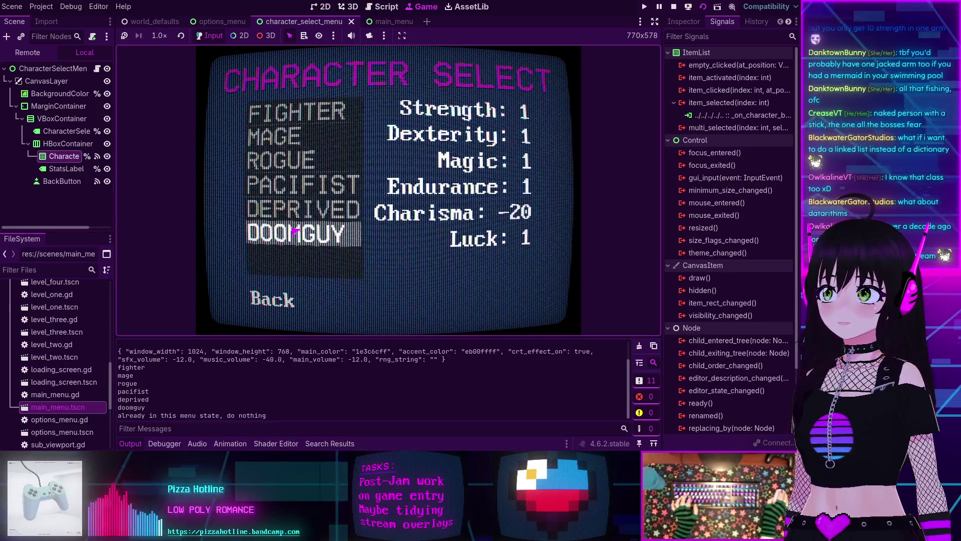
Step: Recheck DEPRIVED, DOOMGUY, PACIFIST, ROGUE and FIGHTER stats, then stop the running game
{"action": "left_click", "coordinate": [293, 209]}
{"action": "left_click", "coordinate": [293, 229]}
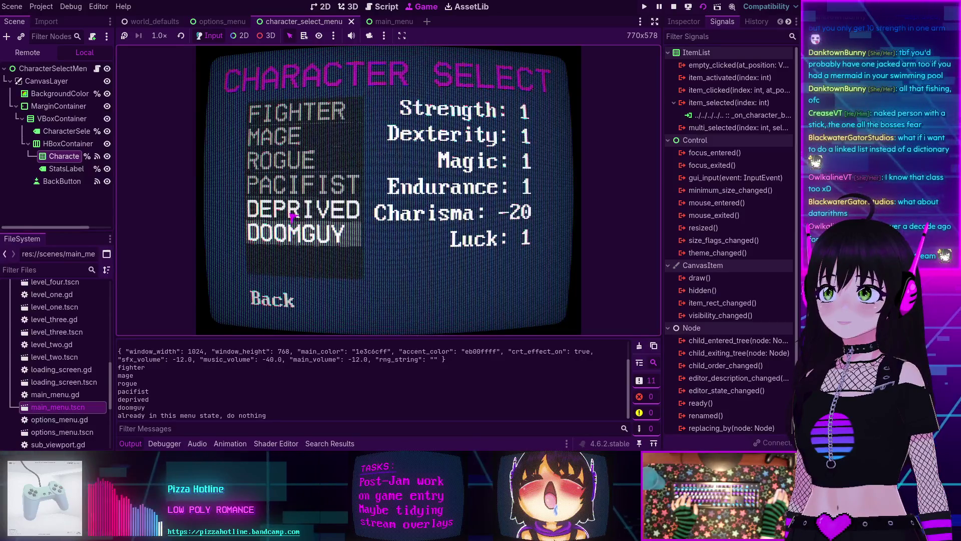
{"action": "left_click", "coordinate": [288, 185]}
{"action": "left_click", "coordinate": [286, 160]}
{"action": "left_click", "coordinate": [286, 112]}
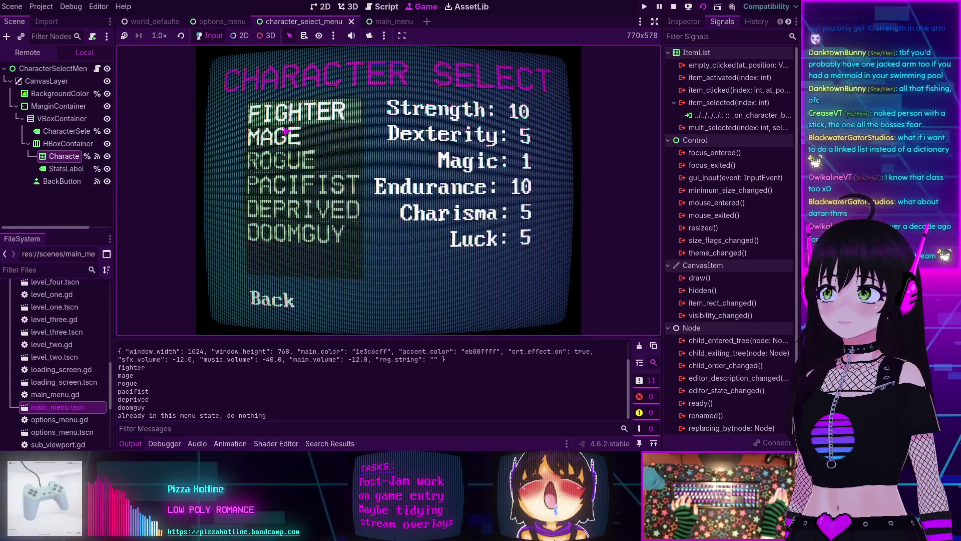
{"action": "left_click", "coordinate": [288, 161]}
{"action": "left_click", "coordinate": [293, 209]}
{"action": "left_click", "coordinate": [295, 233]}
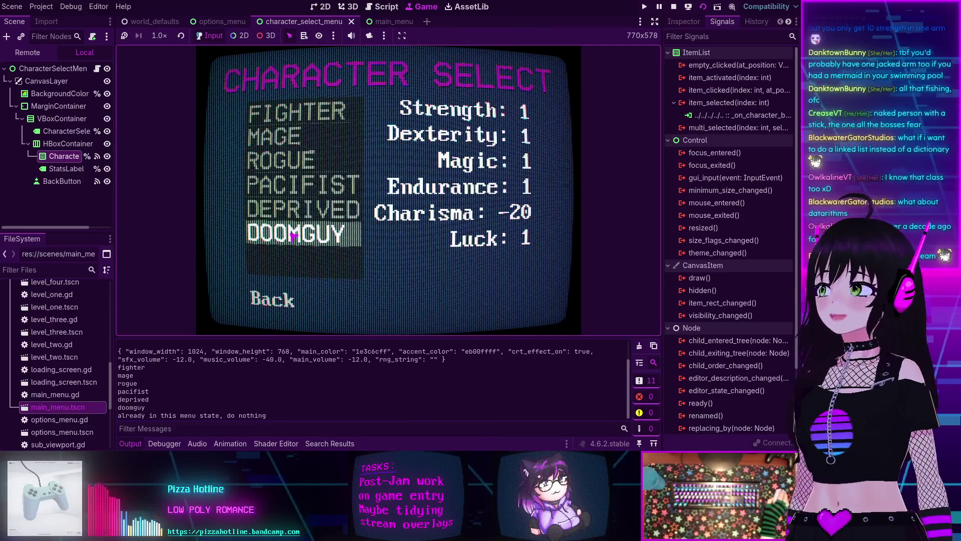
{"action": "left_click", "coordinate": [675, 8]}
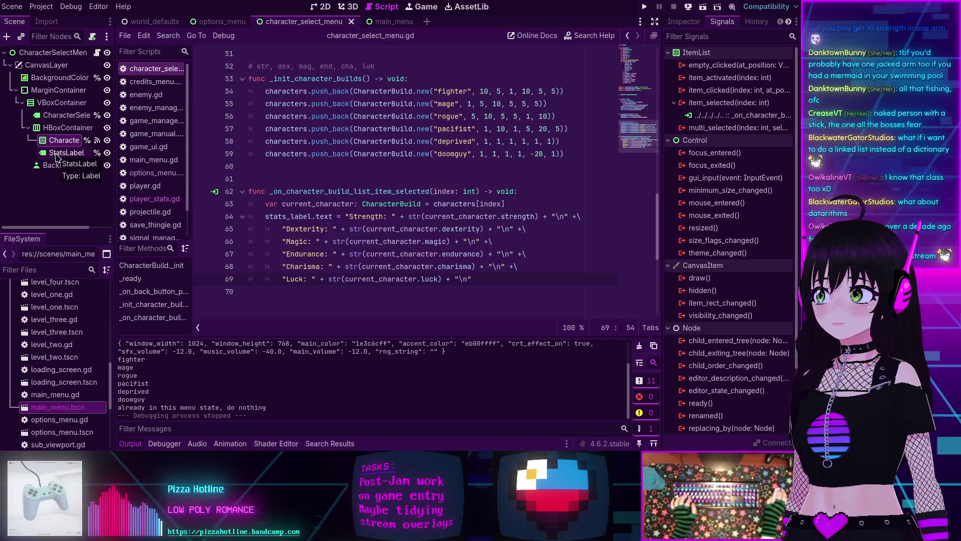
Step: Turn on Horizontal Expand under StatsLabel's Container Sizing in the Inspector
{"action": "left_click", "coordinate": [57, 153]}
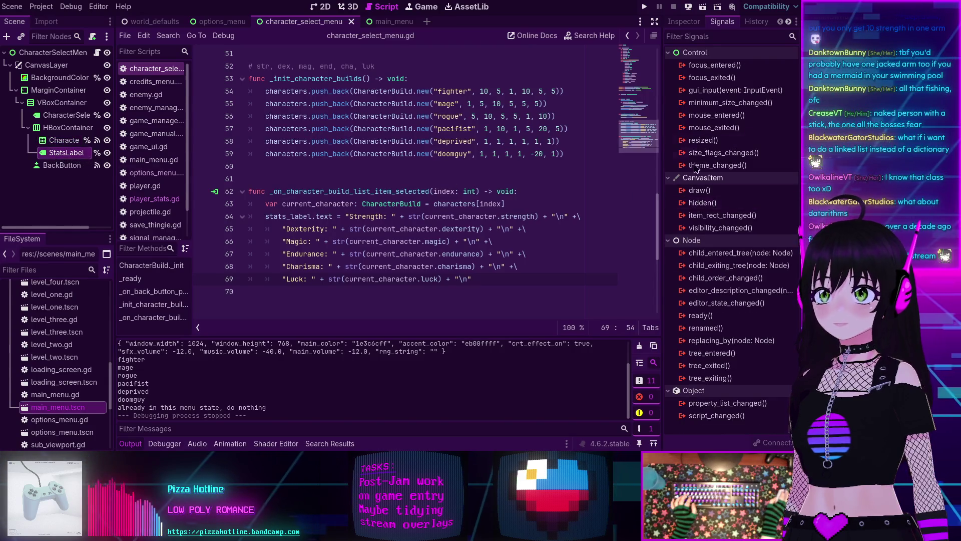
{"action": "left_click", "coordinate": [684, 22]}
{"action": "scroll", "coordinate": [706, 227], "scroll_direction": "down", "scroll_amount": 2}
{"action": "scroll", "coordinate": [706, 226], "scroll_direction": "down", "scroll_amount": 2}
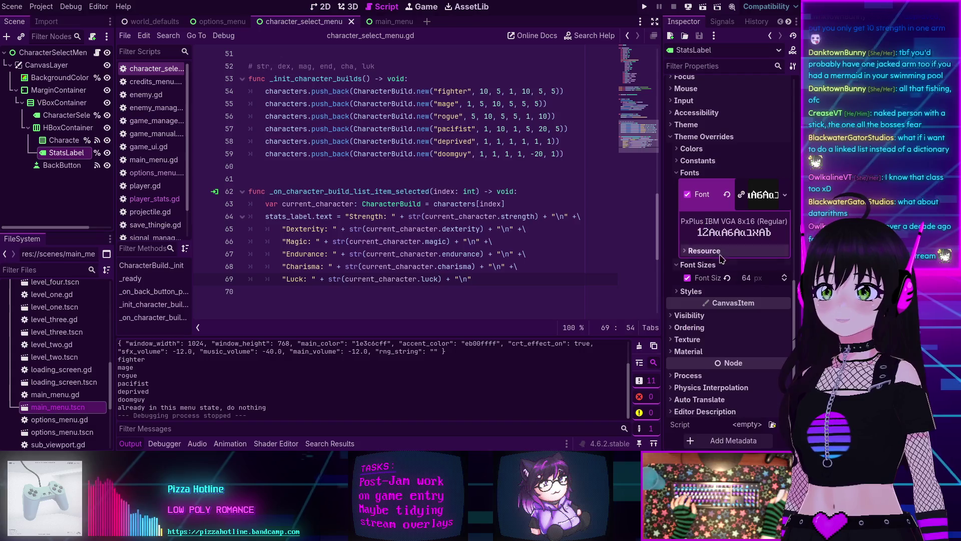
{"action": "left_click", "coordinate": [679, 293]}
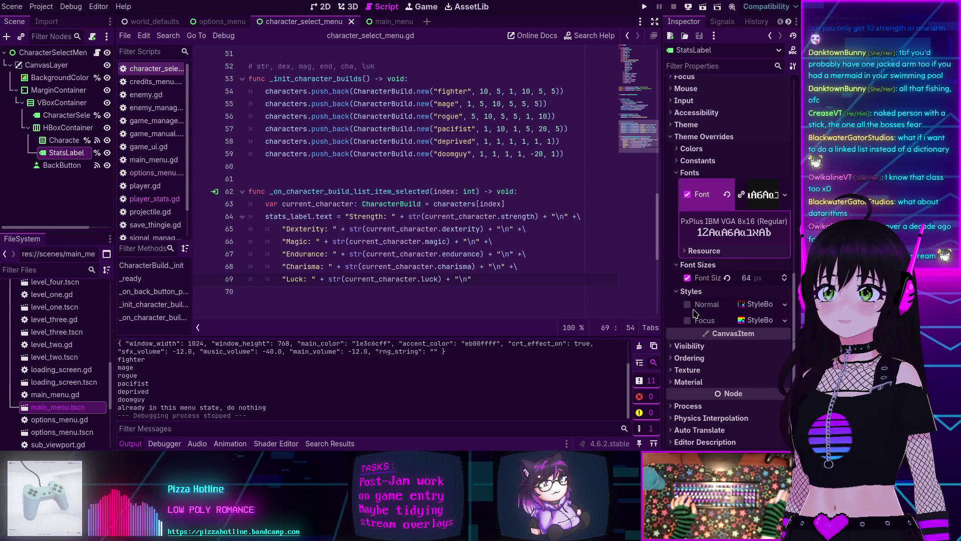
{"action": "scroll", "coordinate": [696, 271], "scroll_direction": "up", "scroll_amount": 10}
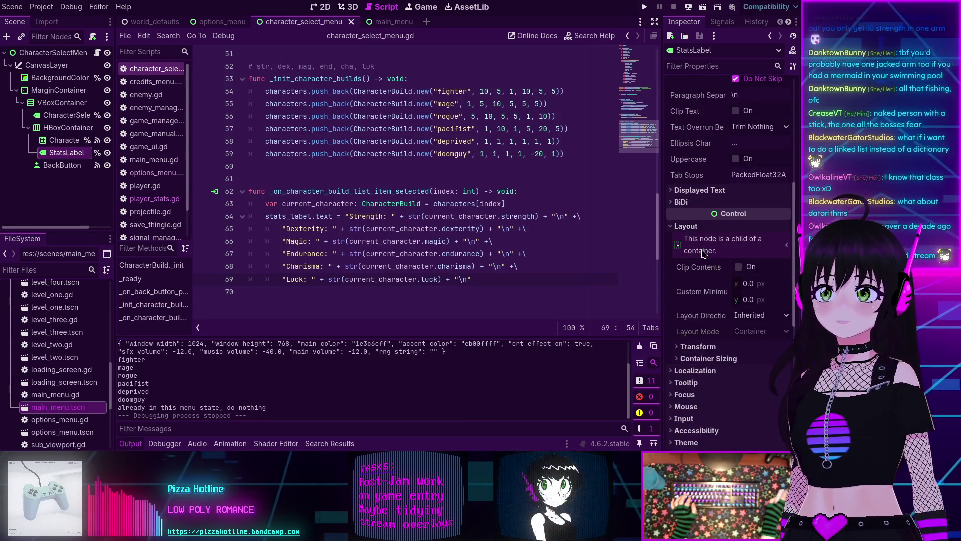
{"action": "left_click", "coordinate": [706, 265]}
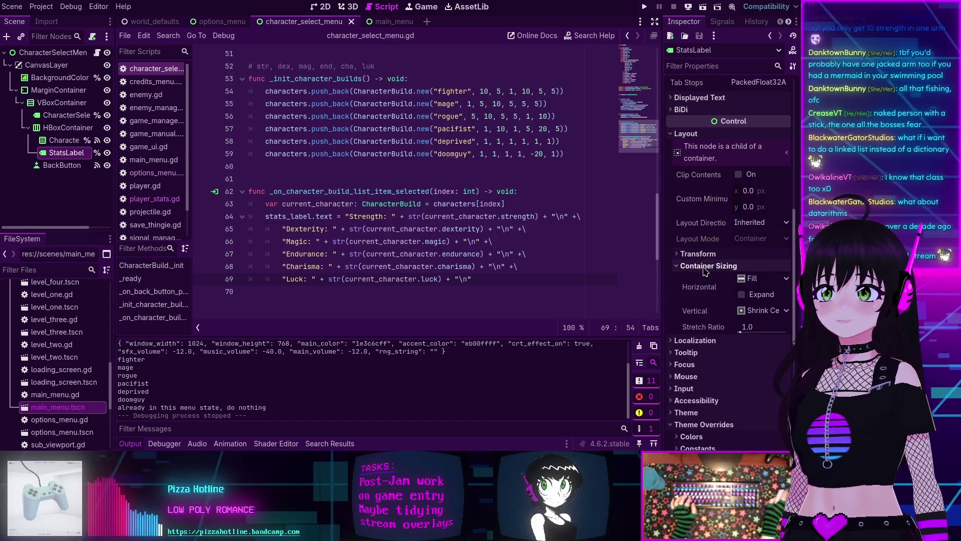
{"action": "scroll", "coordinate": [707, 271], "scroll_direction": "down", "scroll_amount": 2}
{"action": "left_click", "coordinate": [742, 248]}
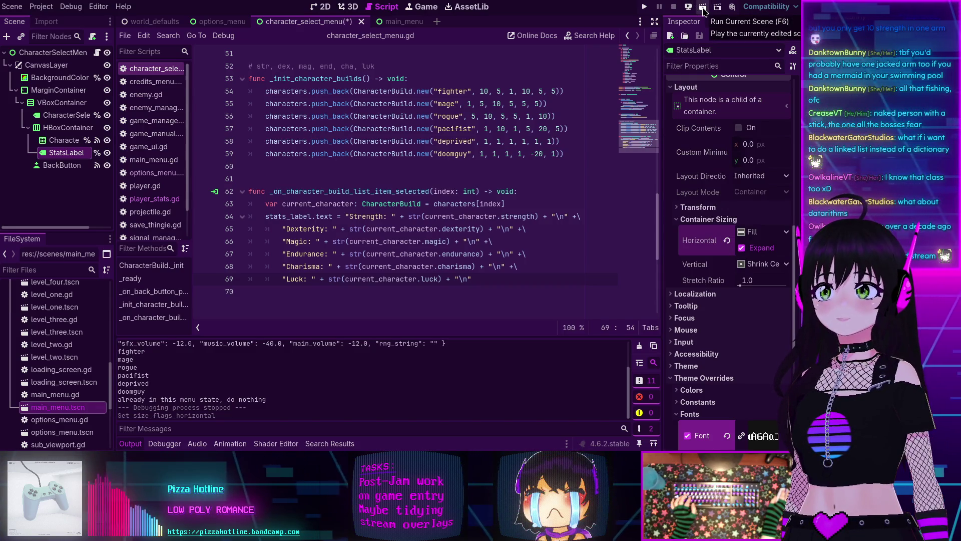
Step: Save and rerun the scene, then select DOOMGUY to check its stats display
{"action": "left_click", "coordinate": [704, 10]}
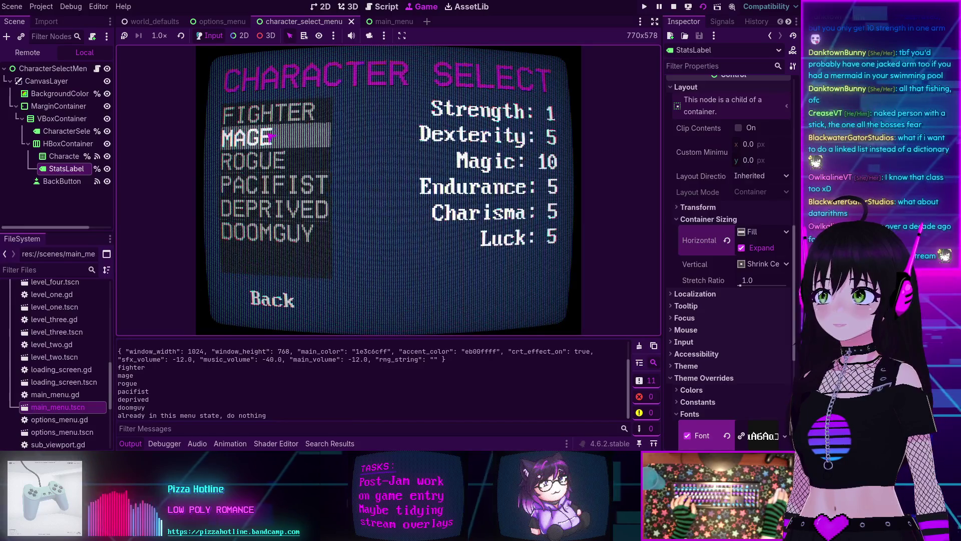
{"action": "left_click", "coordinate": [268, 232]}
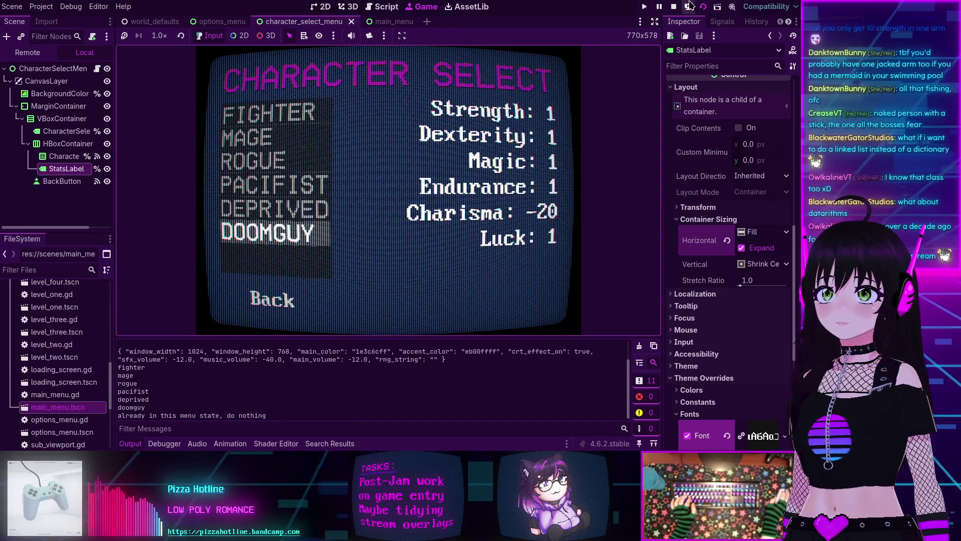
{"action": "left_click", "coordinate": [690, 6]}
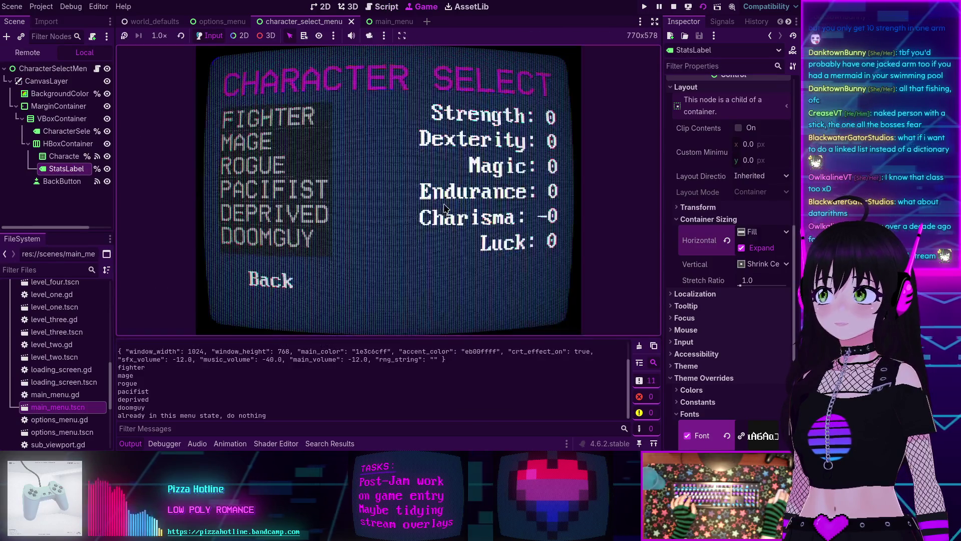
{"action": "left_click", "coordinate": [283, 248]}
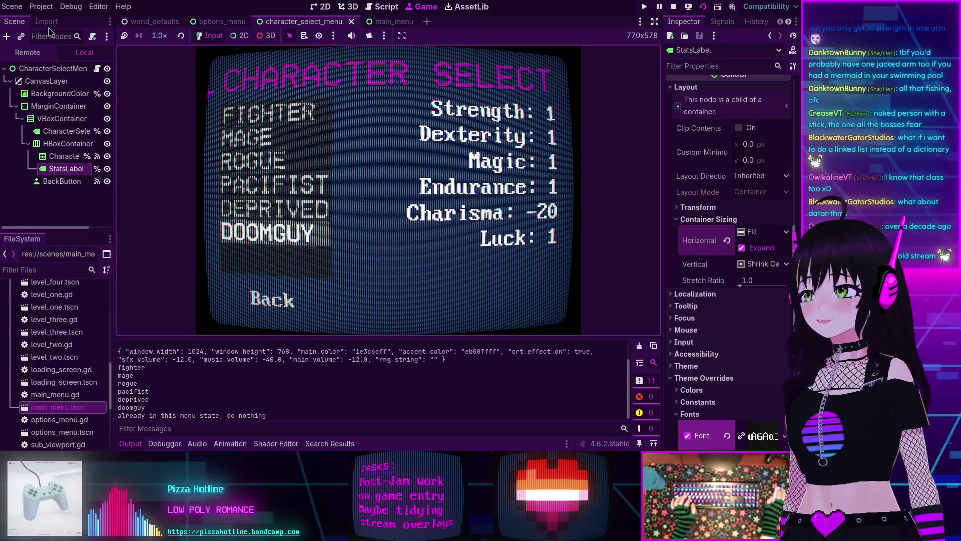
Step: In the Remote tree, expand CharacterSelect > MarginContainer > VBoxContainer > HBoxContainer and select the build list
{"action": "left_click", "coordinate": [26, 52]}
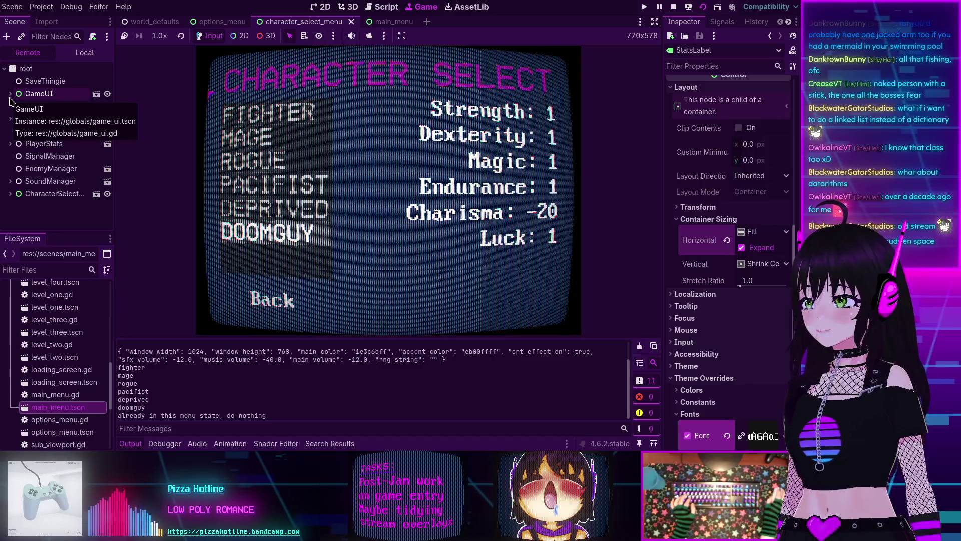
{"action": "left_click", "coordinate": [10, 194]}
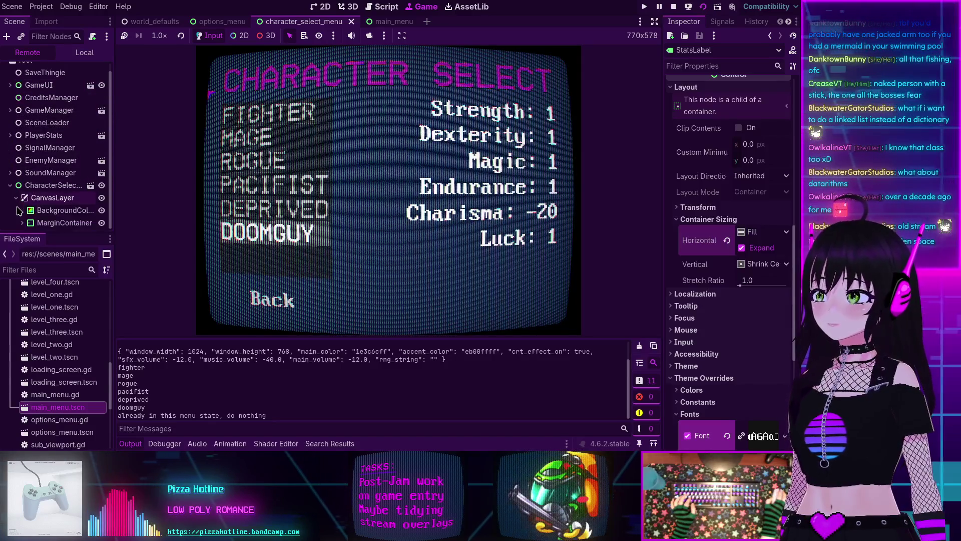
{"action": "left_click", "coordinate": [22, 229]}
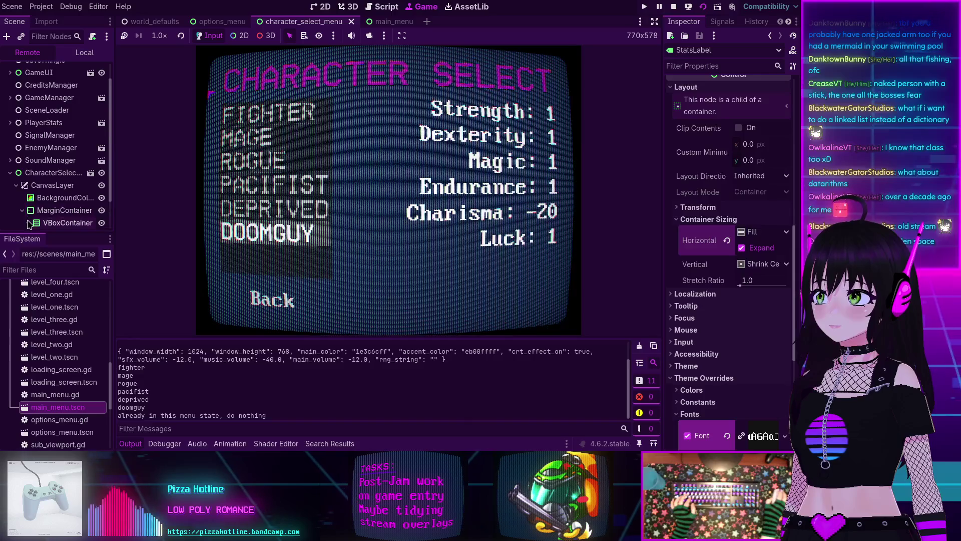
{"action": "left_click", "coordinate": [28, 223]}
{"action": "left_click", "coordinate": [33, 211]}
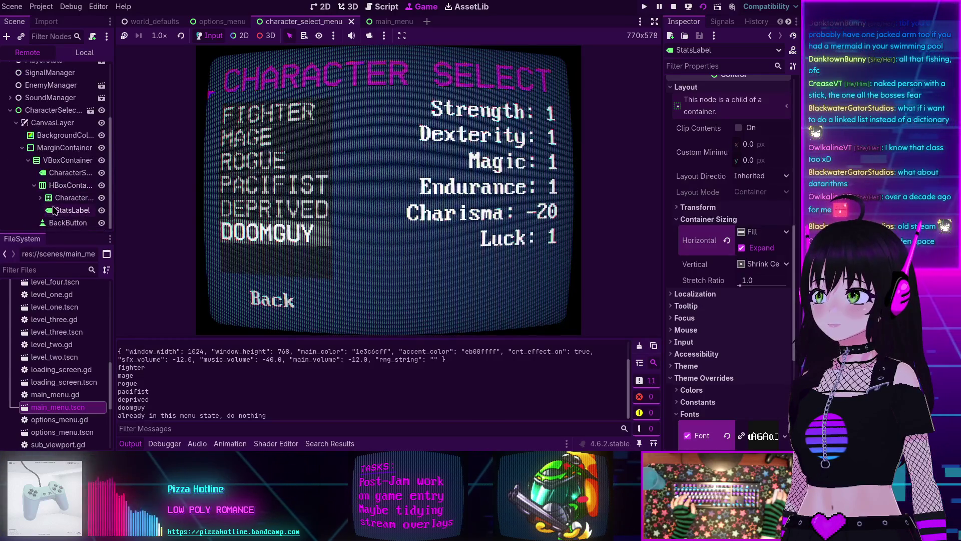
{"action": "left_click", "coordinate": [47, 198]}
{"action": "left_click", "coordinate": [42, 198]}
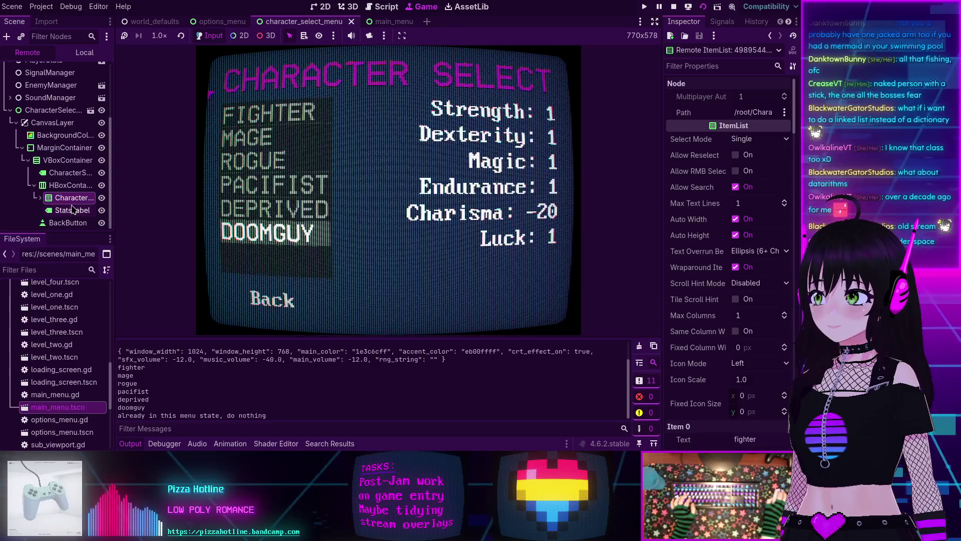
{"action": "left_click", "coordinate": [42, 198]}
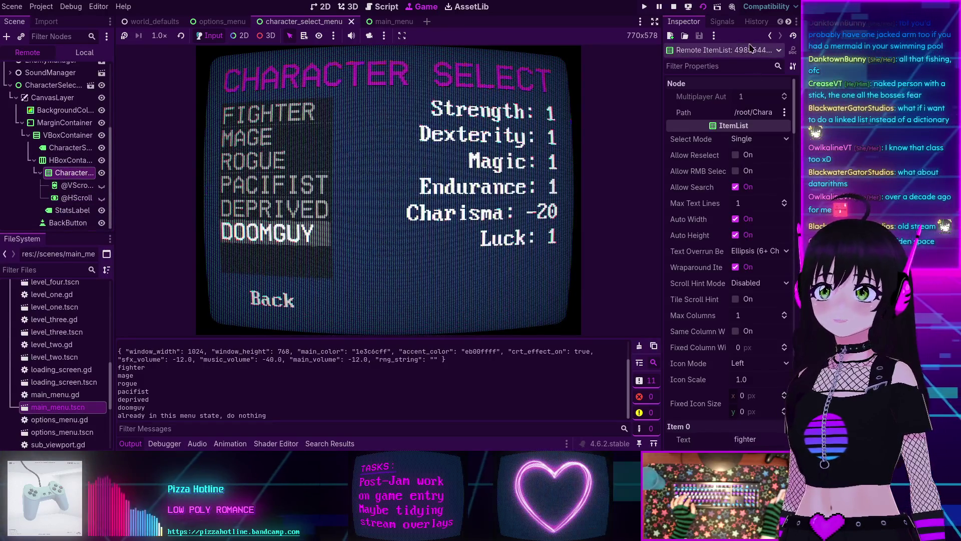
Step: Review the ItemList's properties, keeping Select Mode at Single, then stop the game
{"action": "left_click", "coordinate": [746, 142]}
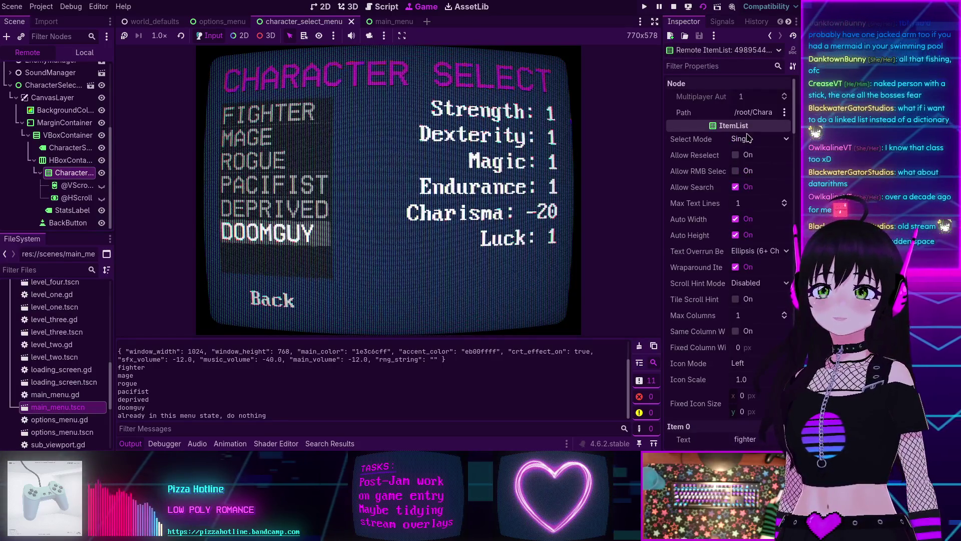
{"action": "left_click", "coordinate": [747, 136]}
{"action": "scroll", "coordinate": [746, 135], "scroll_direction": "down", "scroll_amount": 5}
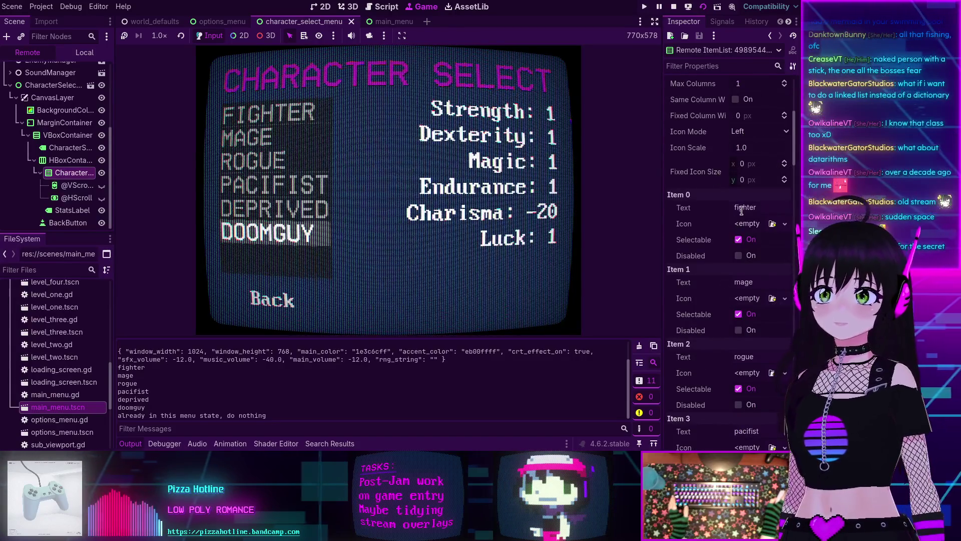
{"action": "scroll", "coordinate": [742, 210], "scroll_direction": "down", "scroll_amount": 1}
{"action": "scroll", "coordinate": [709, 180], "scroll_direction": "down", "scroll_amount": 3}
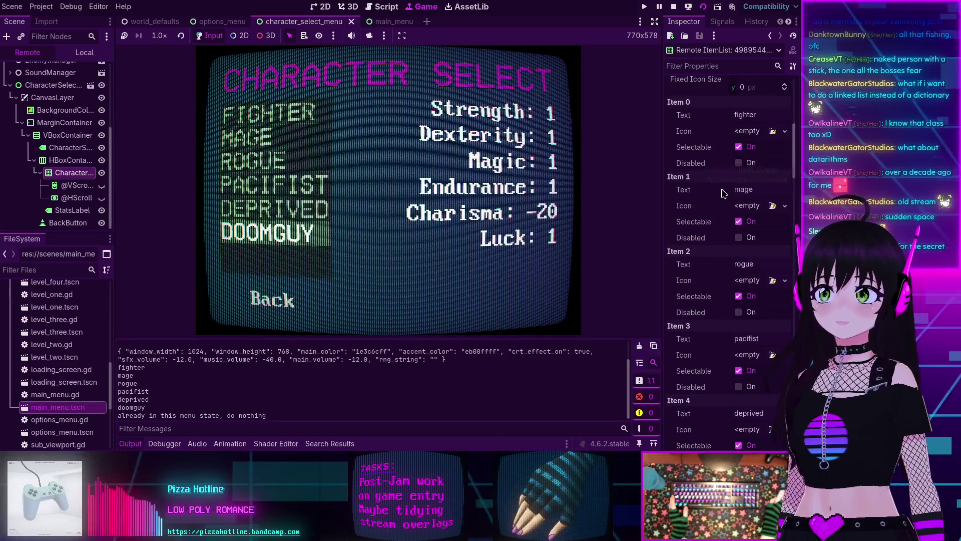
{"action": "scroll", "coordinate": [713, 195], "scroll_direction": "down", "scroll_amount": 1}
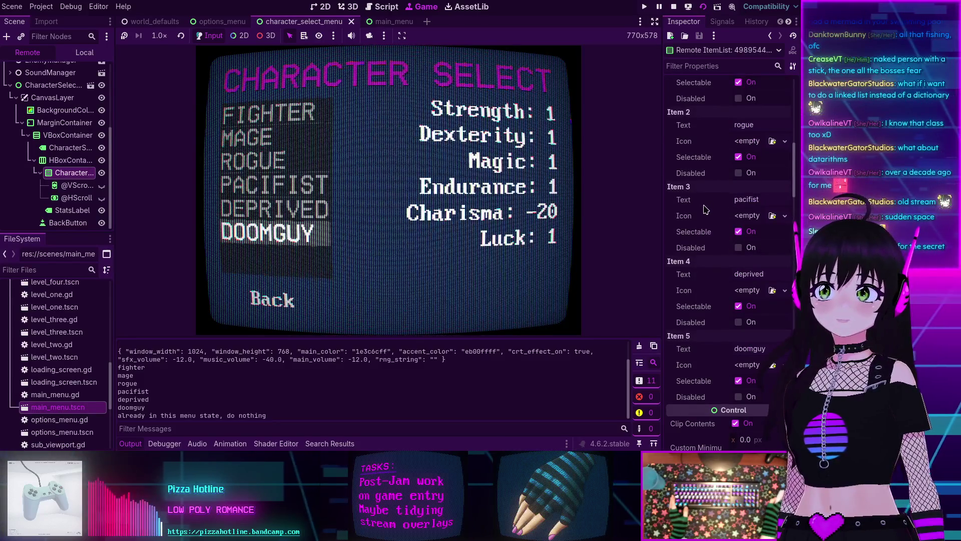
{"action": "scroll", "coordinate": [706, 208], "scroll_direction": "down", "scroll_amount": 3}
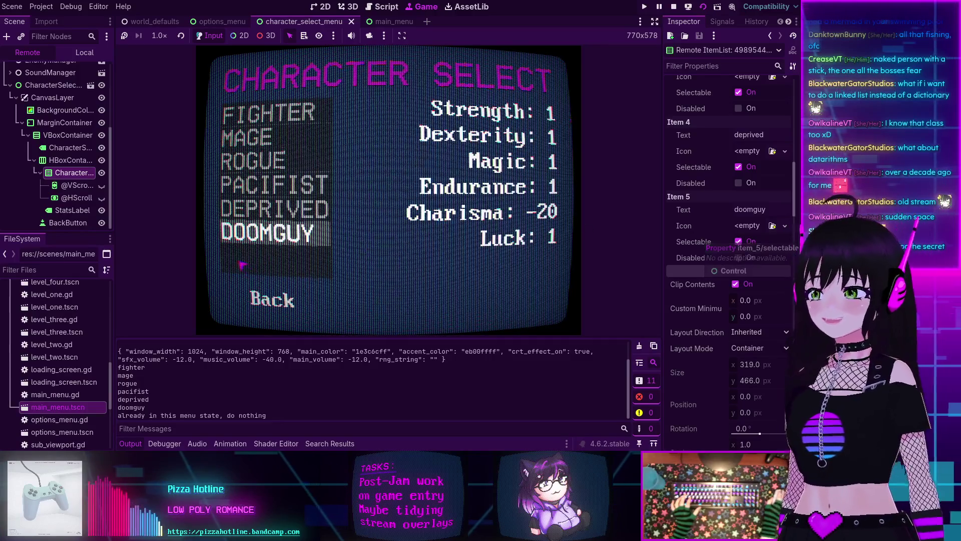
{"action": "scroll", "coordinate": [720, 242], "scroll_direction": "up", "scroll_amount": 15}
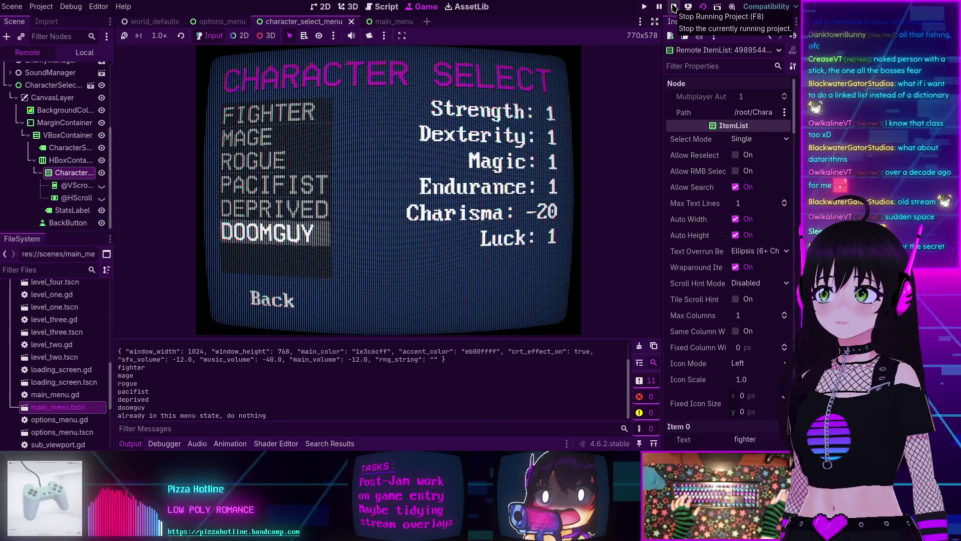
{"action": "left_click", "coordinate": [674, 7]}
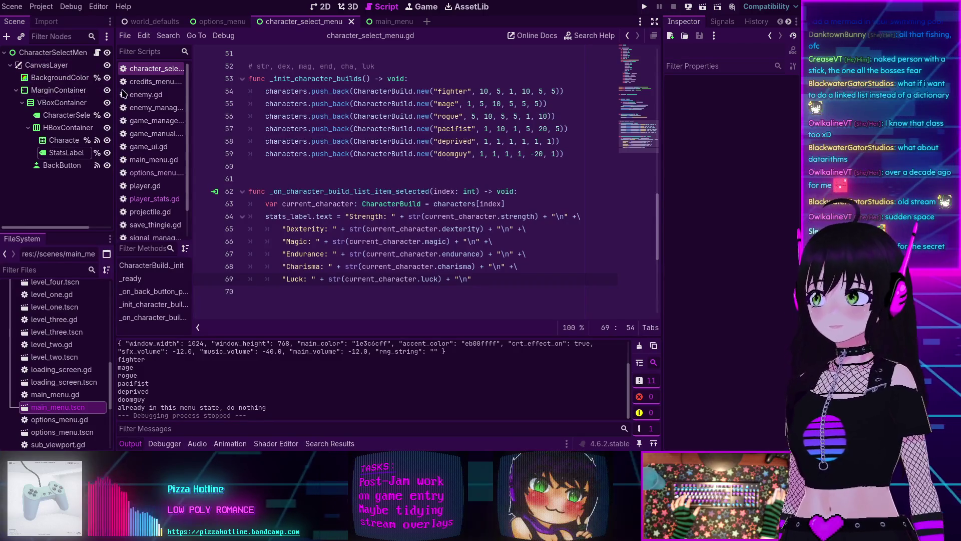
Step: In the 2D view, select CharacterBuildList and turn off Auto Width and Auto Height
{"action": "left_click", "coordinate": [317, 9]}
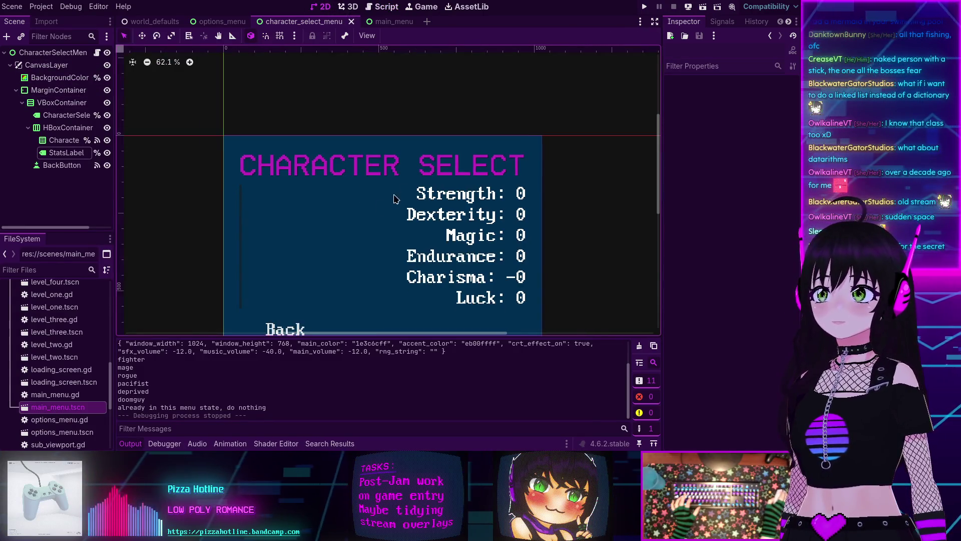
{"action": "left_click_drag", "start_coordinate": [366, 206], "coordinate": [326, 206]}
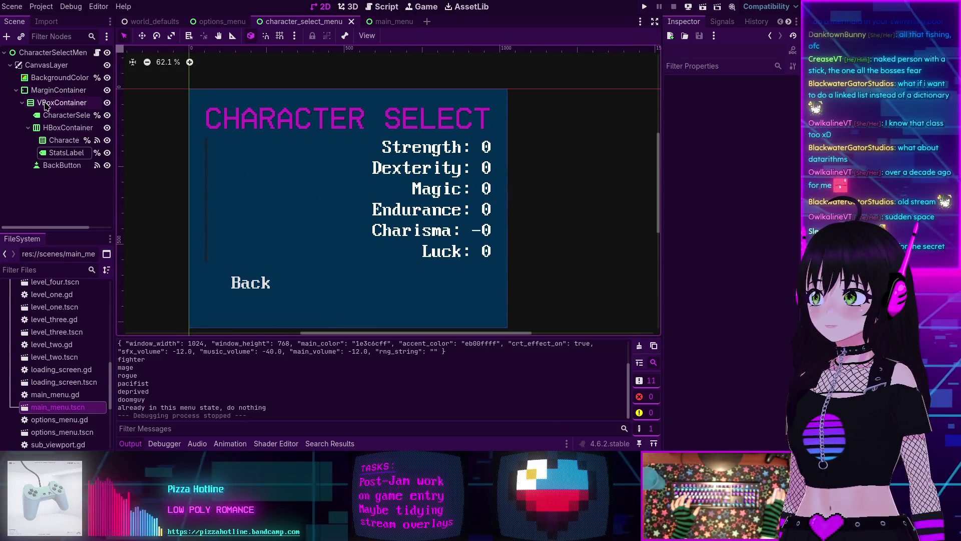
{"action": "left_click", "coordinate": [46, 104]}
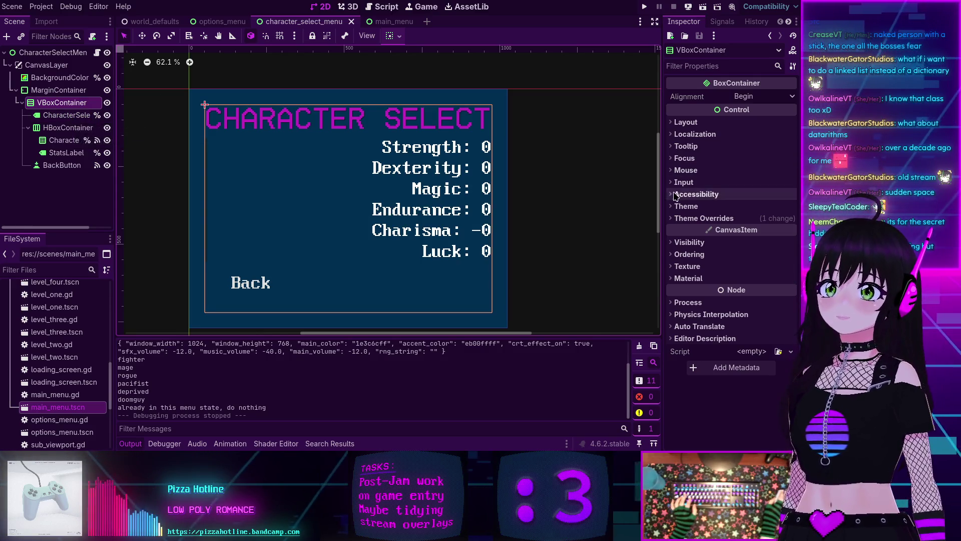
{"action": "left_click", "coordinate": [49, 125]}
{"action": "left_click", "coordinate": [70, 141]}
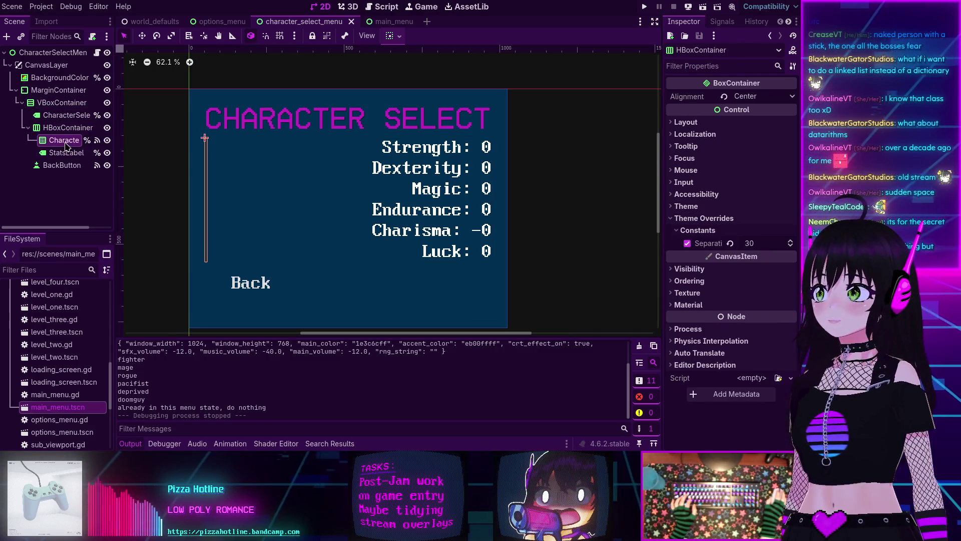
{"action": "left_click", "coordinate": [742, 177]}
{"action": "left_click", "coordinate": [736, 193]}
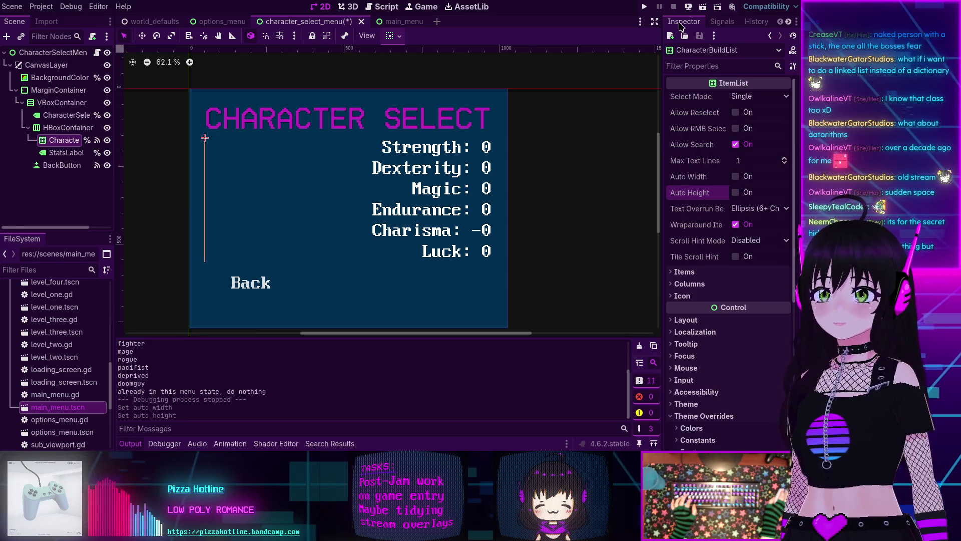
Step: Save and run the scene with F6, stop it, and expand the list's Layout properties
{"action": "key", "text": "F6"}
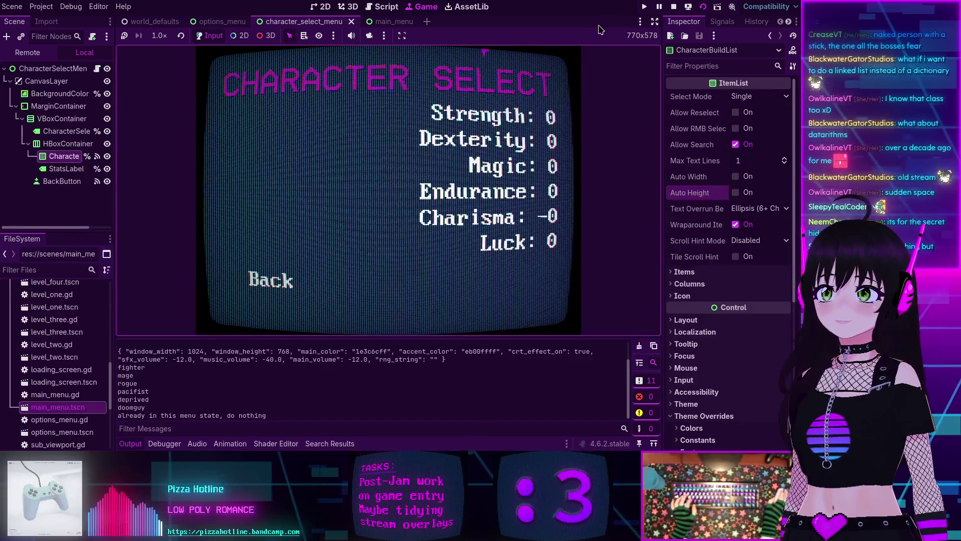
{"action": "left_click", "coordinate": [674, 7]}
{"action": "scroll", "coordinate": [675, 195], "scroll_direction": "down", "scroll_amount": 3}
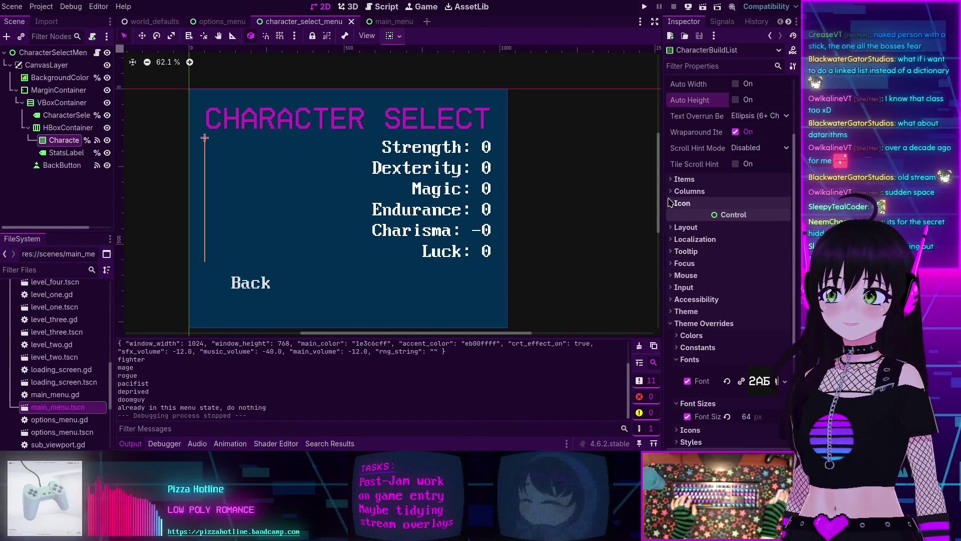
{"action": "left_click", "coordinate": [685, 227]}
{"action": "scroll", "coordinate": [730, 247], "scroll_direction": "down", "scroll_amount": 2}
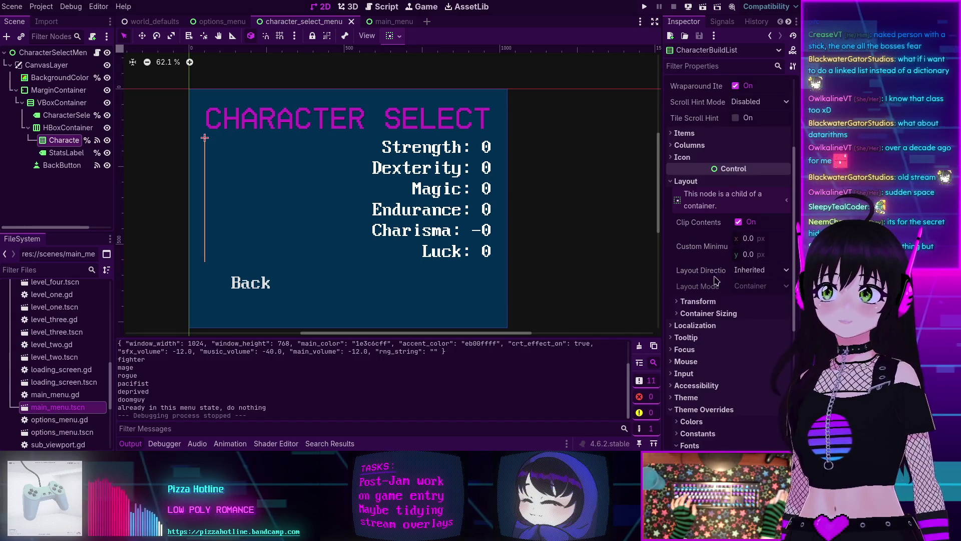
Step: Enable Horizontal Expand in CharacterBuildList's Container Sizing, then save and run the scene
{"action": "left_click", "coordinate": [709, 313]}
{"action": "scroll", "coordinate": [742, 198], "scroll_direction": "down", "scroll_amount": 5}
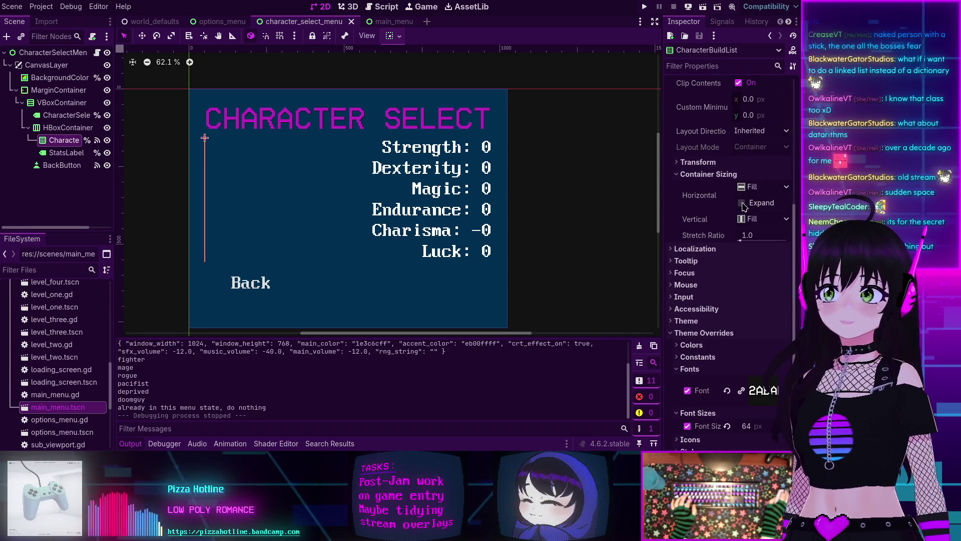
{"action": "left_click", "coordinate": [742, 203]}
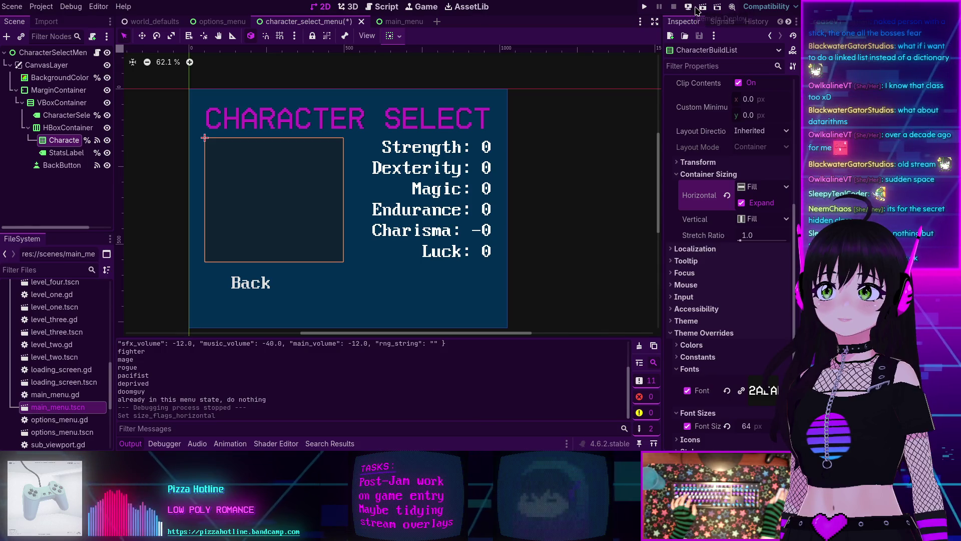
{"action": "left_click", "coordinate": [709, 12]}
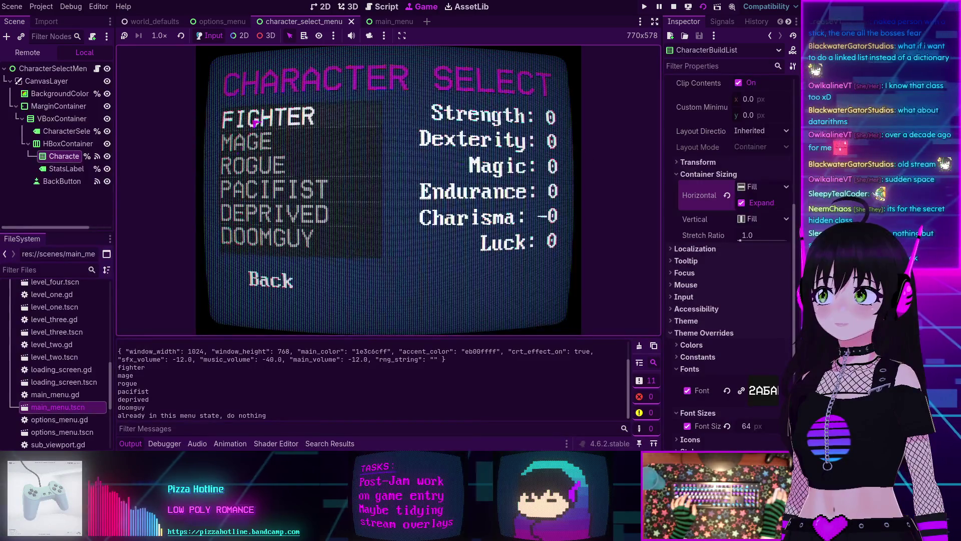
Step: Check stats for FIGHTER, MAGE, ROGUE, DOOMGUY, DEPRIVED and PACIFIST via clicks and arrow keys
{"action": "left_click", "coordinate": [270, 122]}
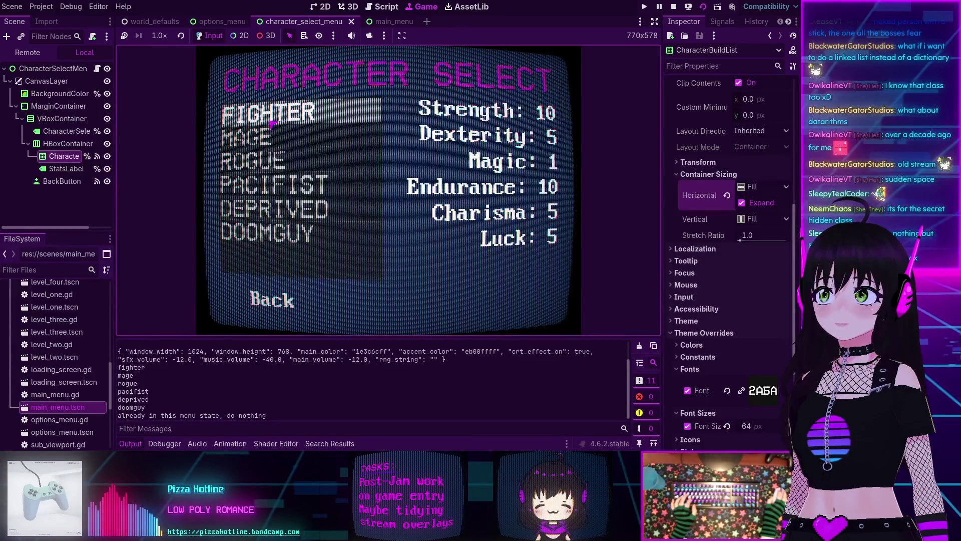
{"action": "key", "text": "Down"}
{"action": "key", "text": "Up"}
{"action": "key", "text": "Down"}
{"action": "key", "text": "Down"}
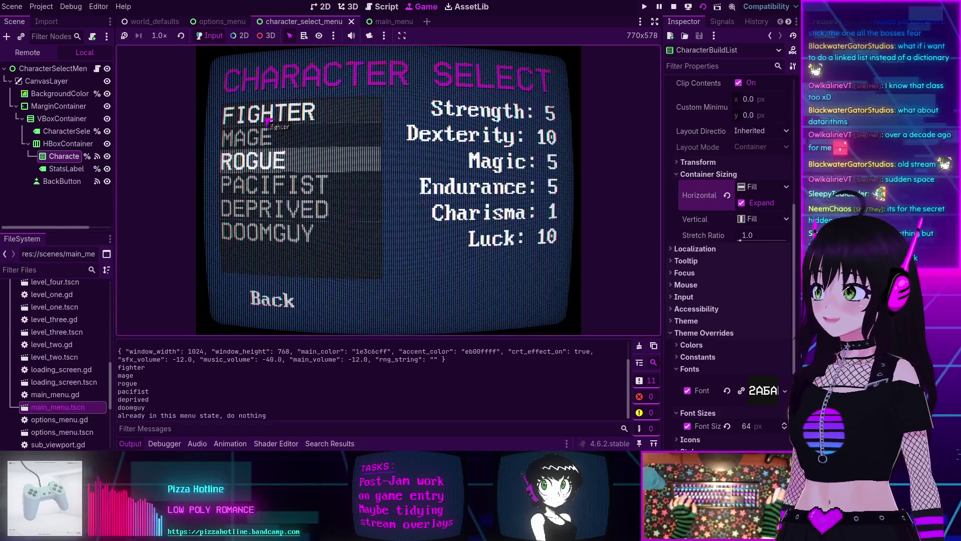
{"action": "left_click", "coordinate": [311, 245]}
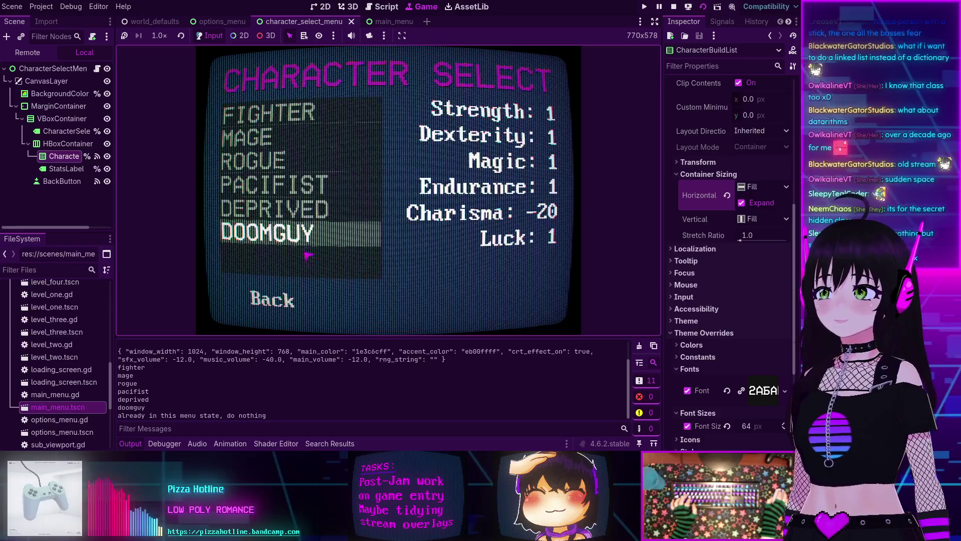
{"action": "left_click", "coordinate": [296, 209]}
{"action": "left_click", "coordinate": [286, 185]}
{"action": "left_click", "coordinate": [280, 161]}
{"action": "left_click", "coordinate": [281, 185]}
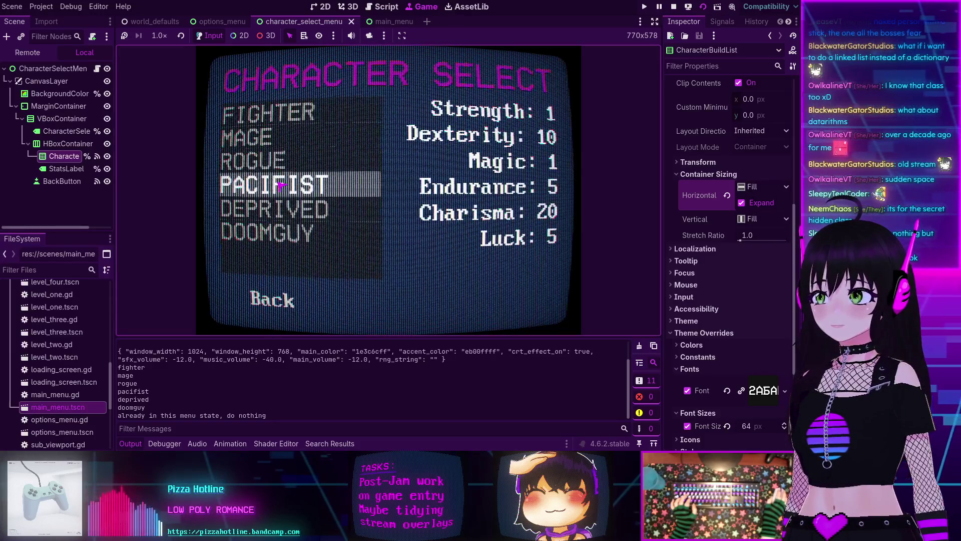
{"action": "left_click", "coordinate": [281, 233]}
{"action": "left_click", "coordinate": [279, 116]}
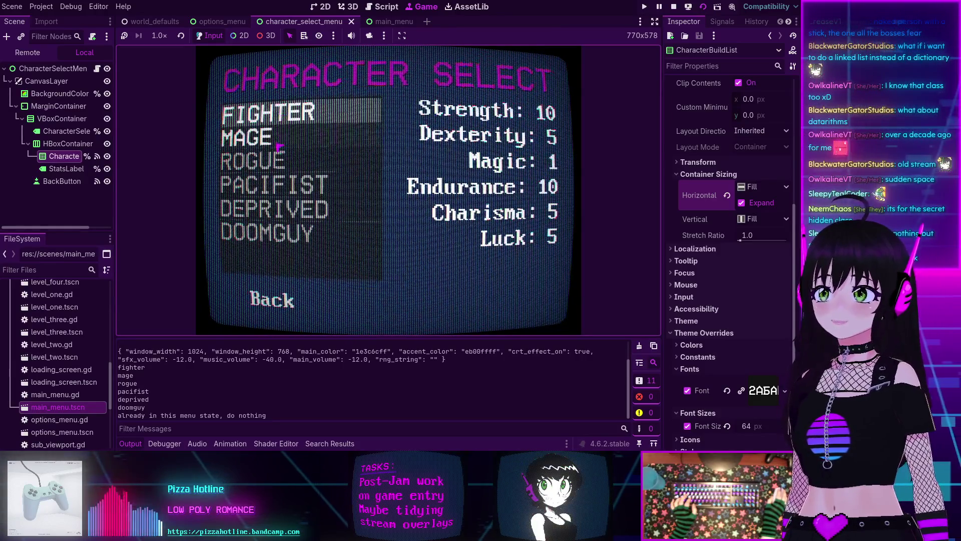
Step: Recheck ROGUE, DOOMGUY and FIGHTER stats, then stop the running game
{"action": "left_click", "coordinate": [279, 160]}
{"action": "left_click", "coordinate": [279, 233]}
{"action": "left_click", "coordinate": [279, 160]}
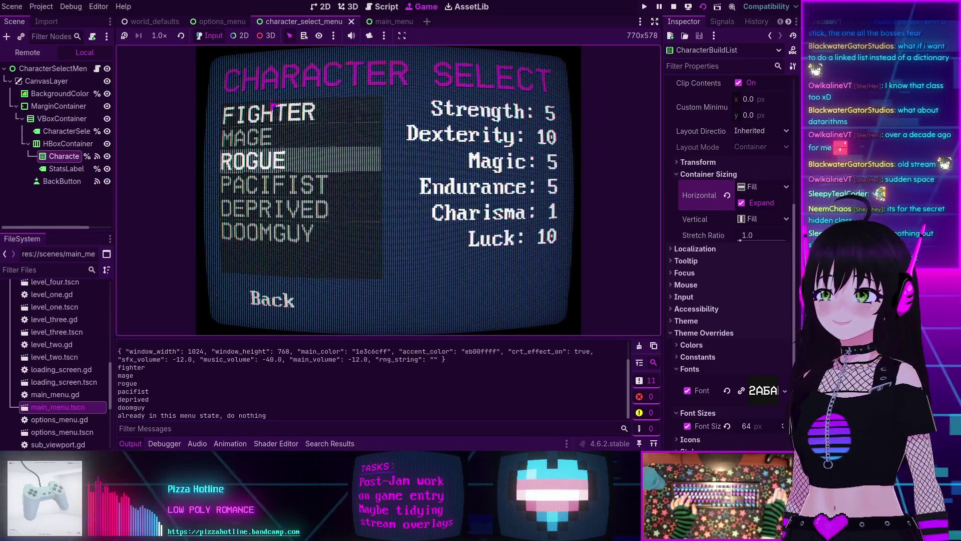
{"action": "left_click", "coordinate": [283, 232]}
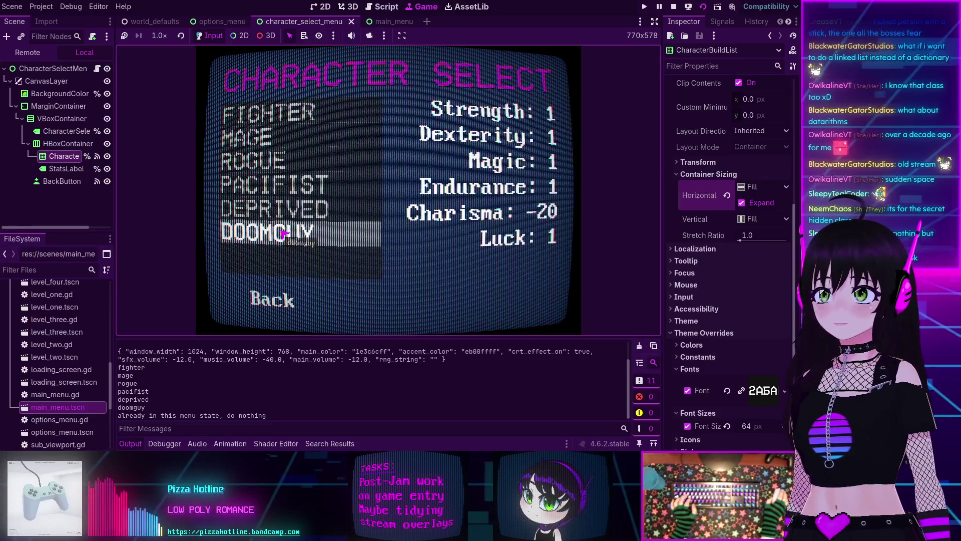
{"action": "left_click", "coordinate": [276, 115]}
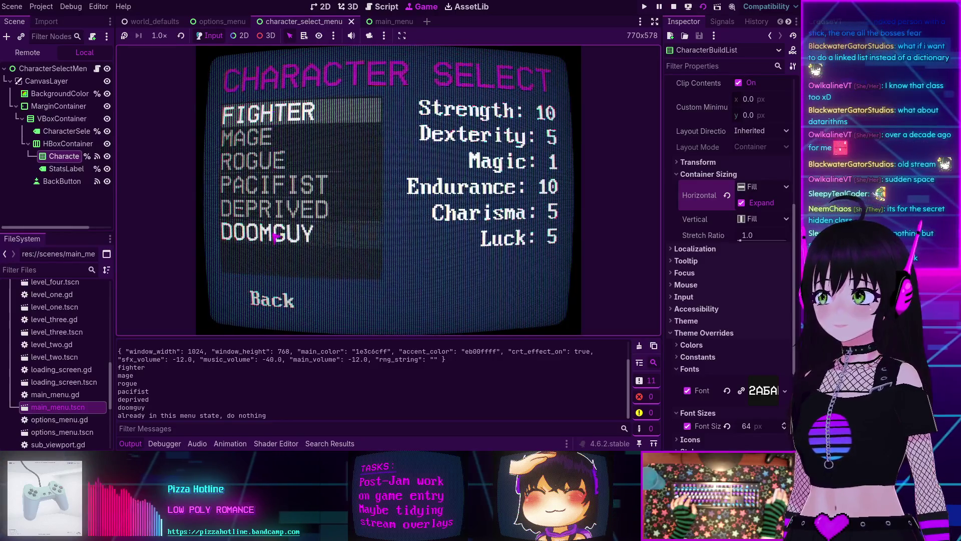
{"action": "left_click", "coordinate": [266, 160]}
{"action": "left_click", "coordinate": [268, 232]}
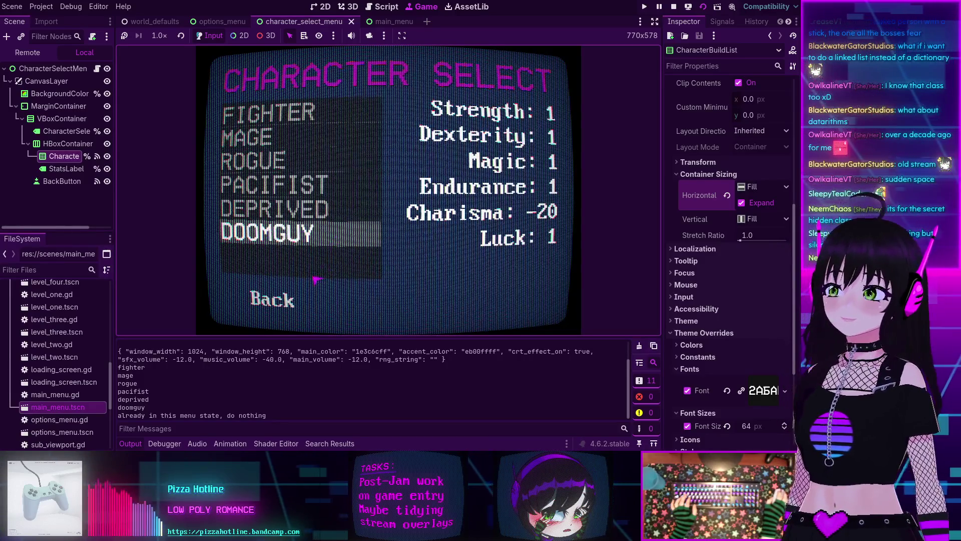
{"action": "left_click", "coordinate": [674, 7]}
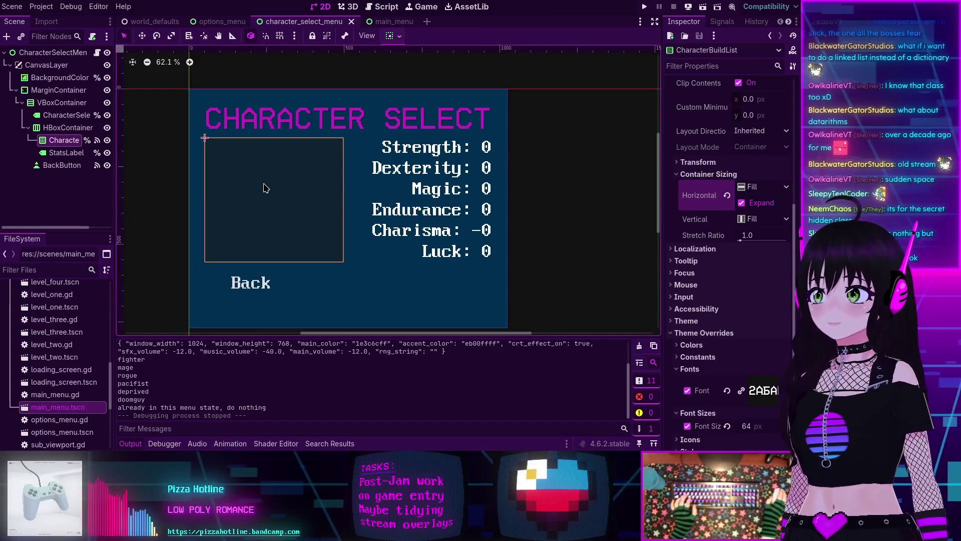
{"action": "left_click", "coordinate": [364, 11]}
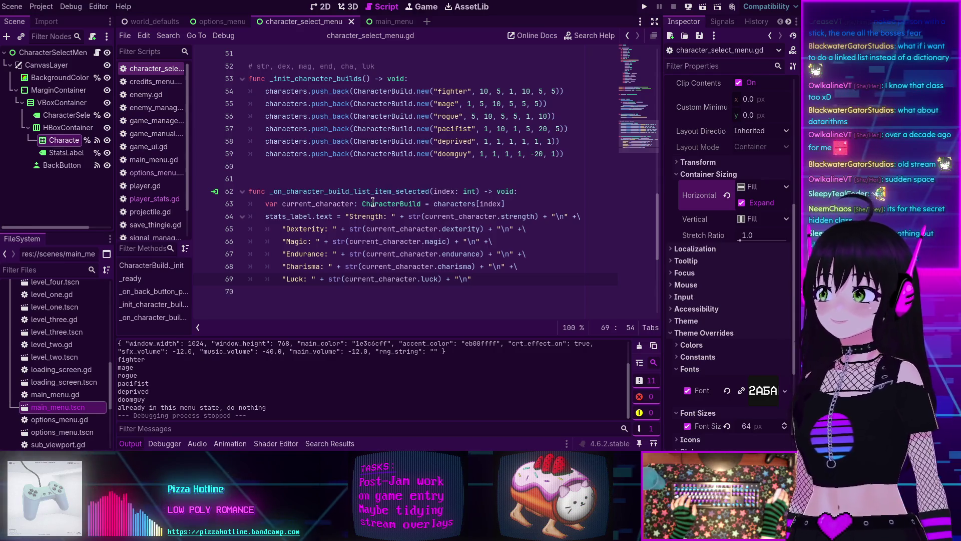
{"action": "mouse_move", "coordinate": [371, 200]}
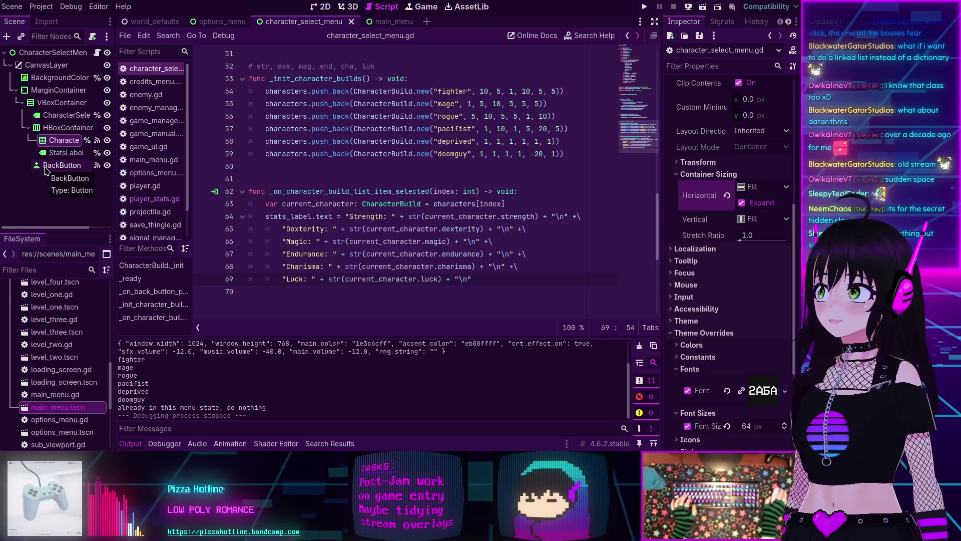
{"action": "left_click", "coordinate": [321, 6]}
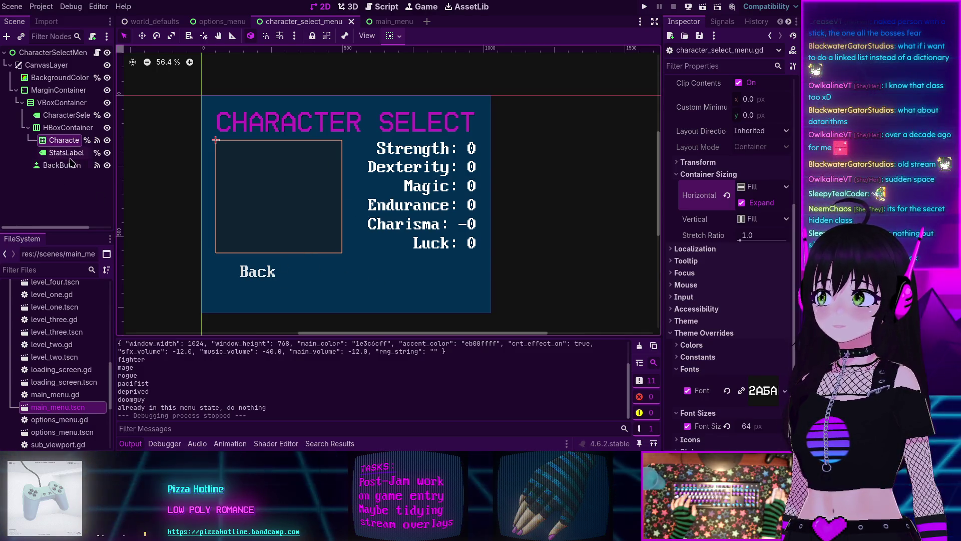
Step: Duplicate BackButton with Ctrl+D and disconnect the copy's pressed signal from the back handler
{"action": "left_click", "coordinate": [46, 165]}
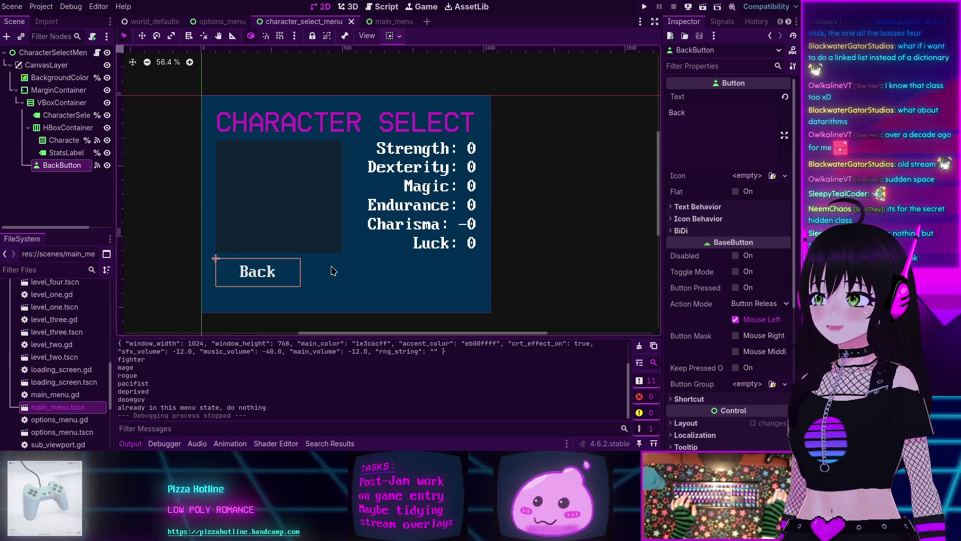
{"action": "key", "text": "ctrl+d"}
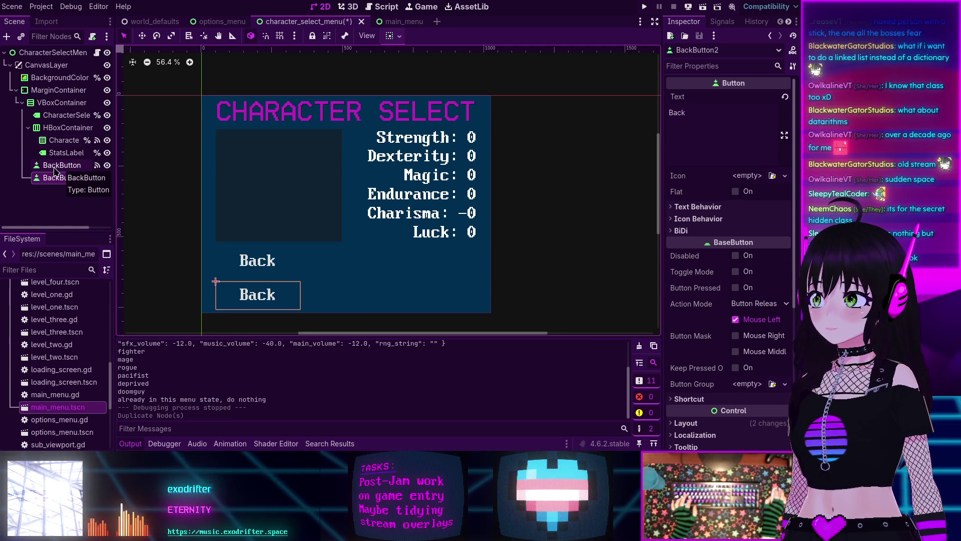
{"action": "left_click", "coordinate": [722, 22]}
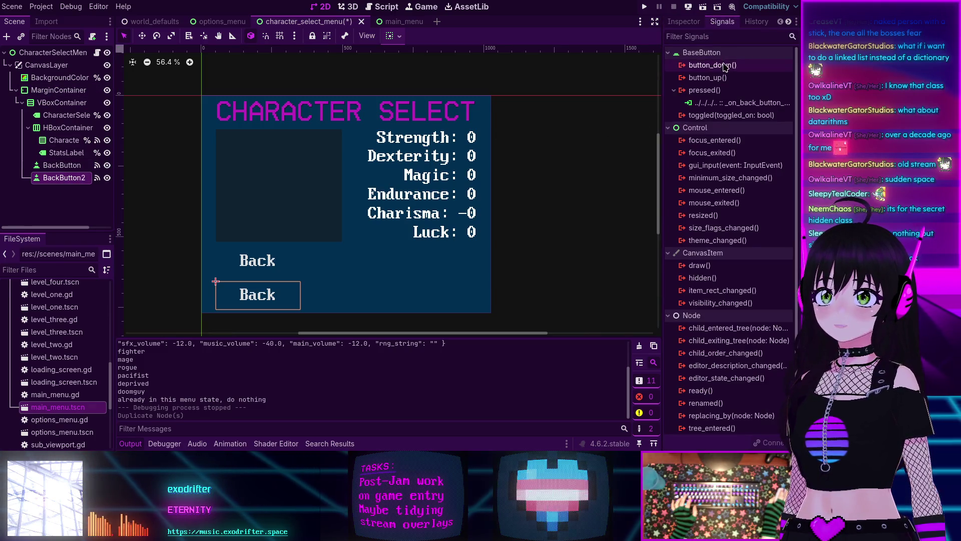
{"action": "right_click", "coordinate": [707, 102]}
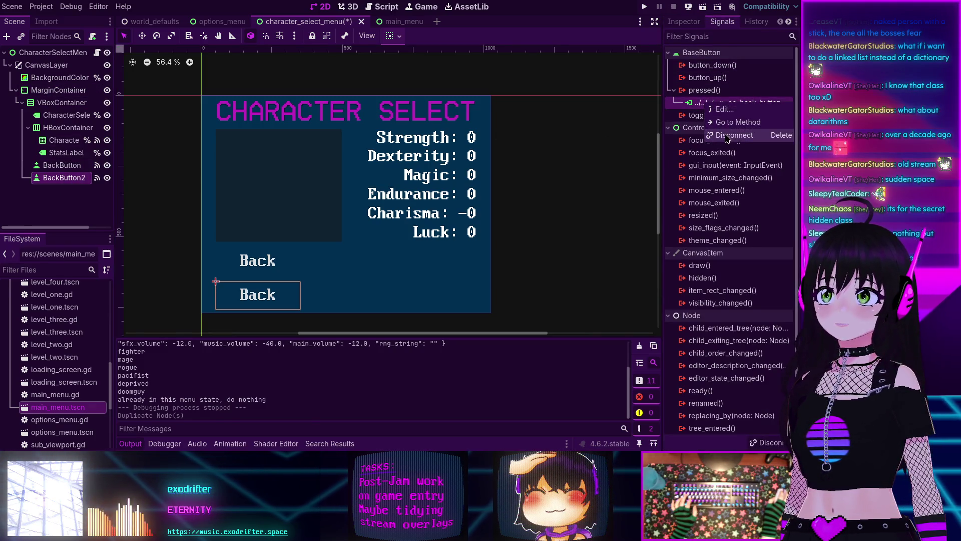
{"action": "left_click", "coordinate": [727, 137]}
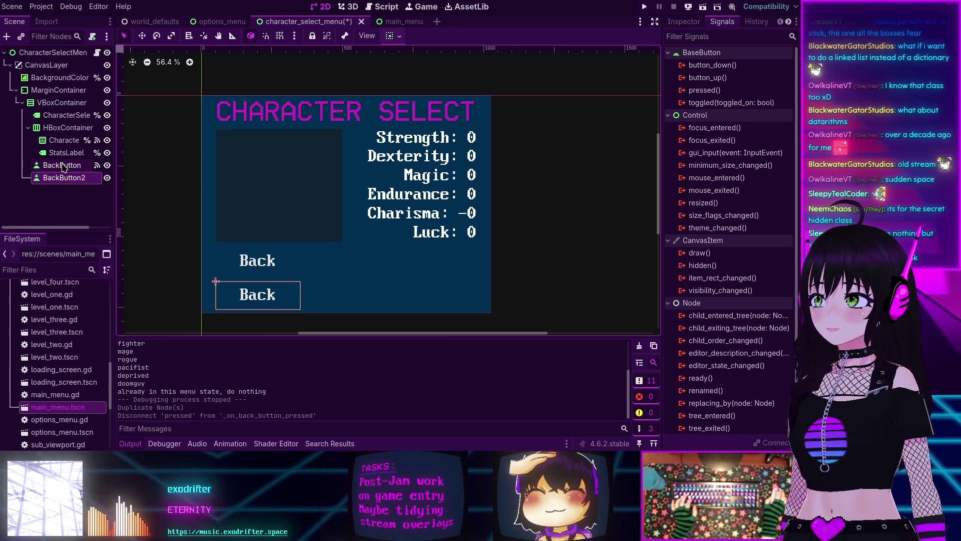
Step: Add an HBoxContainer under VBoxContainer and move BackButton and BackButton2 into it
{"action": "left_click", "coordinate": [56, 105]}
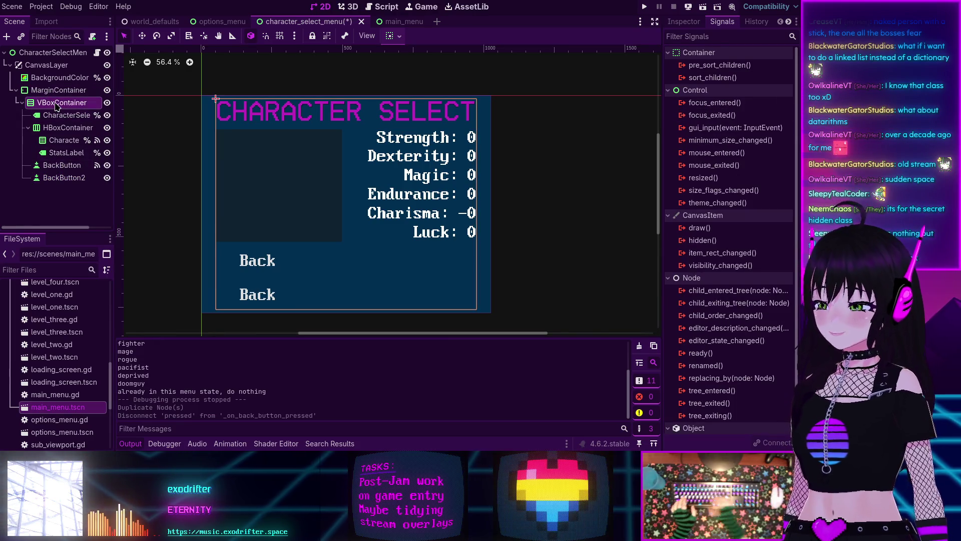
{"action": "key", "text": "ctrl+a"}
{"action": "type", "text": "hbox"}
{"action": "key", "text": "Return"}
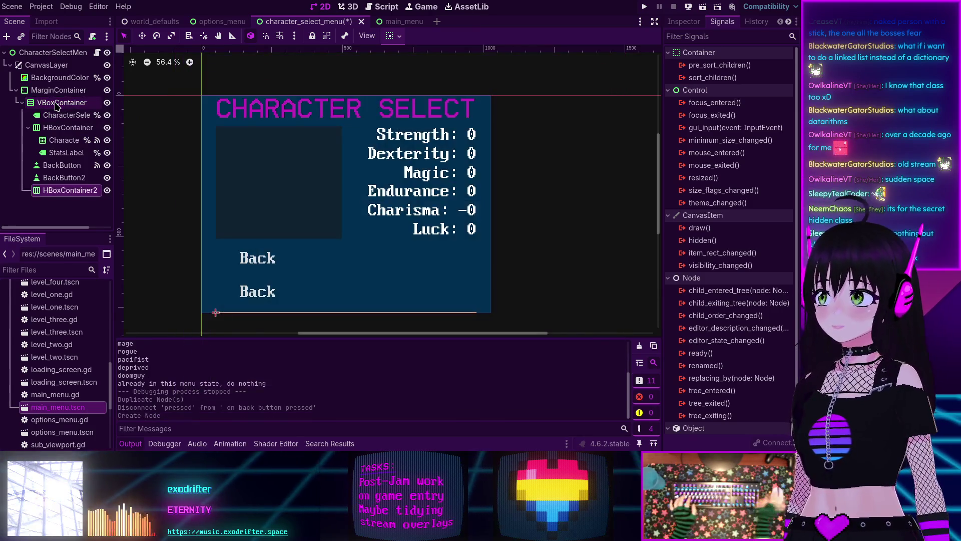
{"action": "left_click", "coordinate": [62, 166]}
{"action": "left_click", "coordinate": [66, 178], "text": "shift"}
{"action": "left_click_drag", "start_coordinate": [65, 178], "coordinate": [71, 191]}
Step: Rename the copied BackButton2 to StartGameButton
{"action": "left_click", "coordinate": [68, 193]}
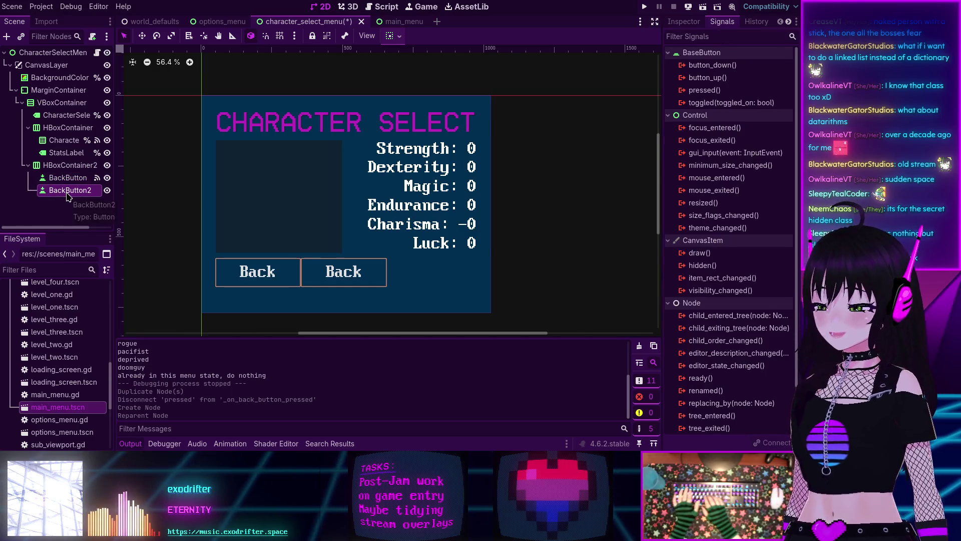
{"action": "key", "text": "Escape"}
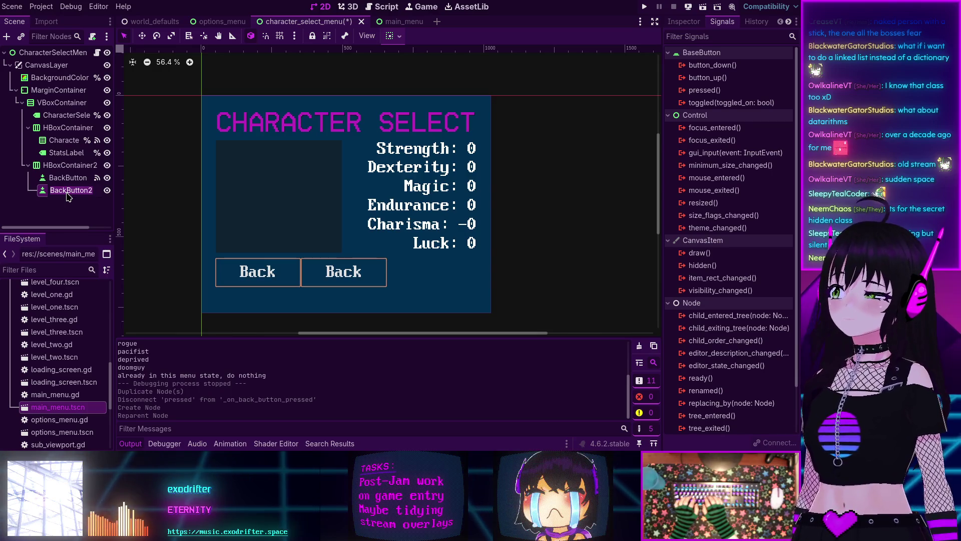
{"action": "type", "text": "StartGameButton"}
{"action": "key", "text": "Return"}
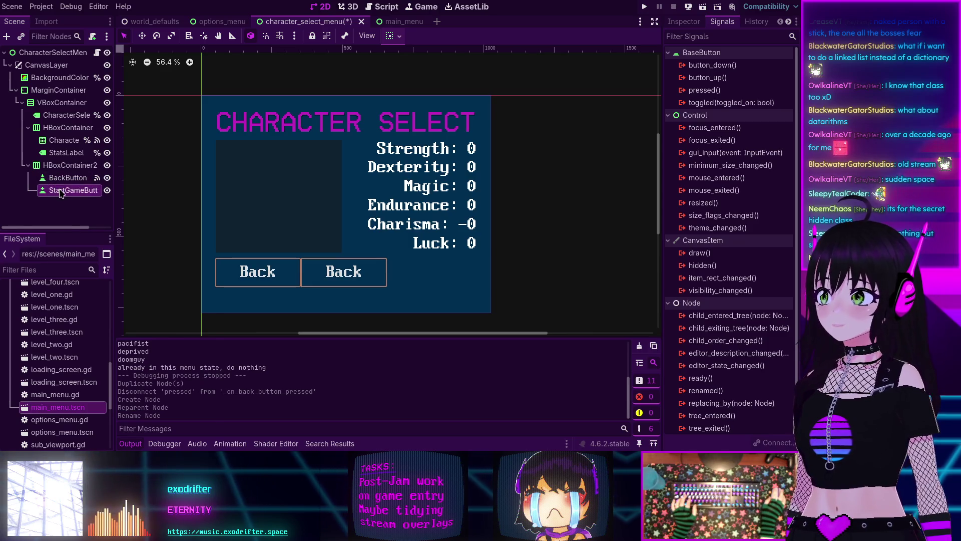
{"action": "right_click", "coordinate": [60, 192]}
{"action": "key", "text": "Escape"}
Step: Set StartGameButton's Text property to 'Start Game'
{"action": "left_click", "coordinate": [67, 190]}
{"action": "left_click", "coordinate": [684, 22]}
{"action": "left_click", "coordinate": [702, 111]}
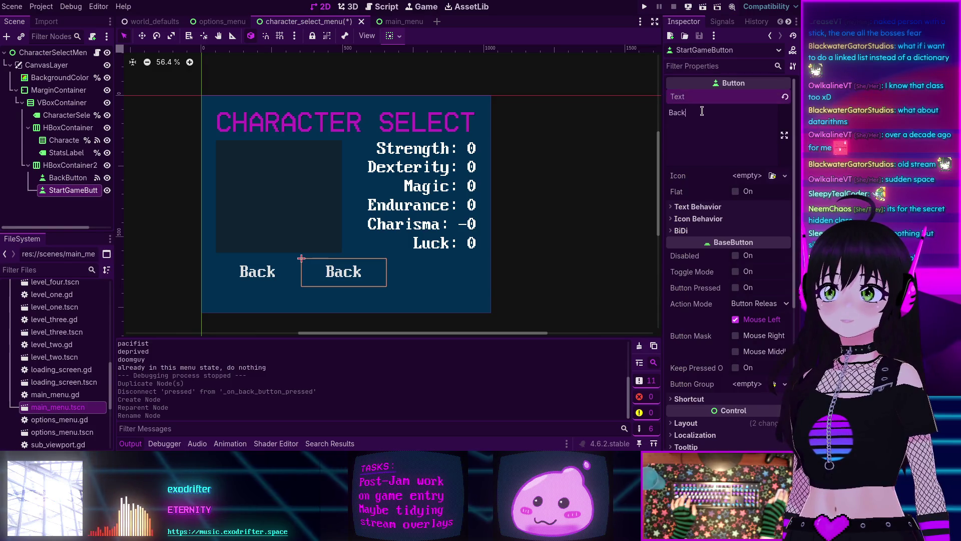
{"action": "key", "text": "ctrl+a"}
{"action": "type", "text": "Start Game"}
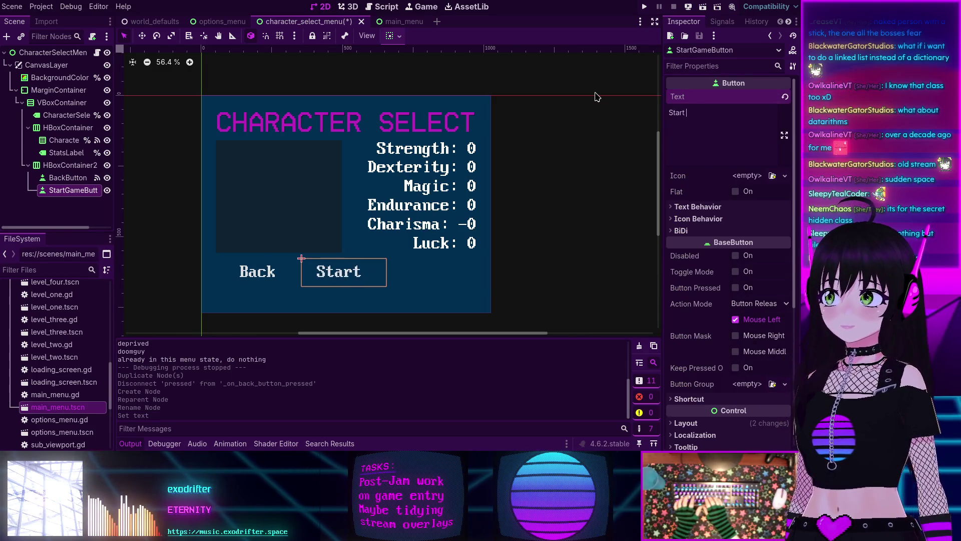
{"action": "left_click", "coordinate": [70, 166]}
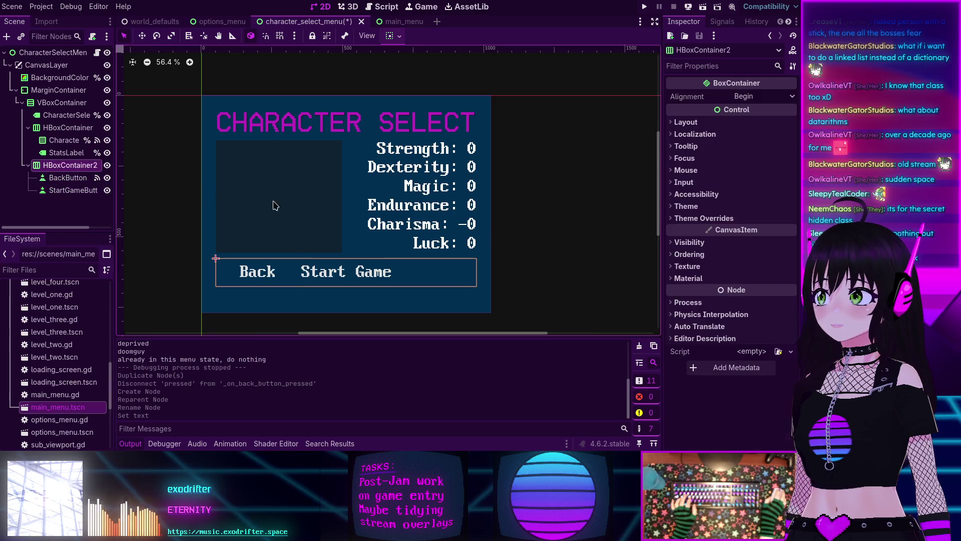
Step: Enable HBoxContainer2's Separation theme override at 50, leaving alignment at Begin
{"action": "left_click", "coordinate": [746, 97]}
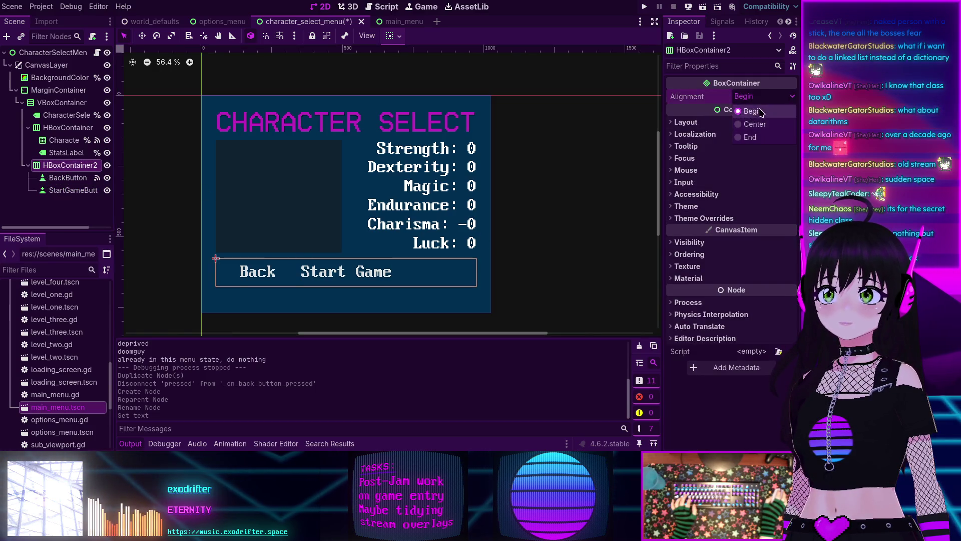
{"action": "left_click", "coordinate": [746, 109]}
{"action": "left_click", "coordinate": [675, 218]}
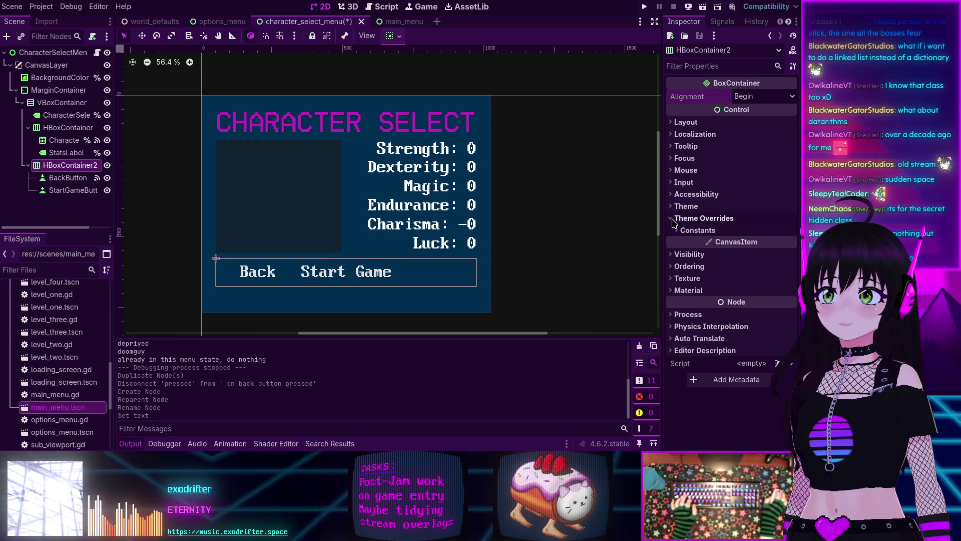
{"action": "left_click", "coordinate": [676, 230]}
{"action": "left_click", "coordinate": [688, 243]}
{"action": "left_click", "coordinate": [757, 243]}
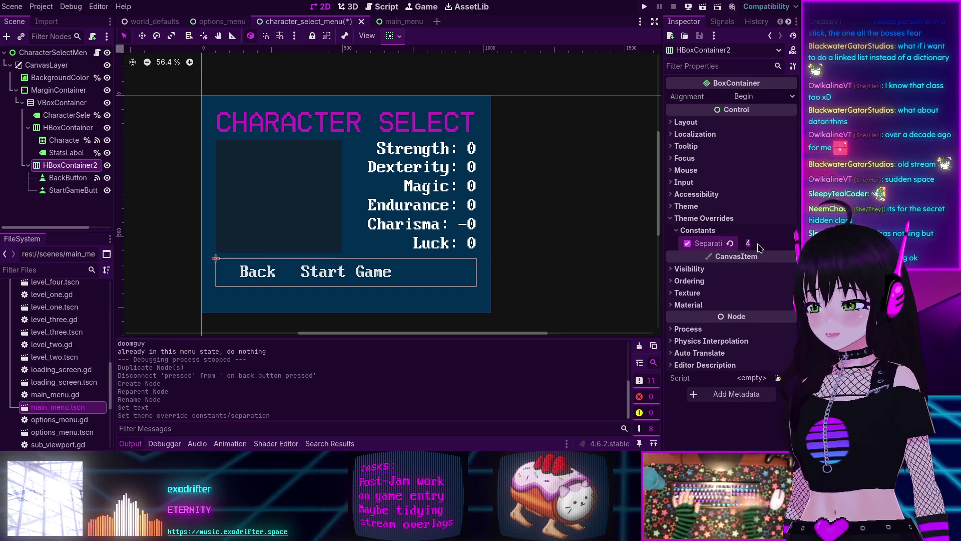
{"action": "type", "text": "50"}
{"action": "key", "text": "Return"}
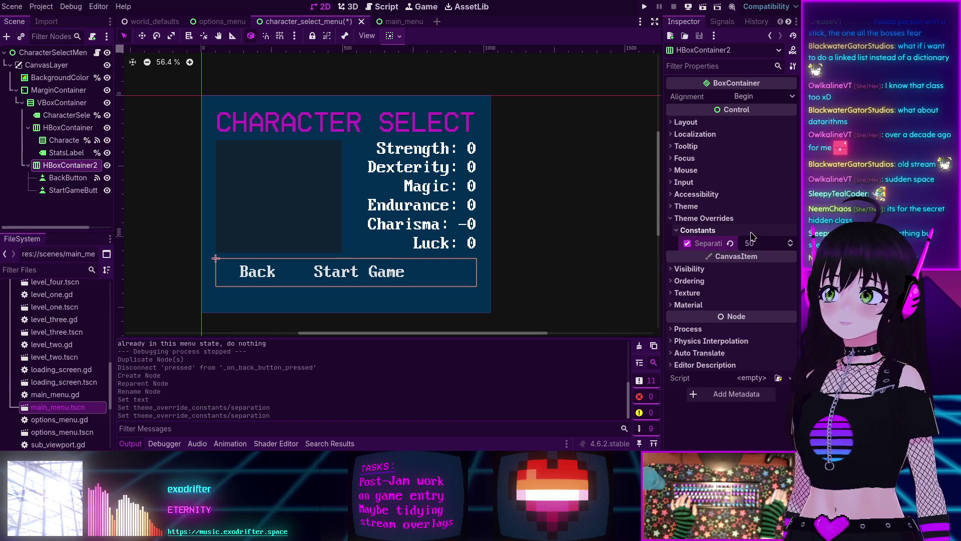
{"action": "left_click", "coordinate": [49, 202]}
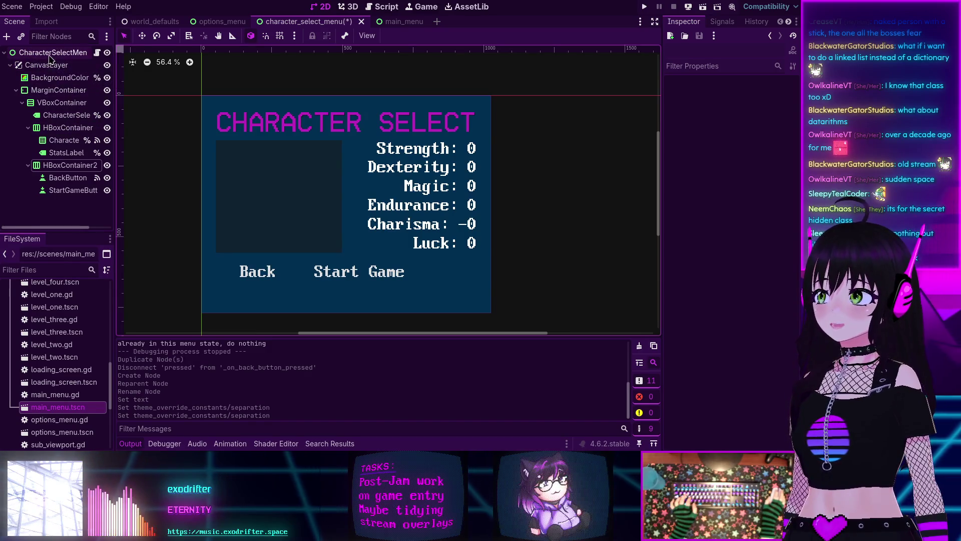
{"action": "left_click", "coordinate": [96, 54]}
Step: Scroll through character_select_menu.gd to review the six builds, fighter to doomguy, and the stats-label handler
{"action": "scroll", "coordinate": [427, 185], "scroll_direction": "up", "scroll_amount": 10}
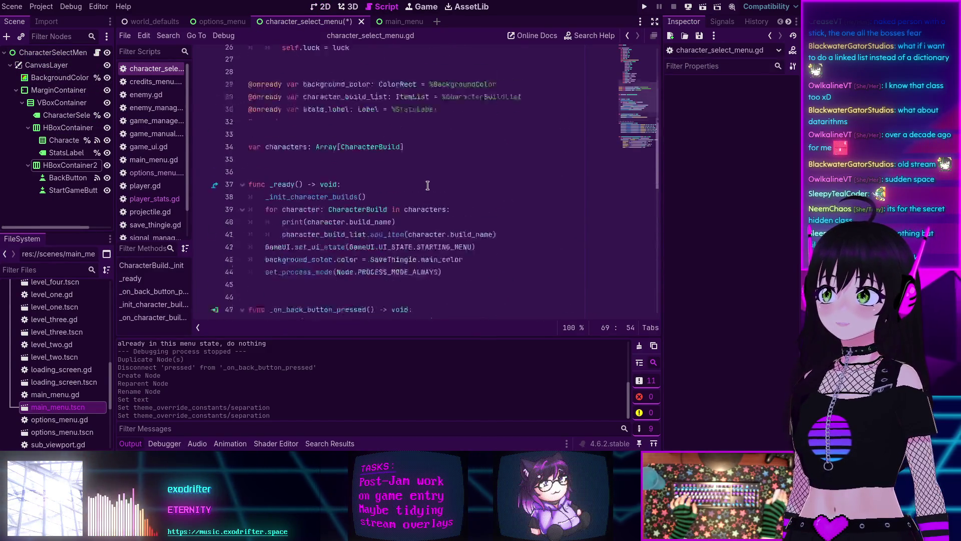
{"action": "scroll", "coordinate": [427, 185], "scroll_direction": "down", "scroll_amount": 15}
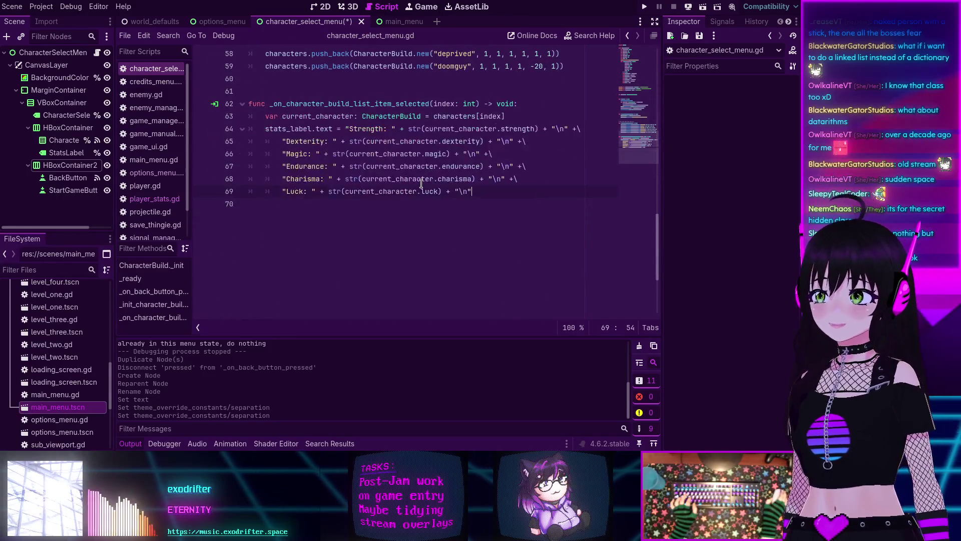
{"action": "scroll", "coordinate": [421, 184], "scroll_direction": "up", "scroll_amount": 4}
{"action": "scroll", "coordinate": [421, 184], "scroll_direction": "down", "scroll_amount": 3}
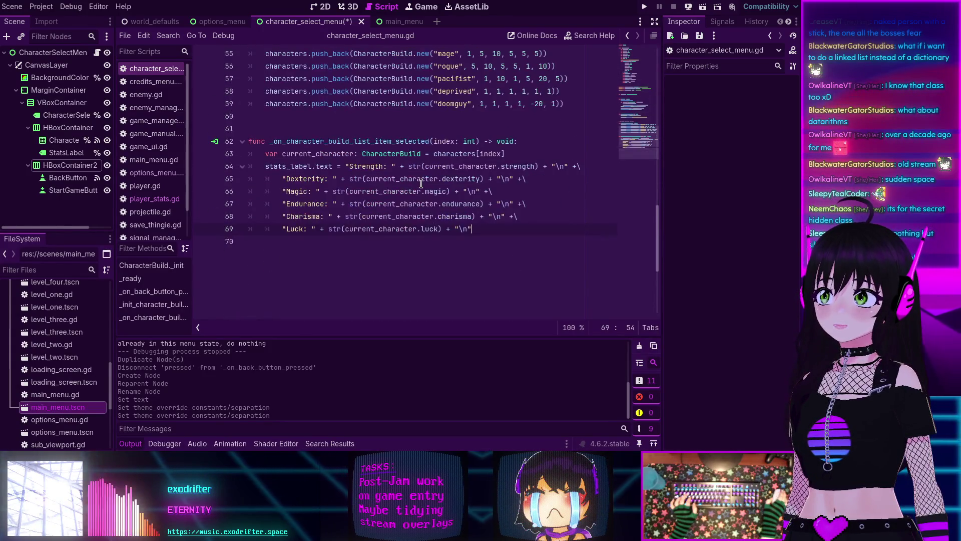
{"action": "scroll", "coordinate": [293, 147], "scroll_direction": "up", "scroll_amount": 3}
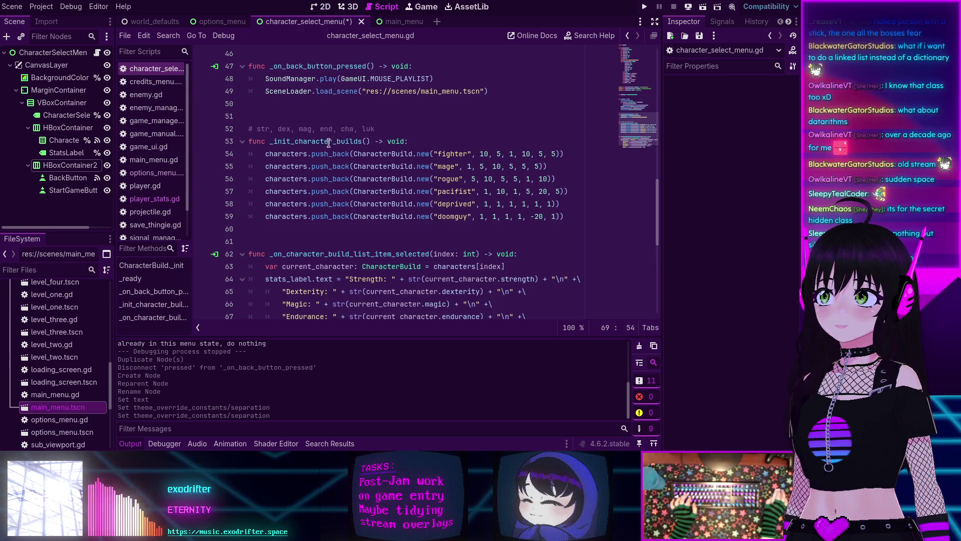
{"action": "scroll", "coordinate": [347, 160], "scroll_direction": "up", "scroll_amount": 6}
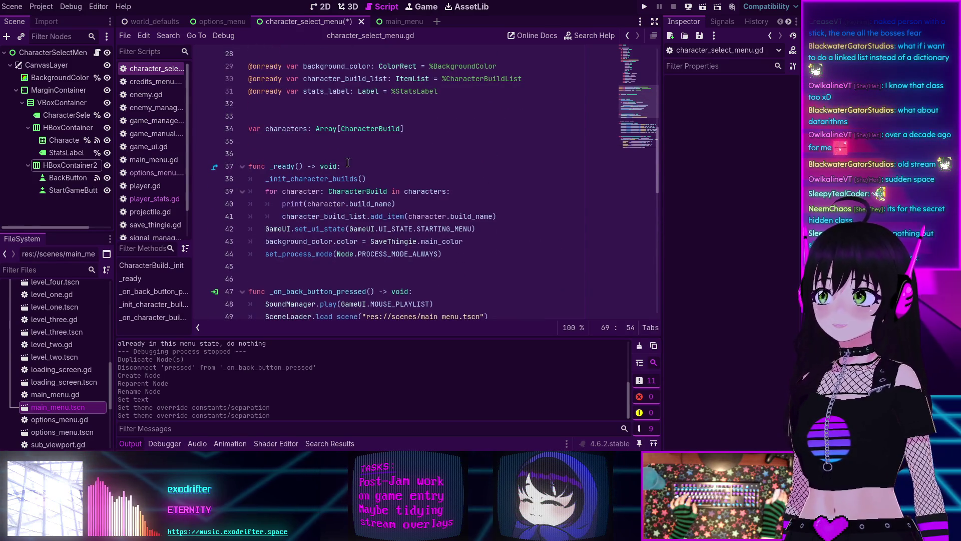
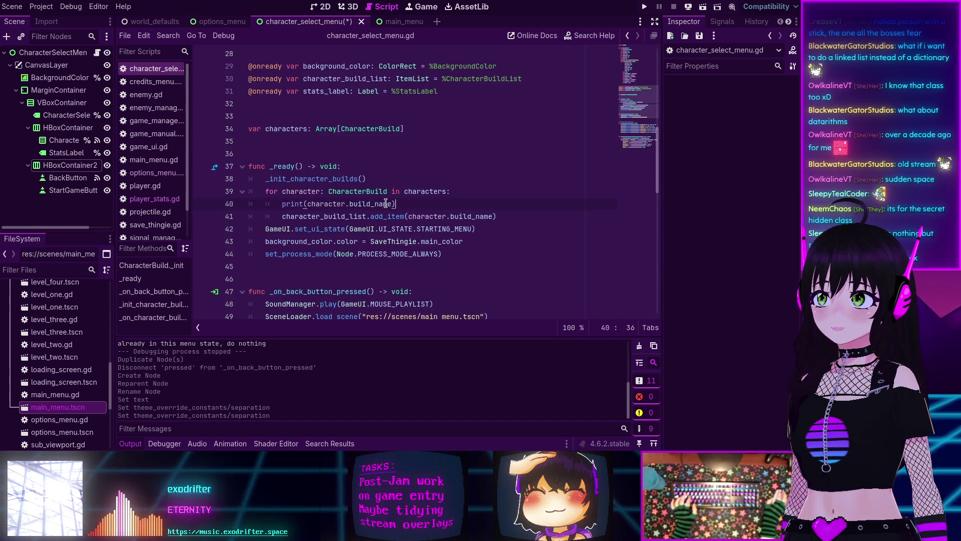
Step: Delete the build-name debug print and open a new line after add_item, outside the loop
{"action": "left_click_drag", "start_coordinate": [402, 203], "coordinate": [251, 204]}
{"action": "key", "text": "BackSpace"}
{"action": "key", "text": "BackSpace"}
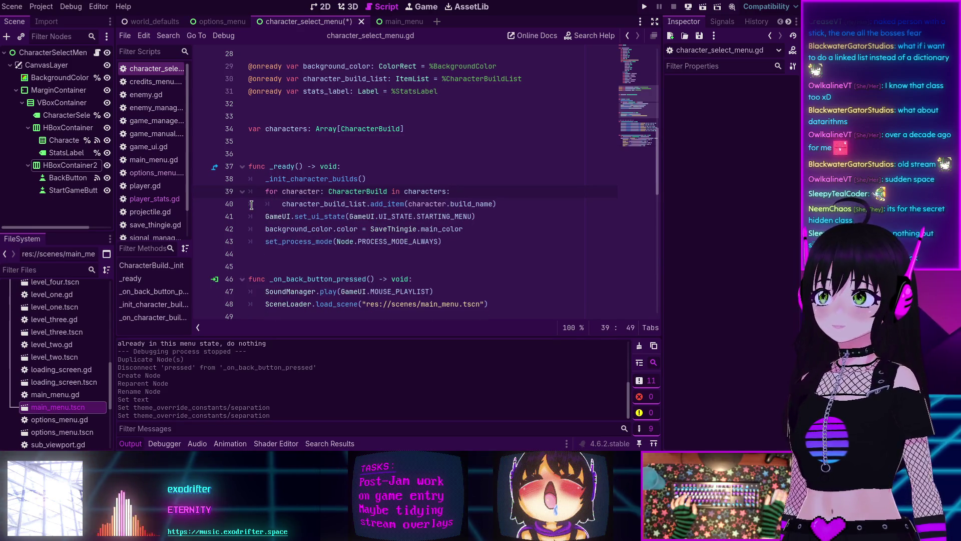
{"action": "left_click", "coordinate": [500, 204]}
{"action": "key", "text": "Return"}
{"action": "key", "text": "BackSpace"}
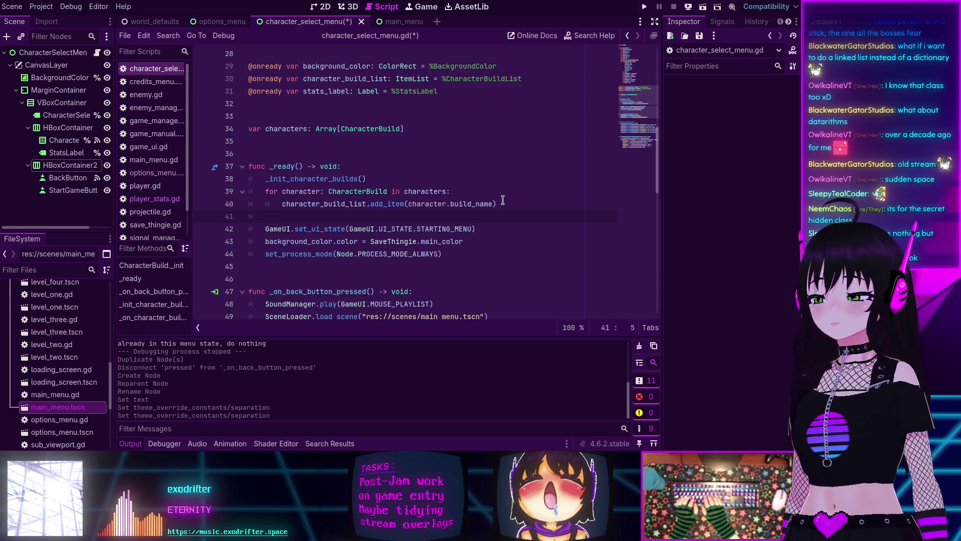
Step: Paste the character_build_list name onto line 41, try .random, then clear the line
{"action": "double_click", "coordinate": [323, 204]}
{"action": "key", "text": "ctrl+c"}
{"action": "left_click", "coordinate": [287, 221]}
{"action": "key", "text": "ctrl+v"}
{"action": "type", "text": ".rand"}
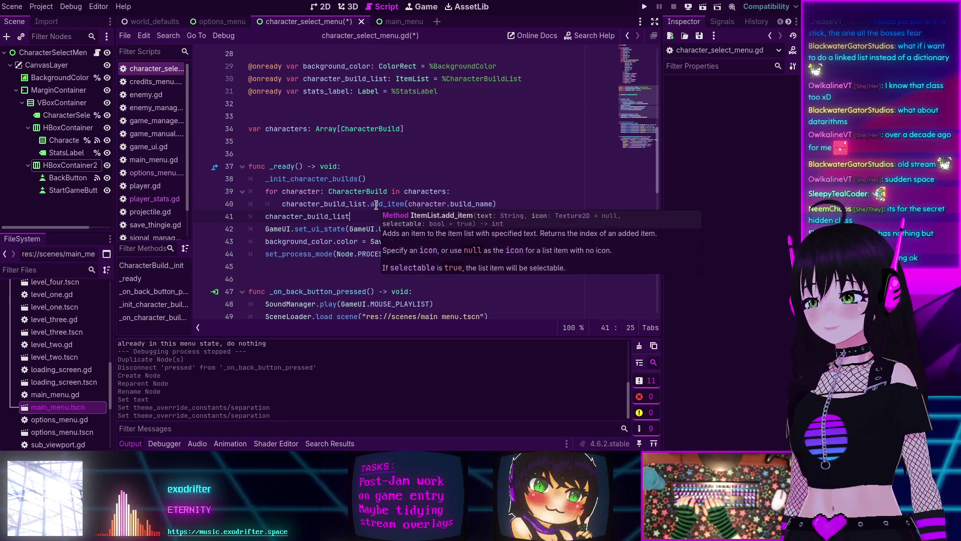
{"action": "type", "text": "om"}
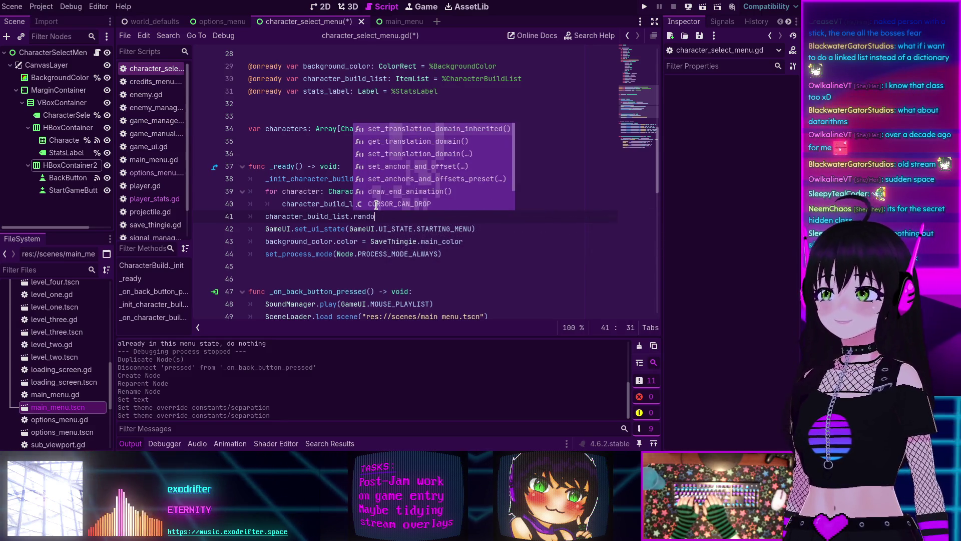
{"action": "key", "text": "BackSpace"}
{"action": "key", "text": "BackSpace"}
{"action": "key", "text": "BackSpace"}
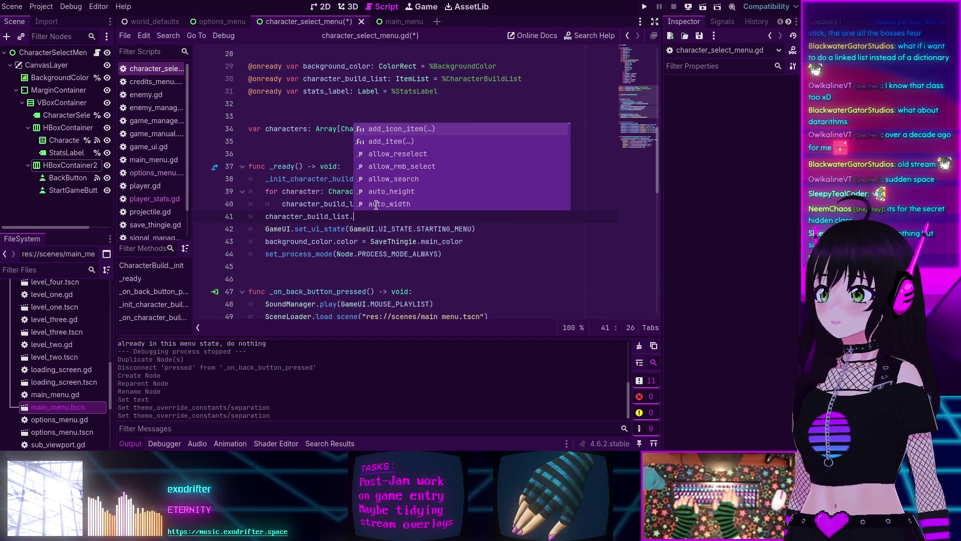
{"action": "key", "text": "Home"}
{"action": "key", "text": "shift+End"}
{"action": "key", "text": "Delete"}
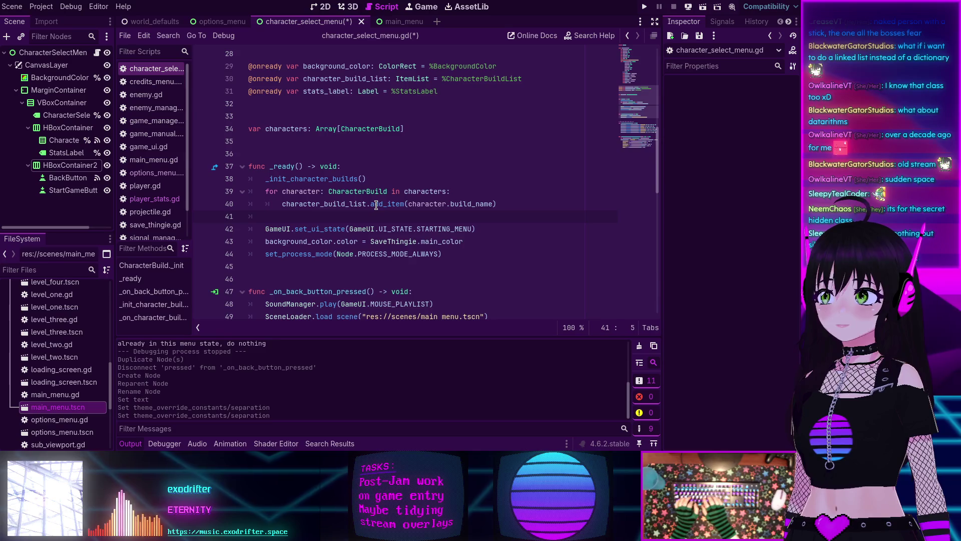
Step: Write character_build_list.select(randi(0, character_build_list.size)) on line 41 using autocomplete
{"action": "type", "text": "ch"}
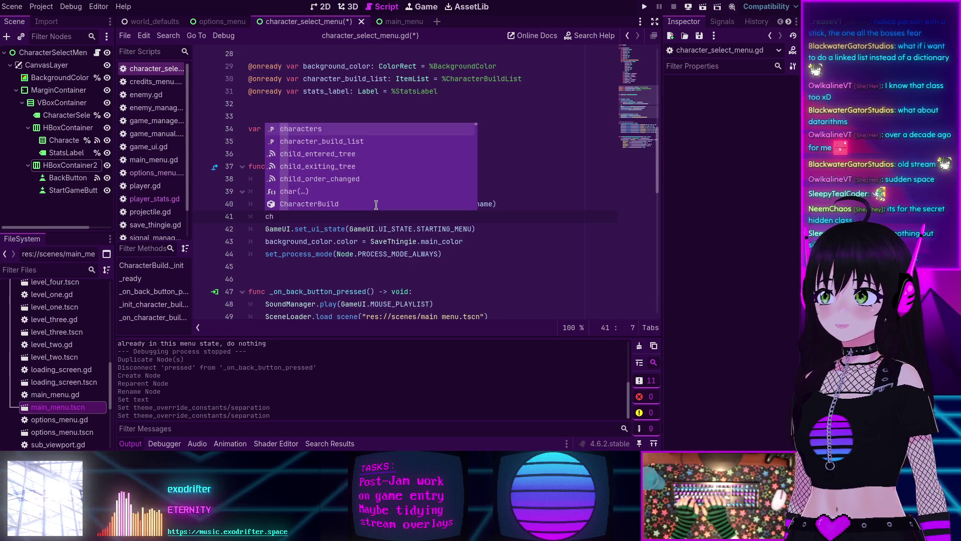
{"action": "key", "text": "Down"}
{"action": "key", "text": "Return"}
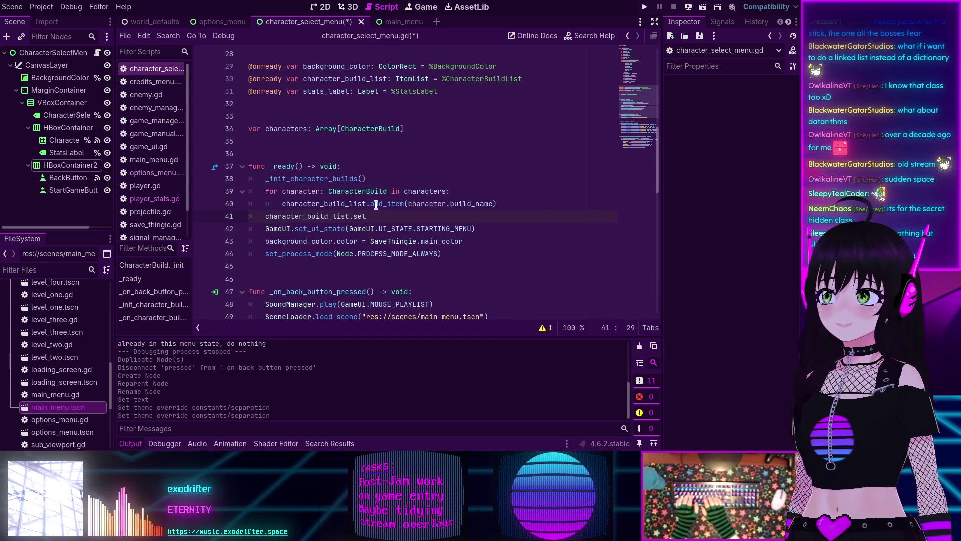
{"action": "type", "text": "ect"}
{"action": "key", "text": "Return"}
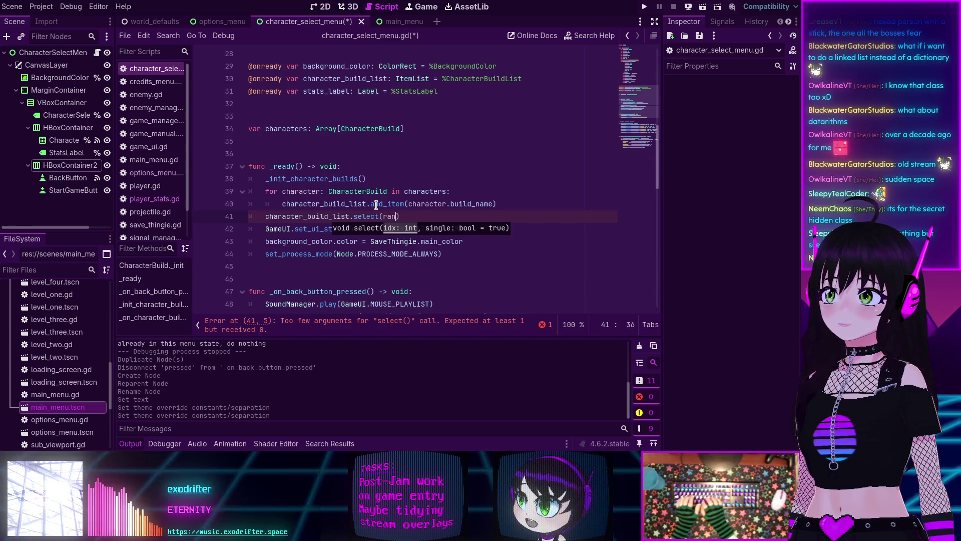
{"action": "type", "text": "ran"}
{"action": "key", "text": "Down"}
{"action": "key", "text": "Down"}
{"action": "key", "text": "Down"}
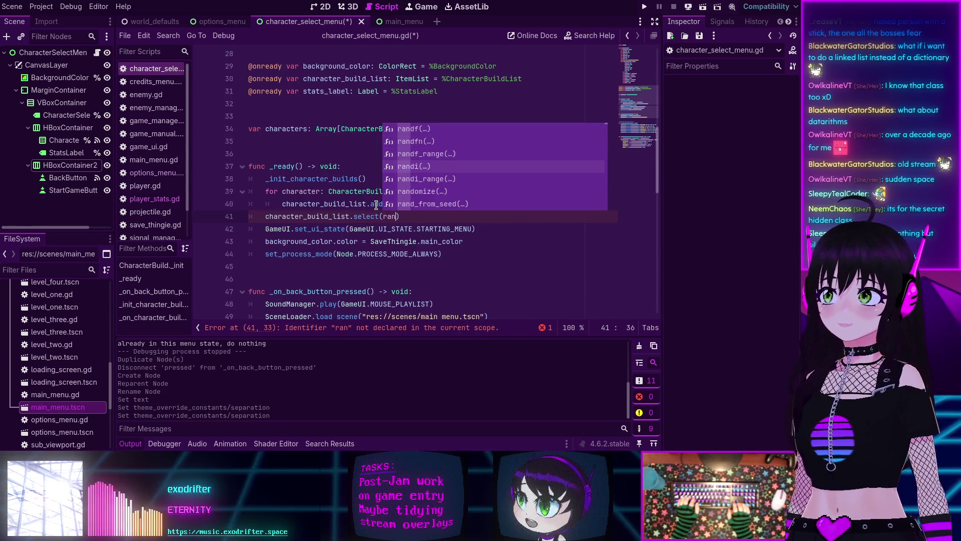
{"action": "key", "text": "Return"}
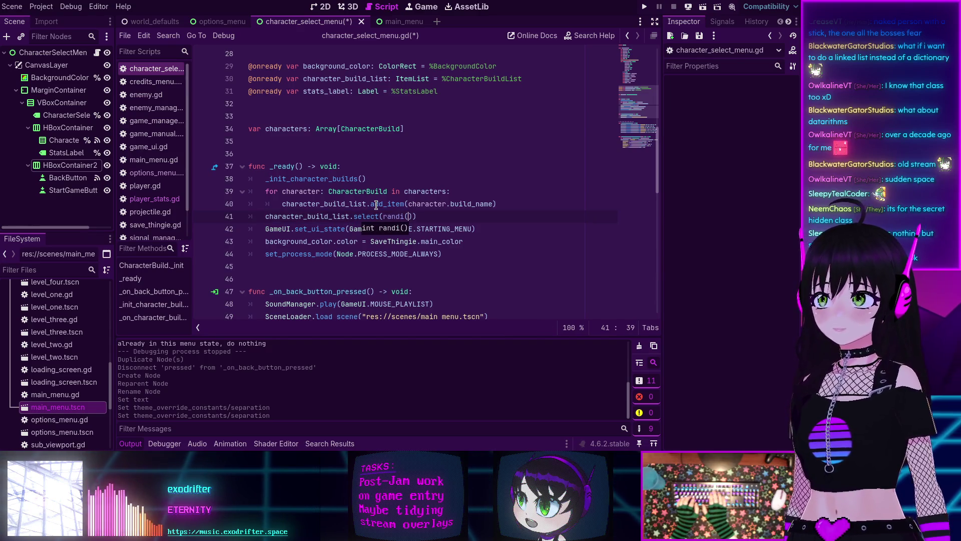
{"action": "type", "text": "0,"}
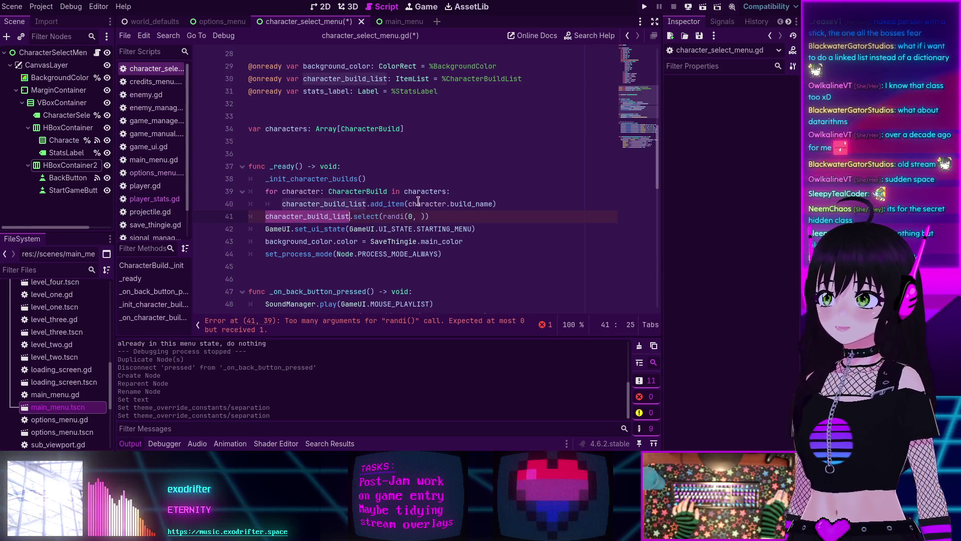
{"action": "type", "text": "character_build_list"}
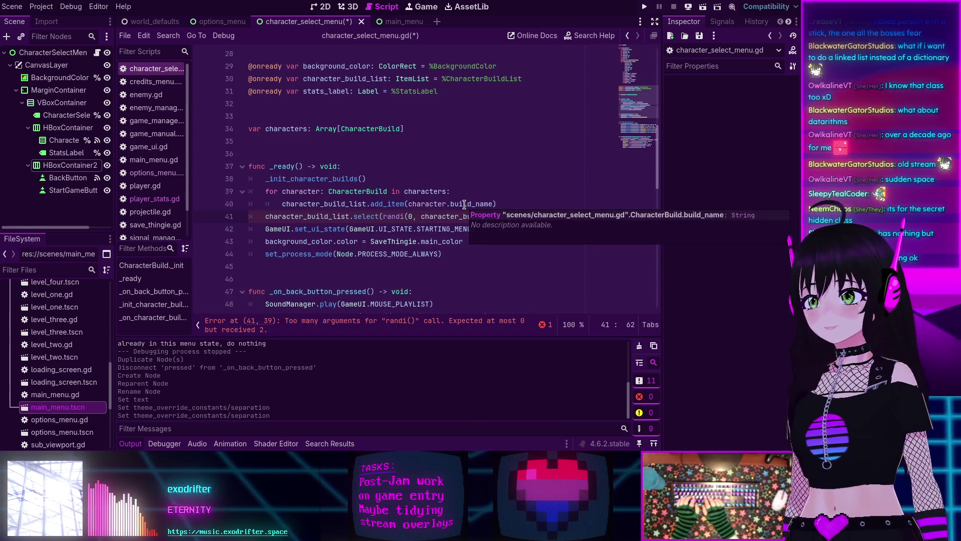
{"action": "type", "text": "."}
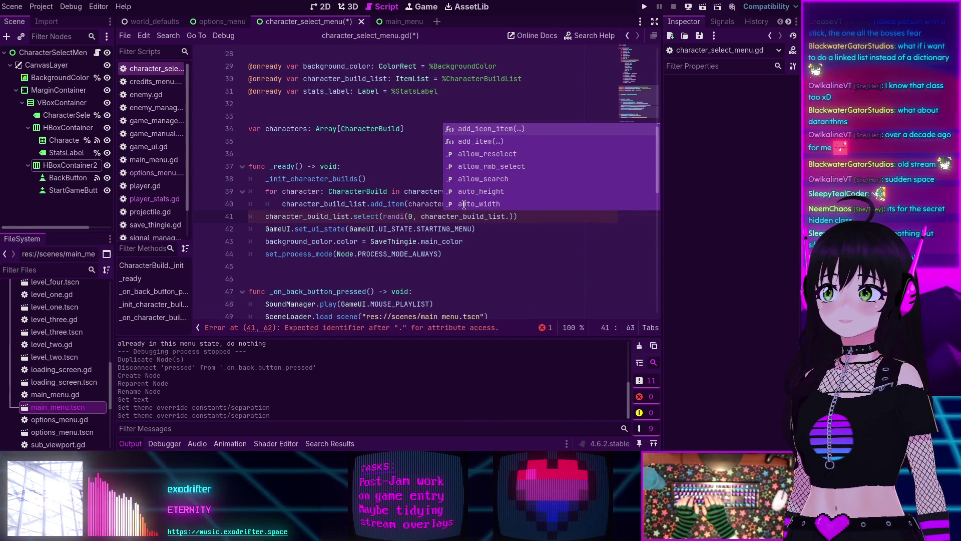
{"action": "type", "text": "size"}
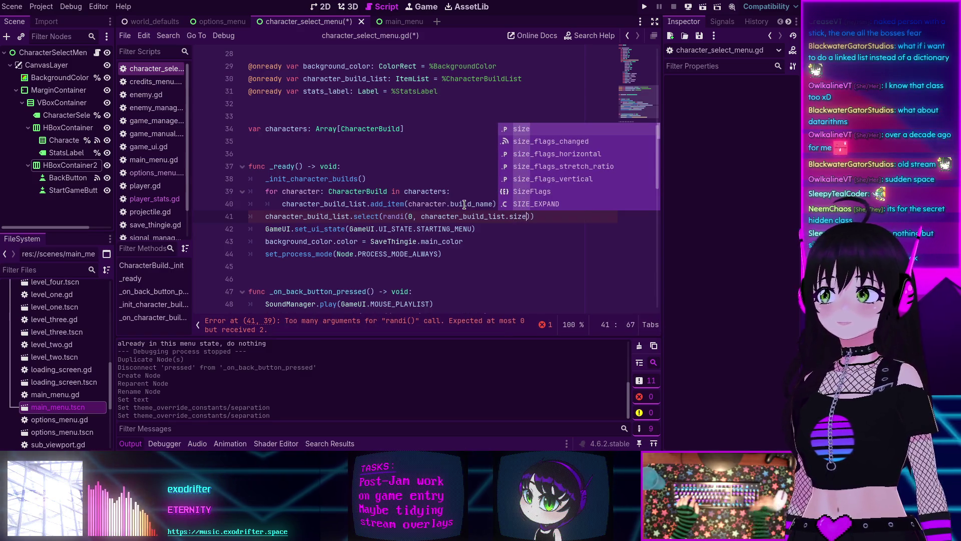
Step: Change randi to randi_range and open the ItemList documentation from add_item
{"action": "left_click", "coordinate": [439, 216]}
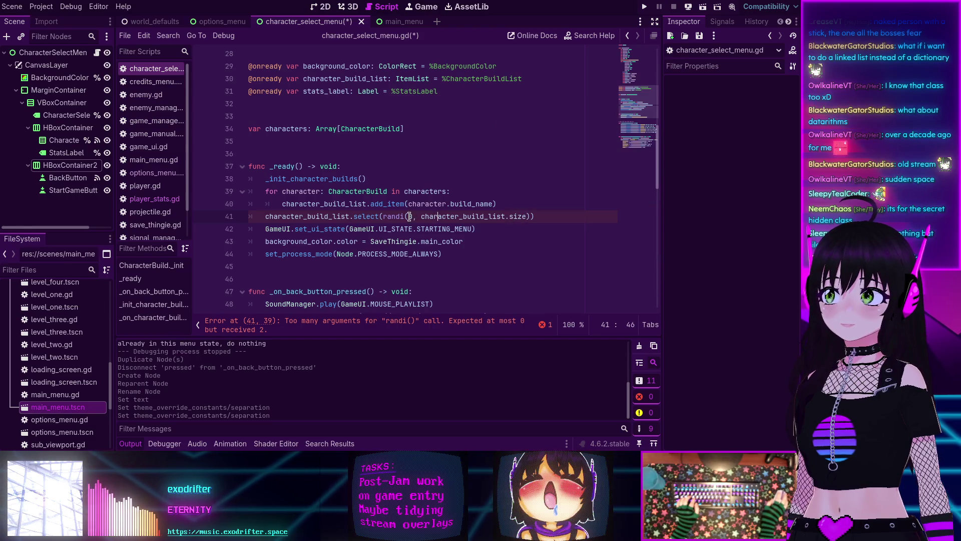
{"action": "type", "text": "_range"}
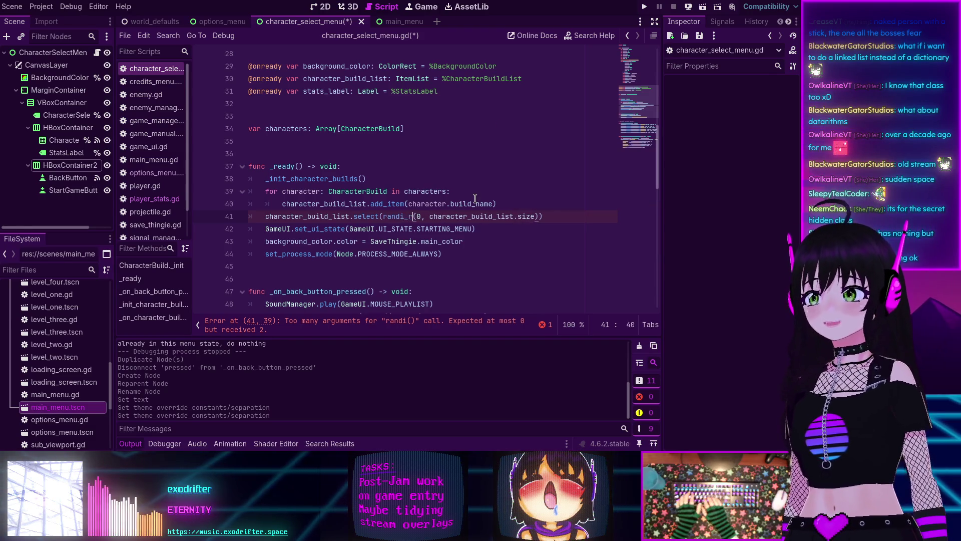
{"action": "left_click", "coordinate": [451, 203]}
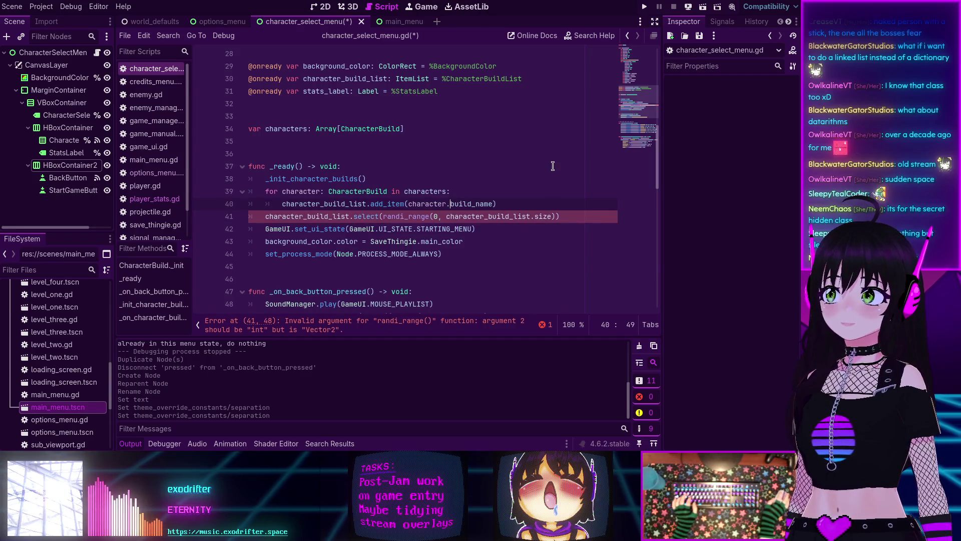
{"action": "left_click", "coordinate": [547, 216]}
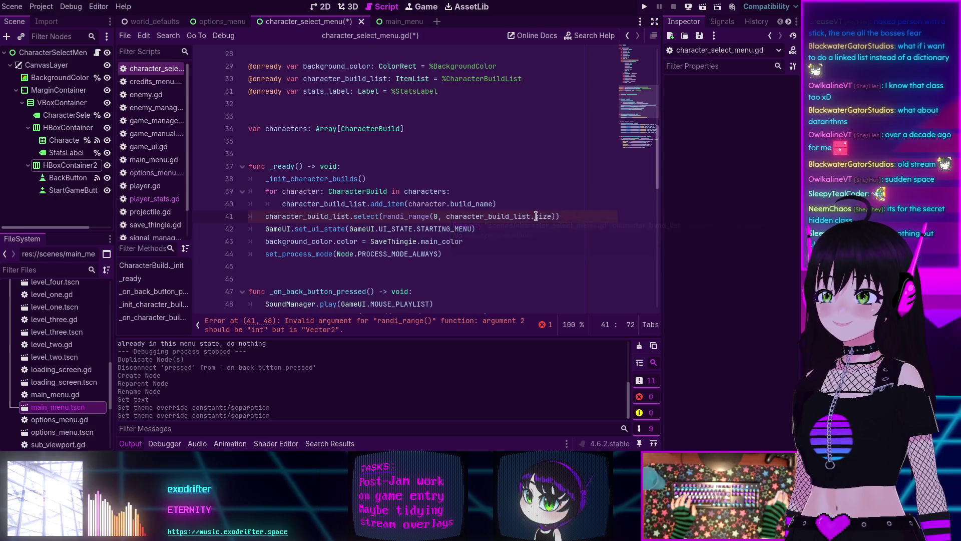
{"action": "left_click", "coordinate": [386, 204], "text": "ctrl"}
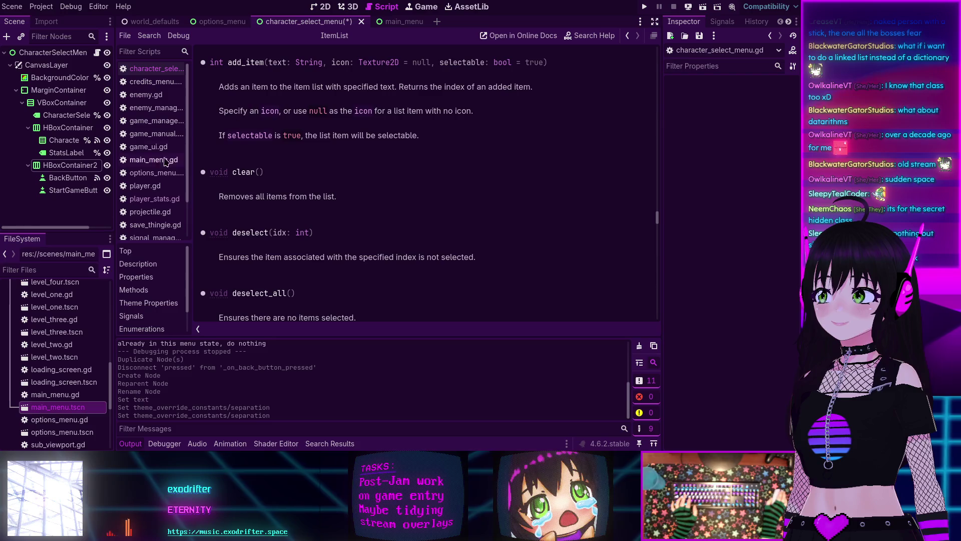
Step: Browse the ItemList methods list in the documentation
{"action": "left_click", "coordinate": [134, 290]}
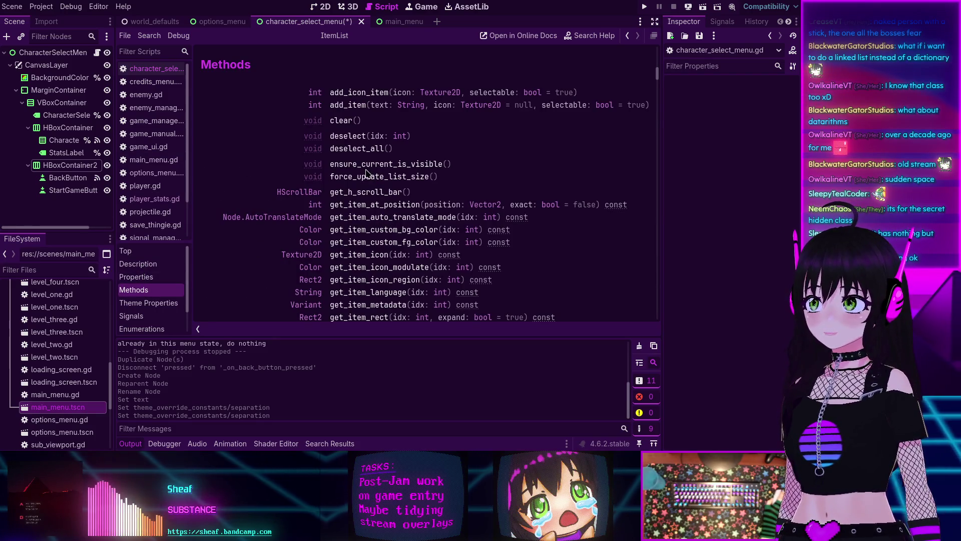
{"action": "scroll", "coordinate": [367, 173], "scroll_direction": "down", "scroll_amount": 3}
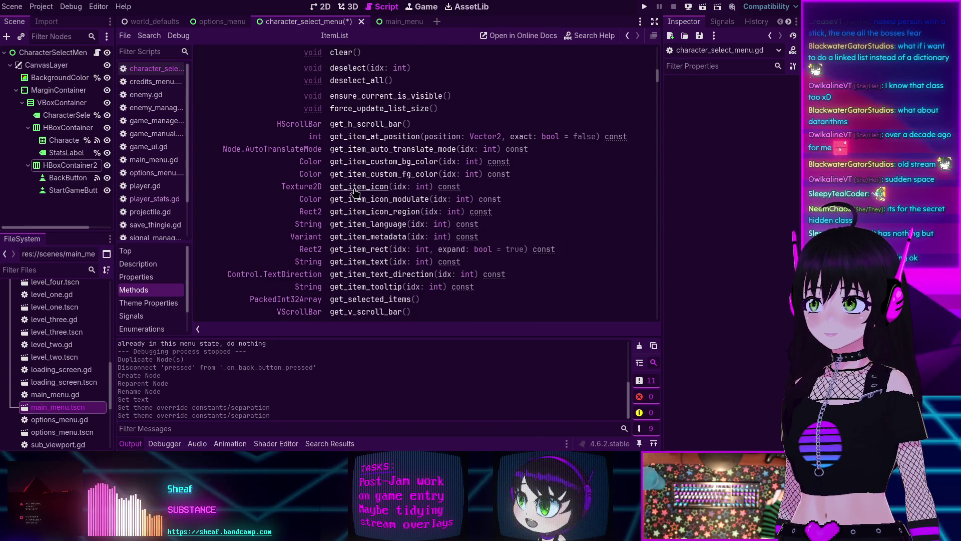
{"action": "scroll", "coordinate": [355, 193], "scroll_direction": "down", "scroll_amount": 2}
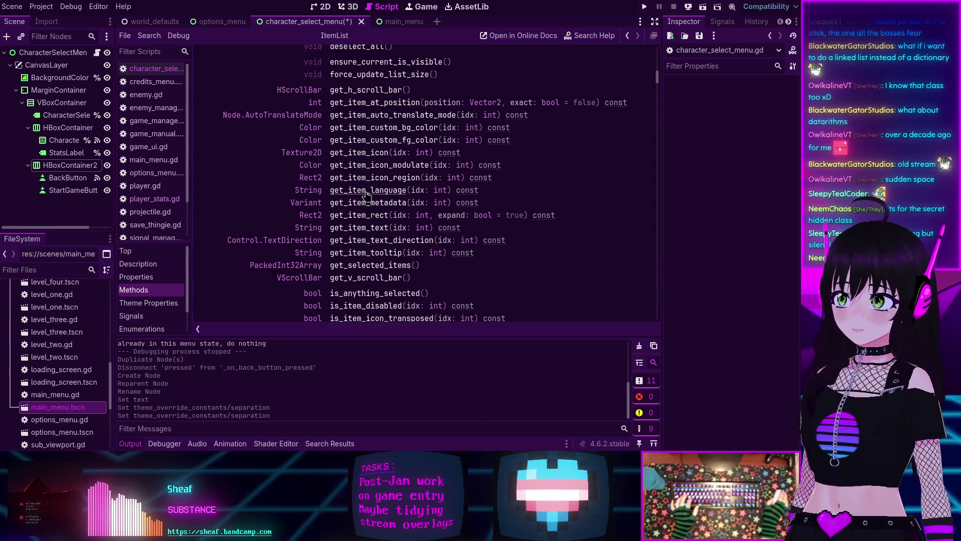
{"action": "scroll", "coordinate": [367, 196], "scroll_direction": "down", "scroll_amount": 10}
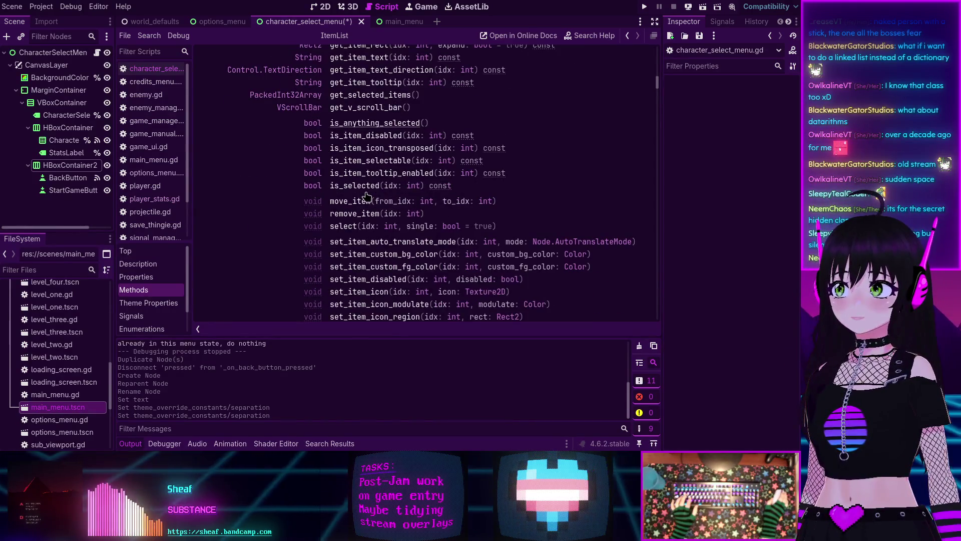
{"action": "scroll", "coordinate": [367, 196], "scroll_direction": "down", "scroll_amount": 10}
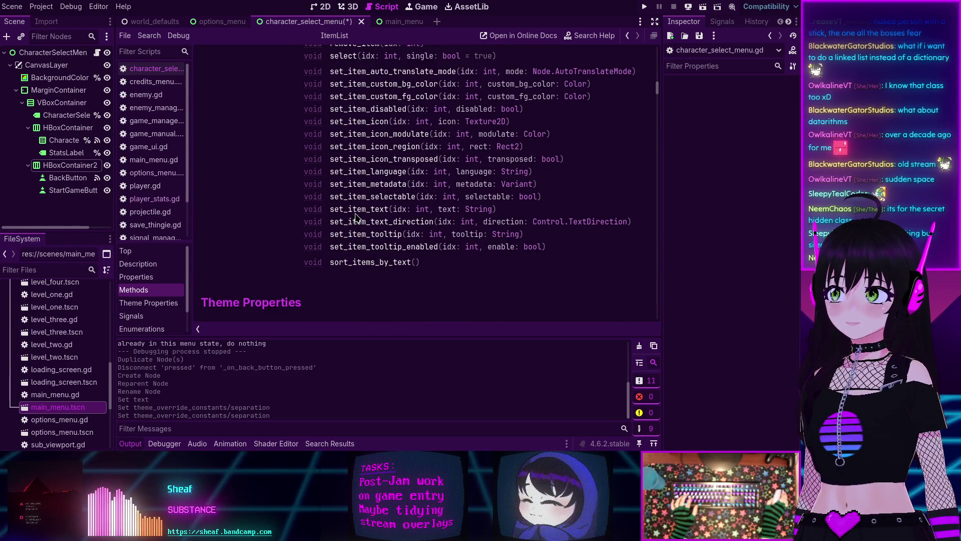
{"action": "scroll", "coordinate": [357, 219], "scroll_direction": "up", "scroll_amount": 8}
{"action": "scroll", "coordinate": [355, 201], "scroll_direction": "up", "scroll_amount": 6}
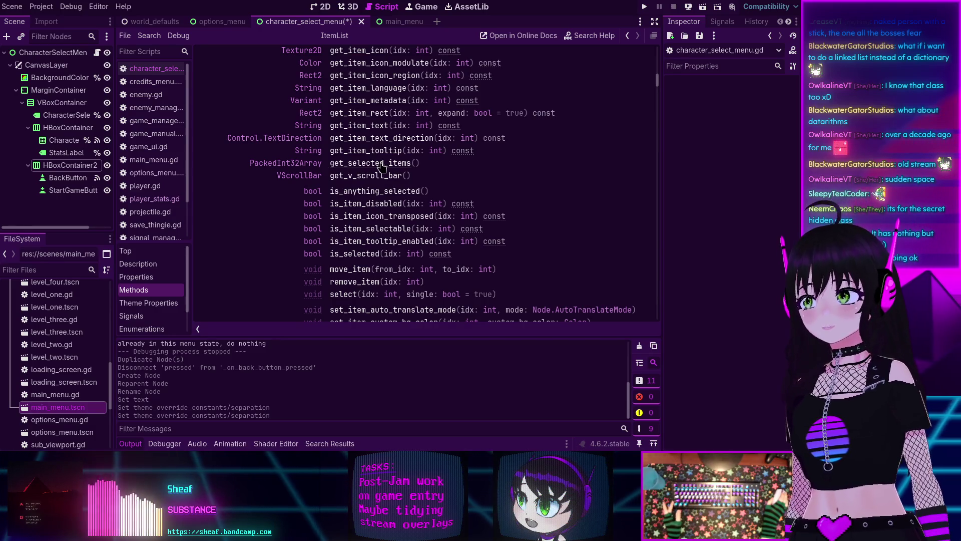
{"action": "scroll", "coordinate": [379, 178], "scroll_direction": "up", "scroll_amount": 2}
{"action": "scroll", "coordinate": [374, 193], "scroll_direction": "up", "scroll_amount": 2}
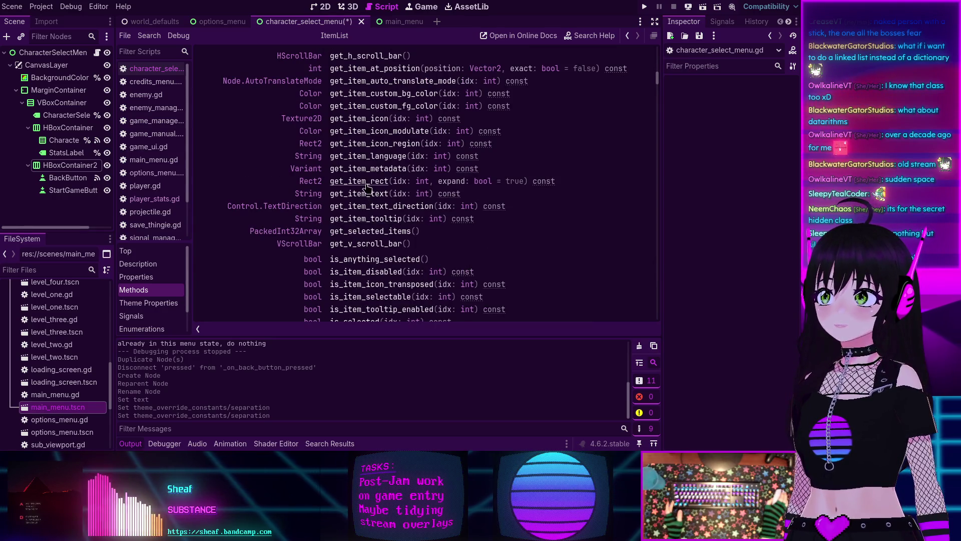
{"action": "scroll", "coordinate": [368, 175], "scroll_direction": "up", "scroll_amount": 2}
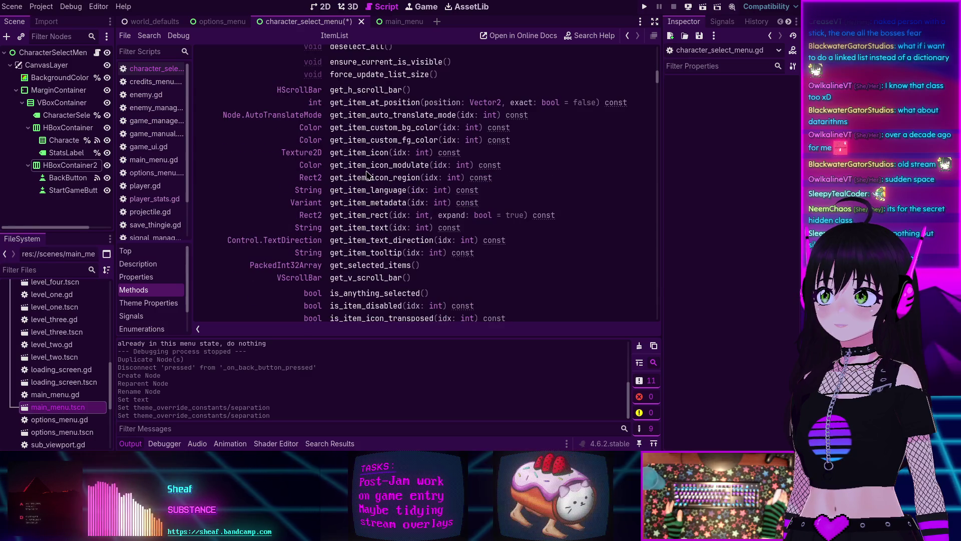
{"action": "scroll", "coordinate": [368, 175], "scroll_direction": "up", "scroll_amount": 6}
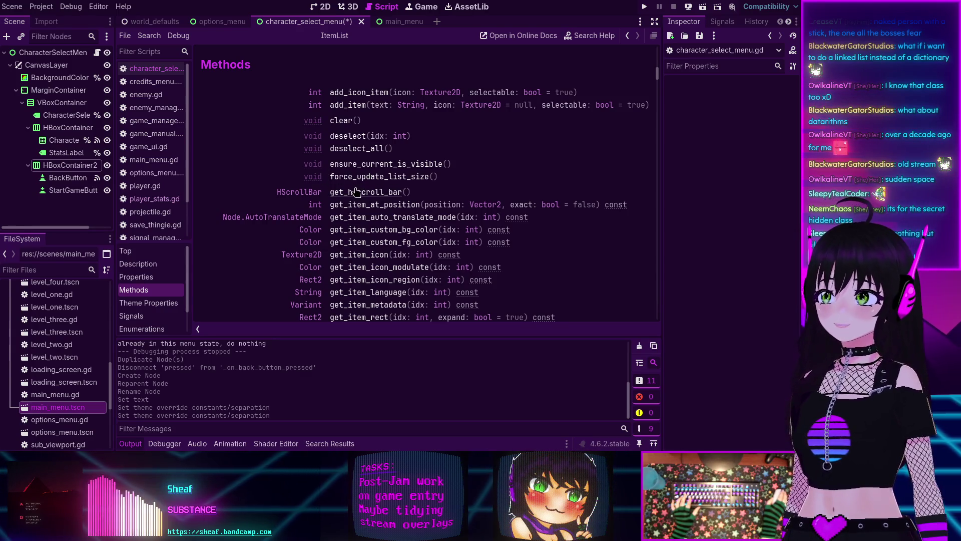
Step: Read the item_count property description, then go back to character_select_menu.gd
{"action": "scroll", "coordinate": [356, 210], "scroll_direction": "down", "scroll_amount": 4}
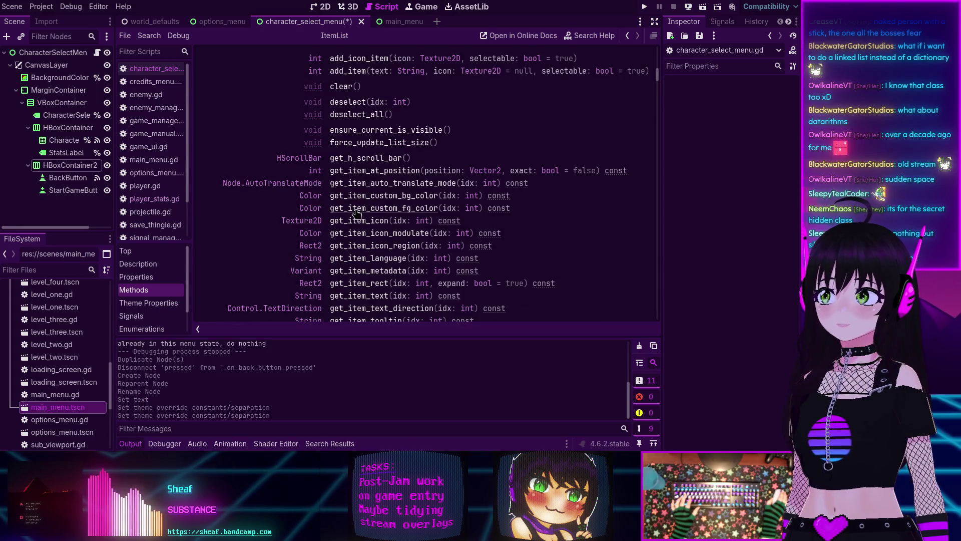
{"action": "scroll", "coordinate": [356, 213], "scroll_direction": "down", "scroll_amount": 2}
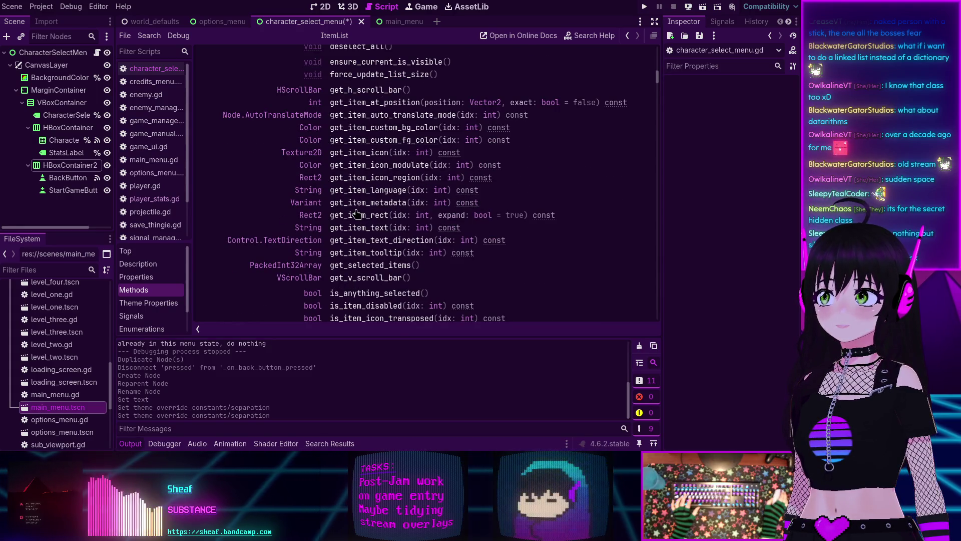
{"action": "scroll", "coordinate": [357, 214], "scroll_direction": "down", "scroll_amount": 12}
{"action": "scroll", "coordinate": [357, 215], "scroll_direction": "down", "scroll_amount": 14}
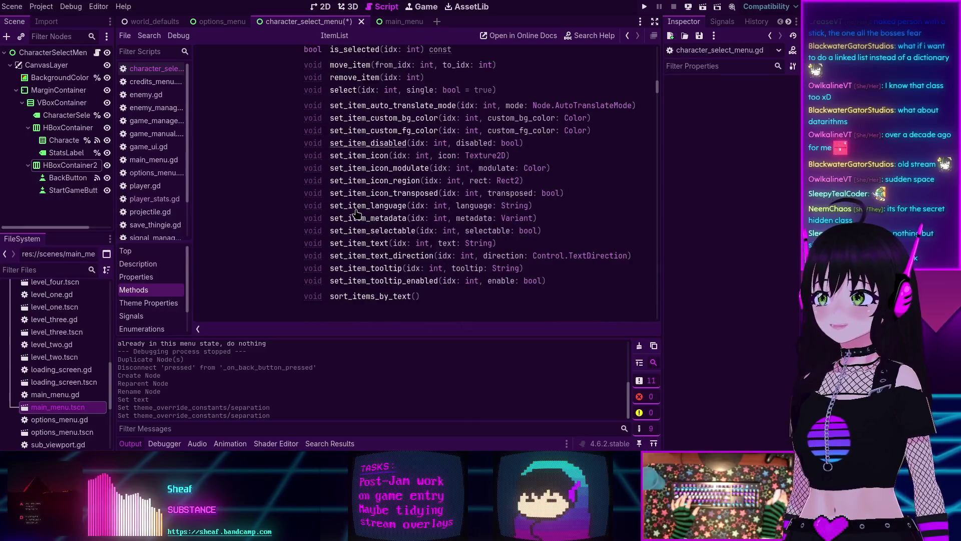
{"action": "scroll", "coordinate": [358, 215], "scroll_direction": "up", "scroll_amount": 2}
{"action": "scroll", "coordinate": [357, 215], "scroll_direction": "up", "scroll_amount": 20}
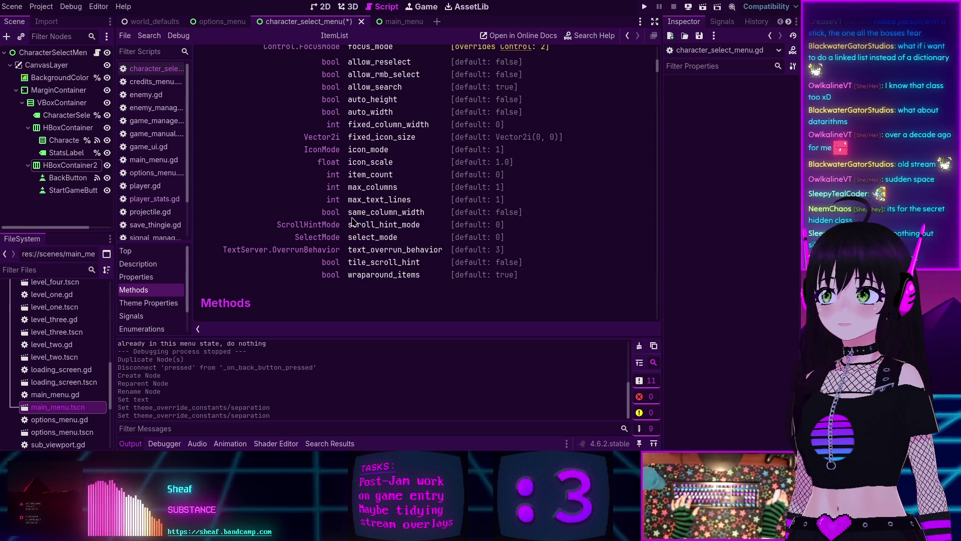
{"action": "scroll", "coordinate": [421, 192], "scroll_direction": "up", "scroll_amount": 4}
{"action": "scroll", "coordinate": [403, 196], "scroll_direction": "down", "scroll_amount": 2}
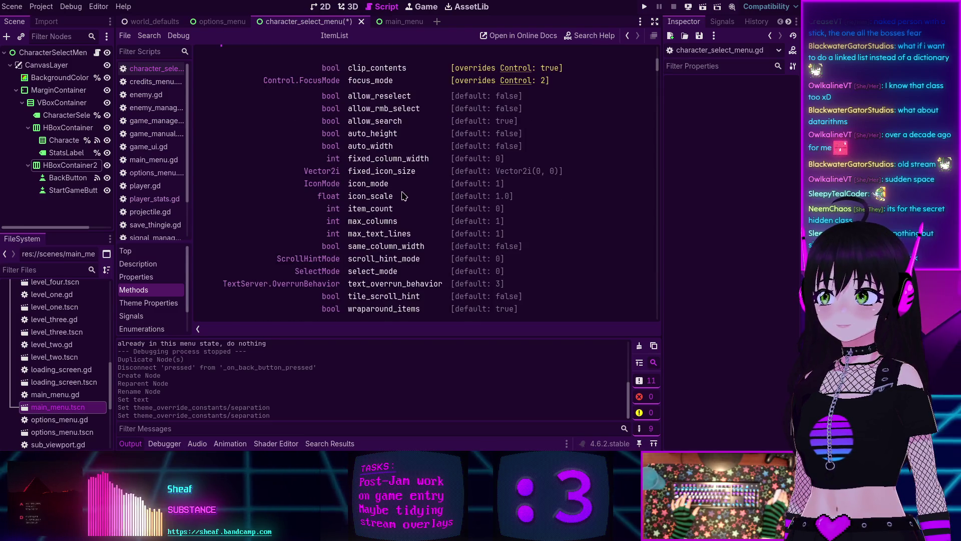
{"action": "scroll", "coordinate": [368, 165], "scroll_direction": "down", "scroll_amount": 2}
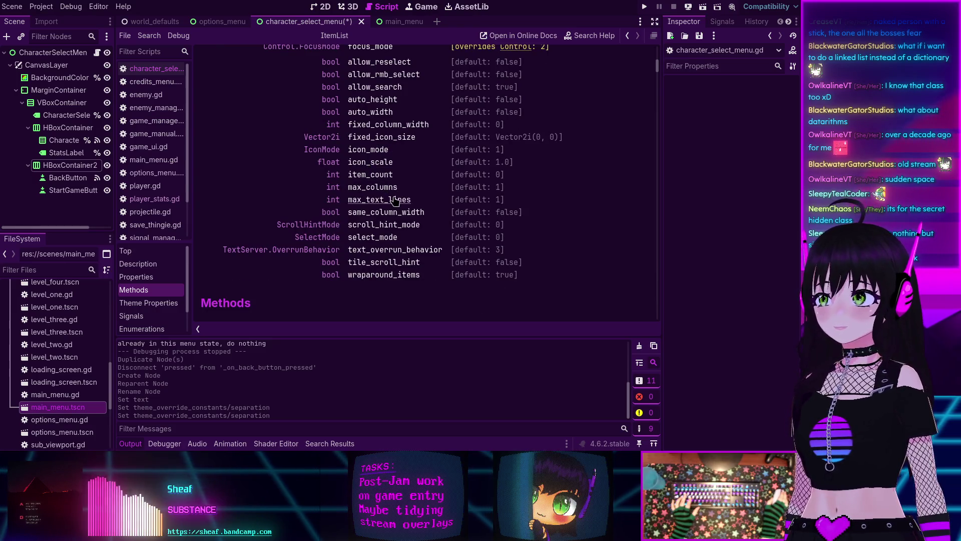
{"action": "left_click", "coordinate": [373, 175]}
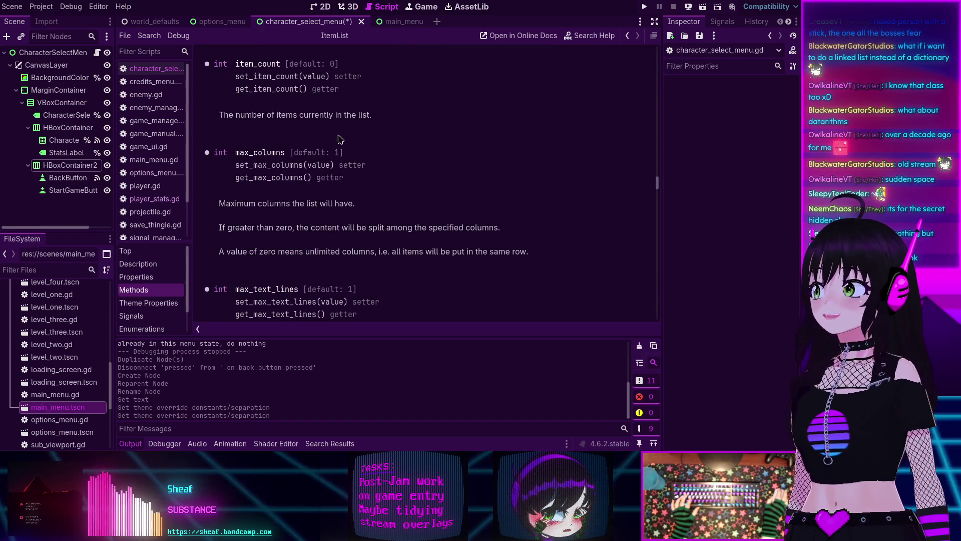
{"action": "key", "text": "alt+Left"}
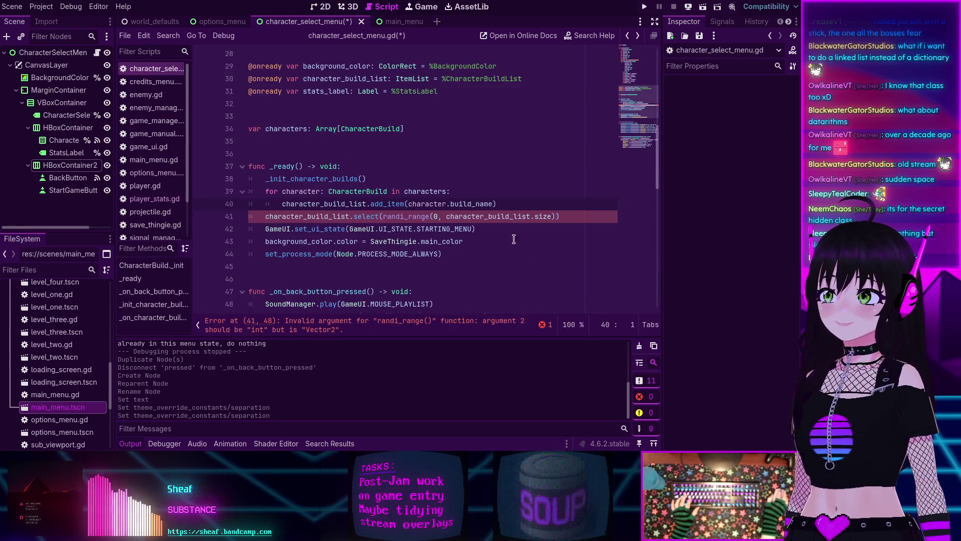
Step: Replace size with item_count in the randi_range call on line 41
{"action": "left_click", "coordinate": [545, 216]}
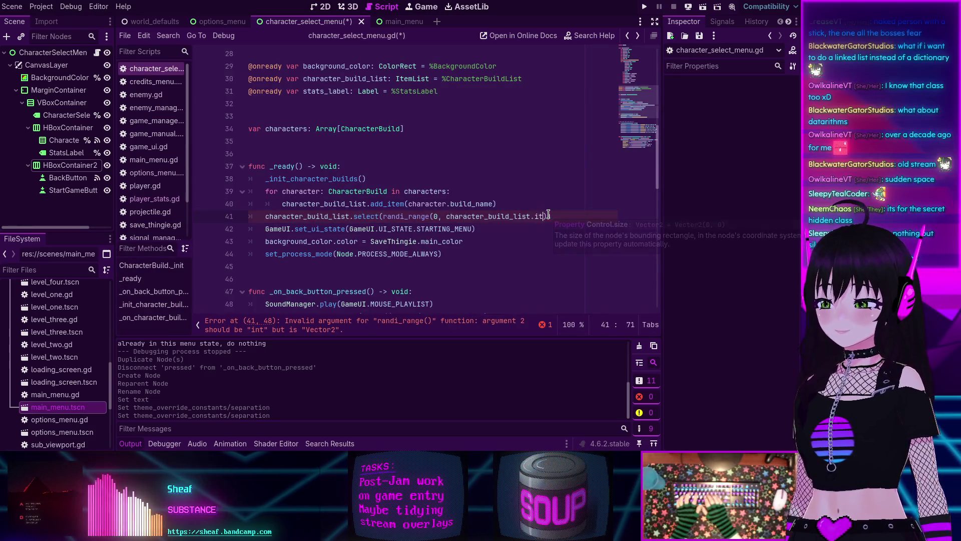
{"action": "type", "text": "item"}
{"action": "key", "text": "Down"}
{"action": "key", "text": "Down"}
{"action": "key", "text": "Return"}
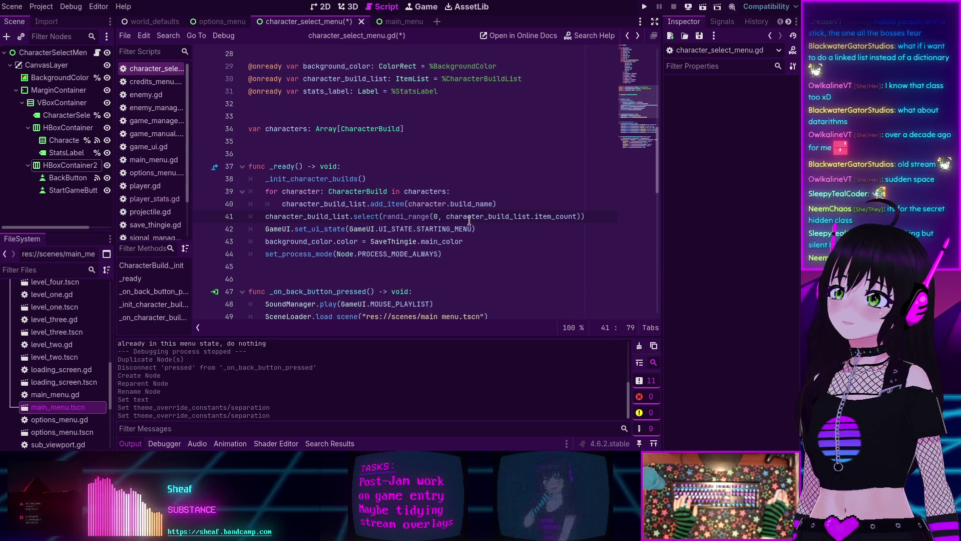
Step: Add print(character_build_list.item_count) above the select line and save the script
{"action": "left_click_drag", "start_coordinate": [446, 216], "coordinate": [576, 217]}
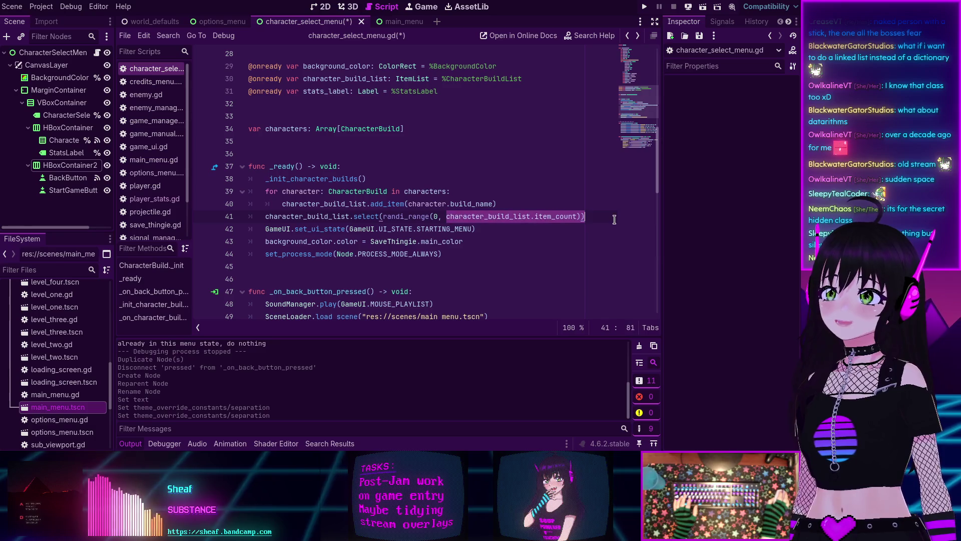
{"action": "left_click", "coordinate": [499, 203]}
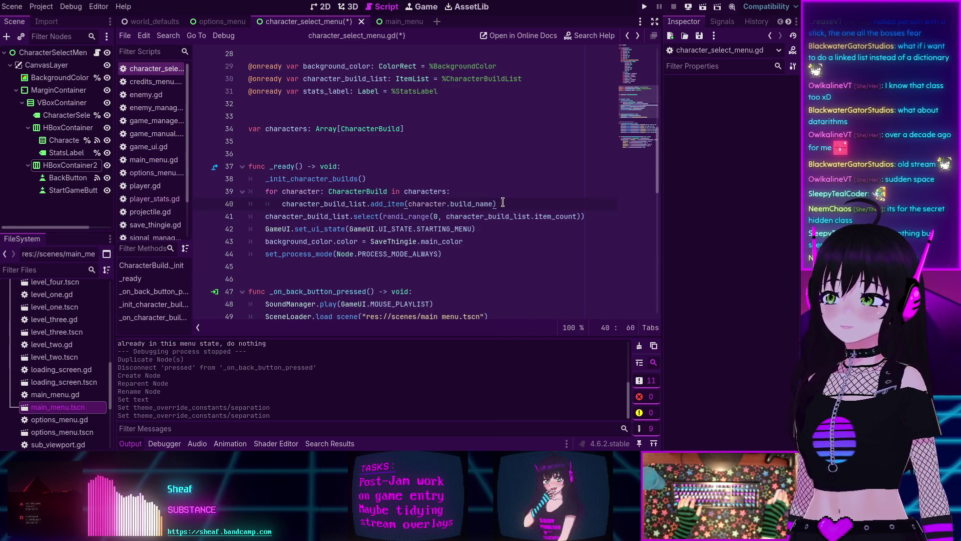
{"action": "key", "text": "Return"}
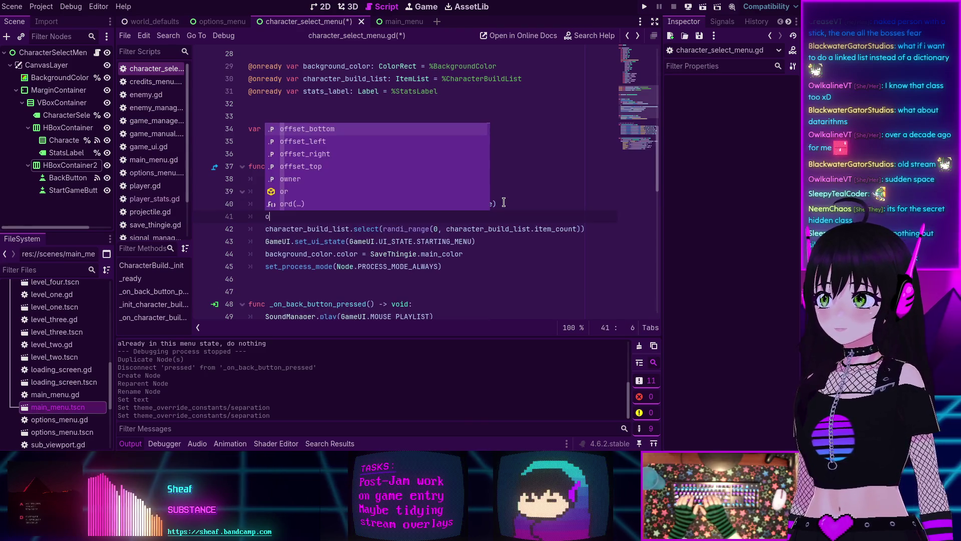
{"action": "type", "text": "print"}
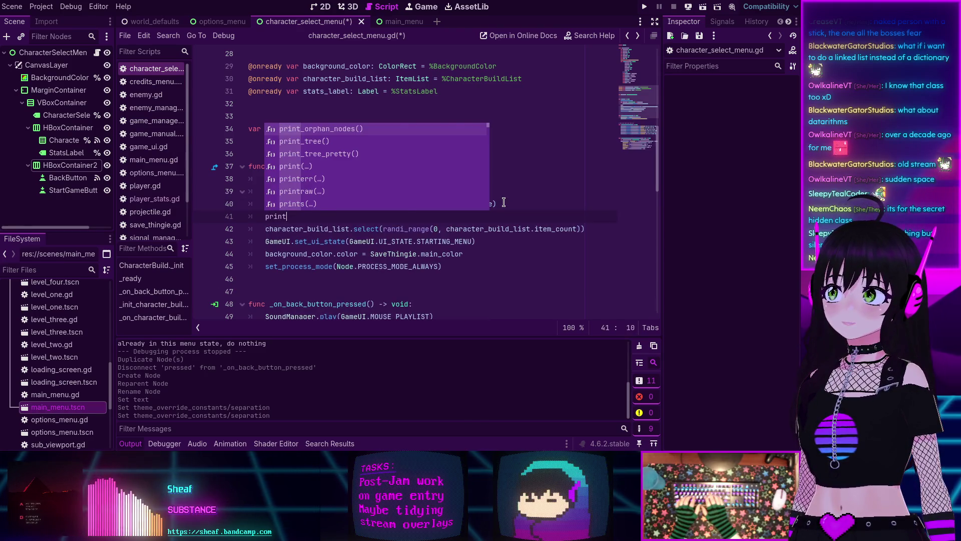
{"action": "type", "text": "(character_build_list.item_count"}
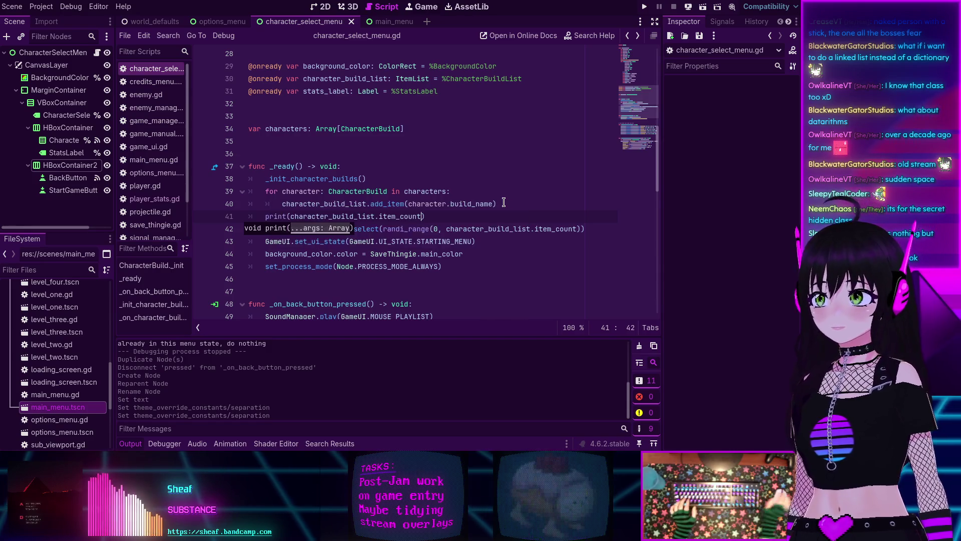
{"action": "key", "text": "ctrl+s"}
{"action": "left_click", "coordinate": [498, 248]}
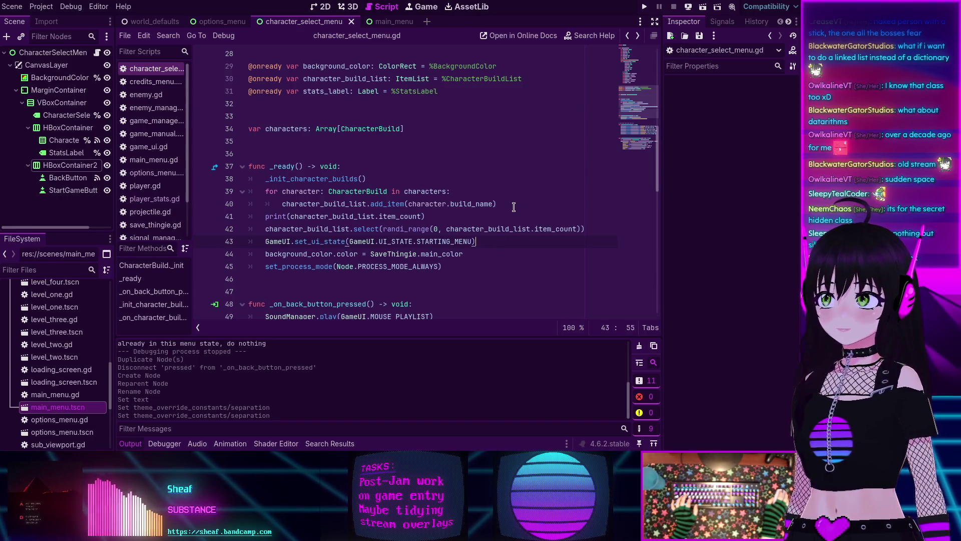
{"action": "left_click", "coordinate": [688, 7]}
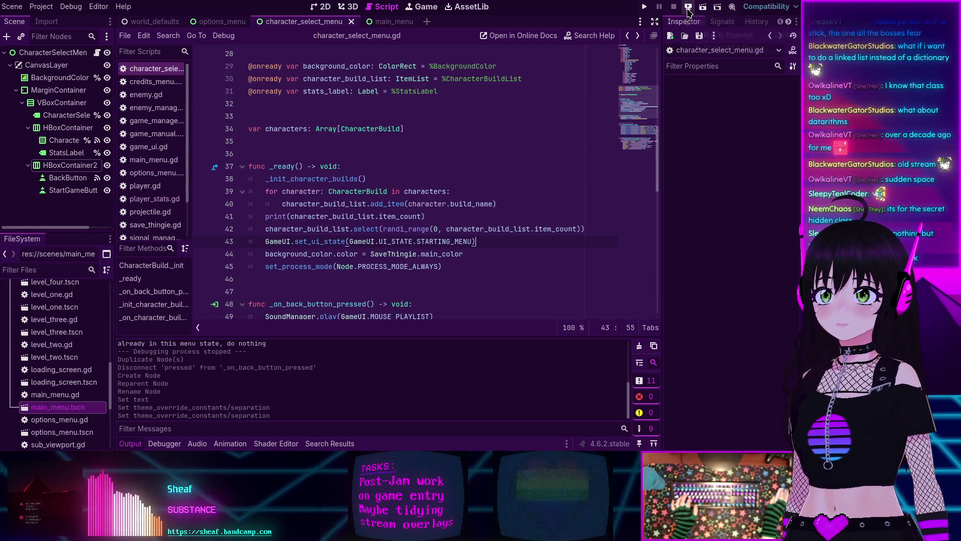
Step: Run the character select scene to check the printed build count
{"action": "left_click", "coordinate": [704, 7]}
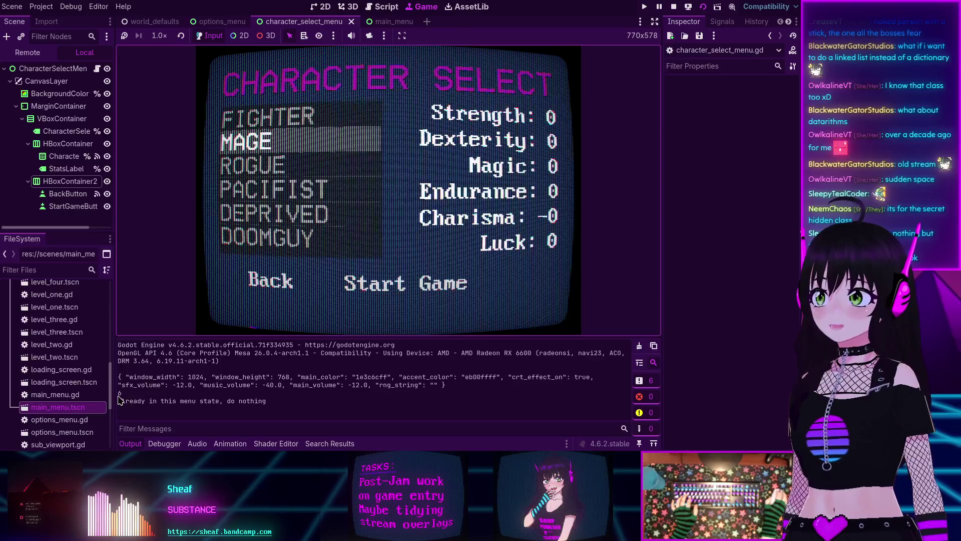
Step: Stop the game, change the upper bound to item_count-1, and delete the debug print
{"action": "left_click", "coordinate": [674, 7]}
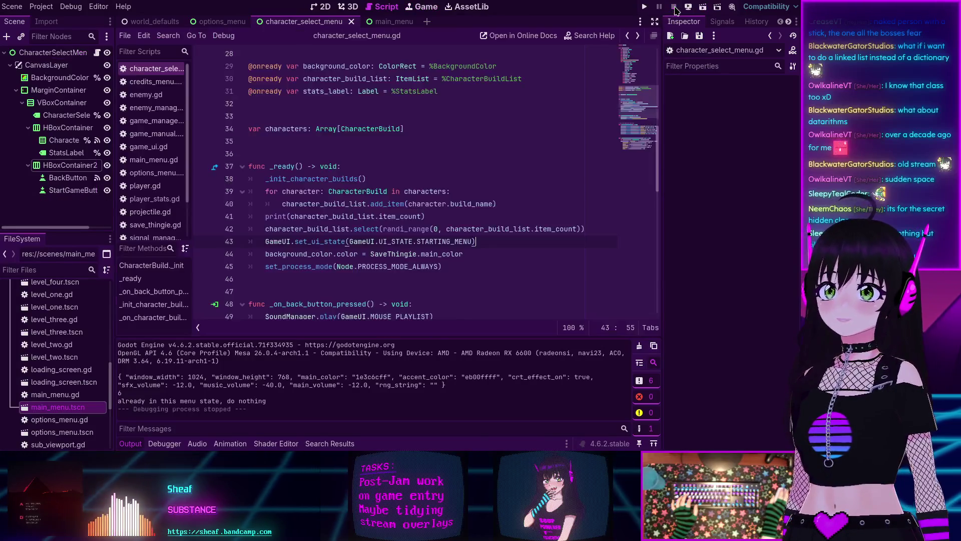
{"action": "left_click", "coordinate": [576, 229]}
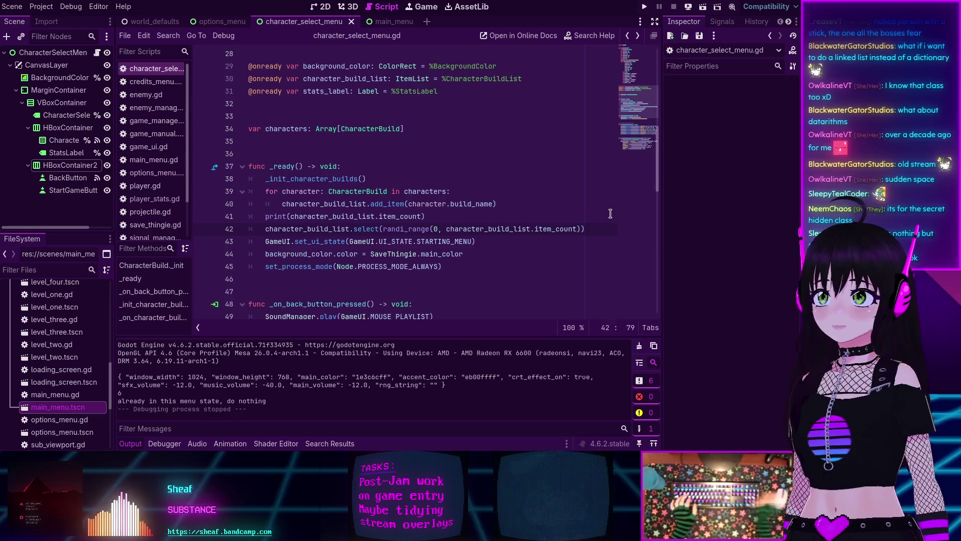
{"action": "type", "text": "-1"}
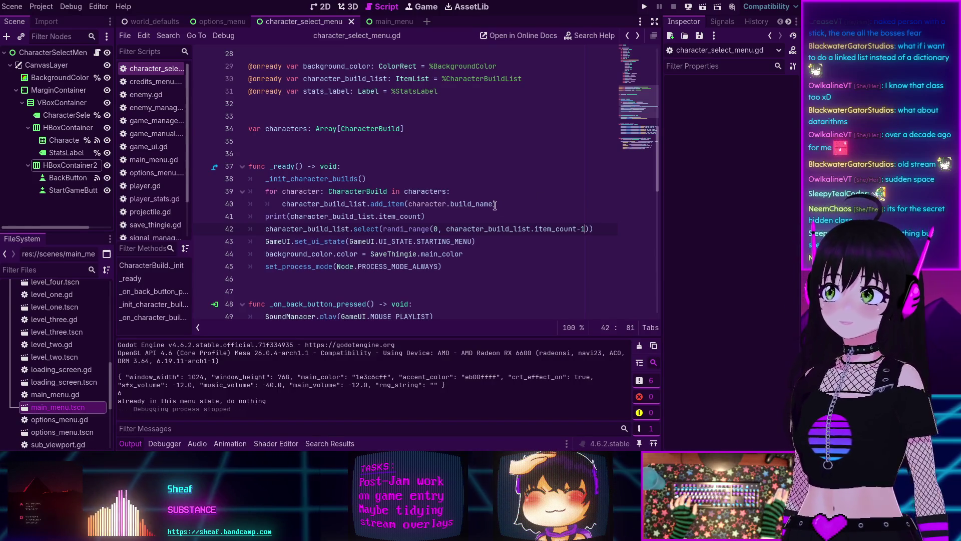
{"action": "left_click_drag", "start_coordinate": [533, 216], "coordinate": [532, 202]}
{"action": "key", "text": "BackSpace"}
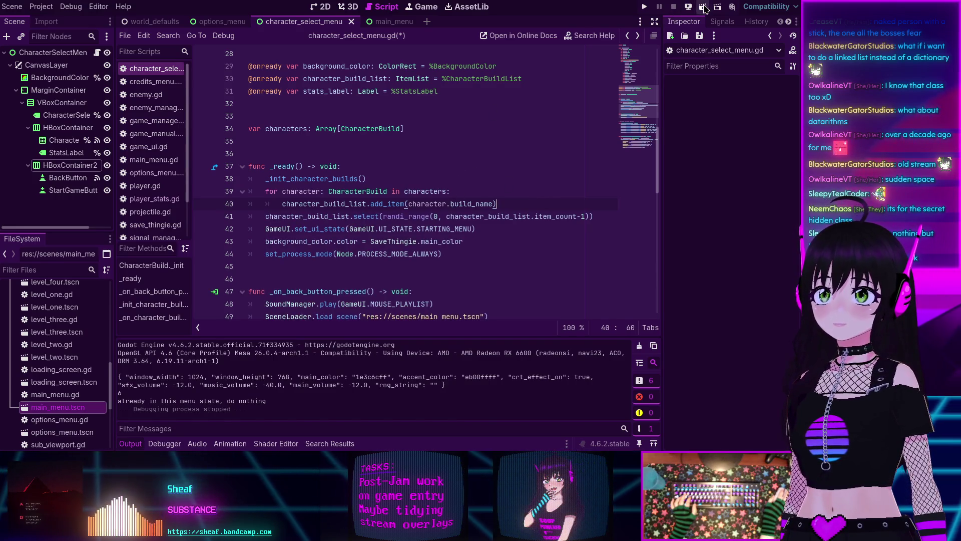
Step: Rerun the scene several times to confirm random starting builds, then stop it
{"action": "key", "text": "F6"}
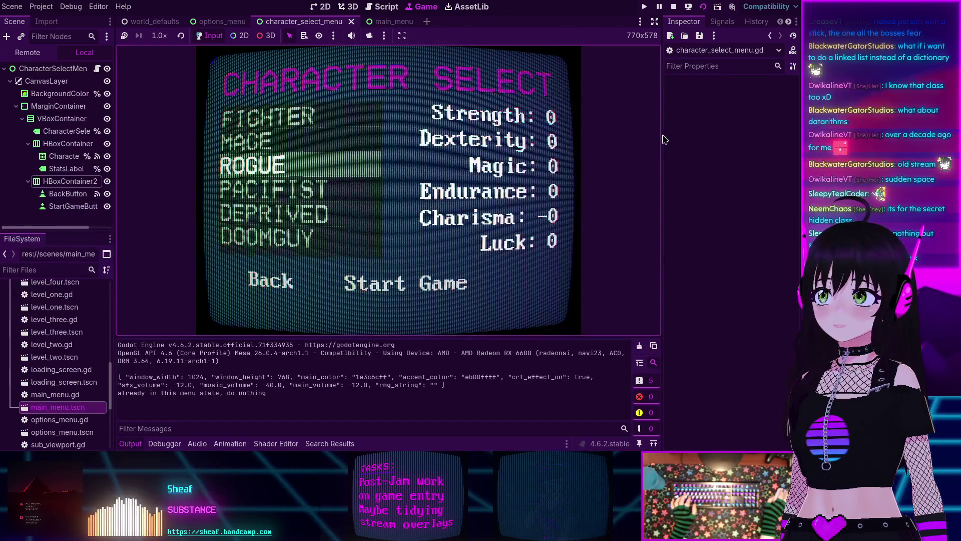
{"action": "left_click", "coordinate": [674, 7]}
{"action": "left_click", "coordinate": [702, 8]}
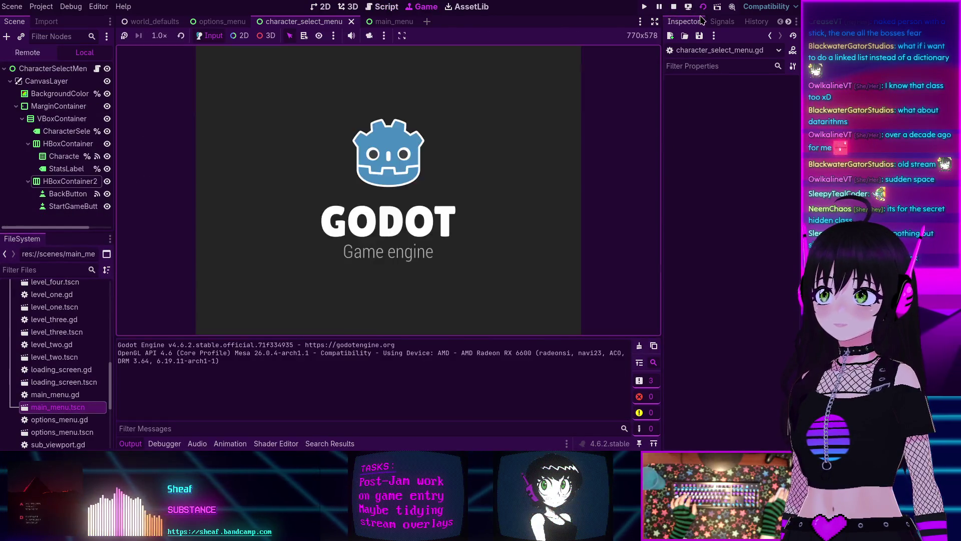
{"action": "left_click", "coordinate": [674, 6]}
{"action": "left_click", "coordinate": [702, 8]}
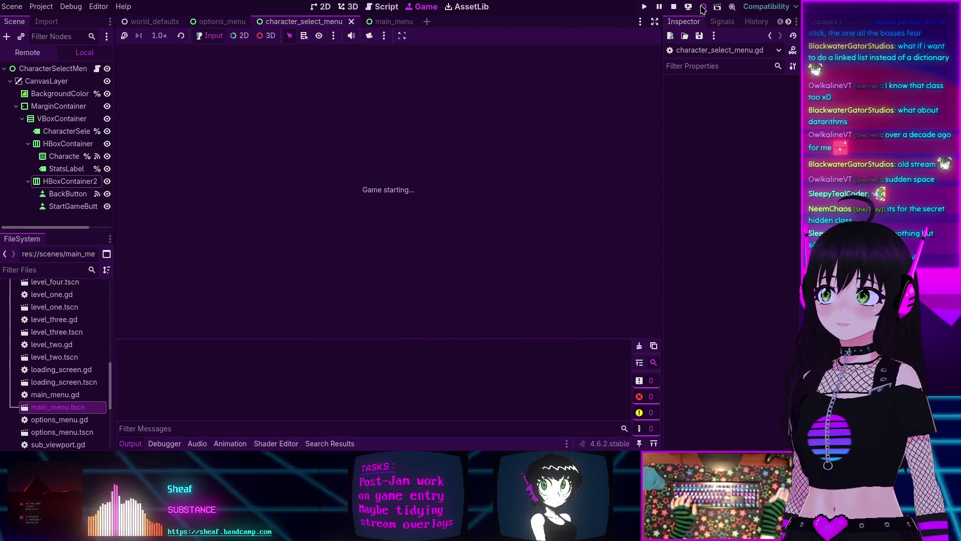
{"action": "key", "text": "Down"}
{"action": "key", "text": "Down"}
{"action": "left_click", "coordinate": [673, 7]}
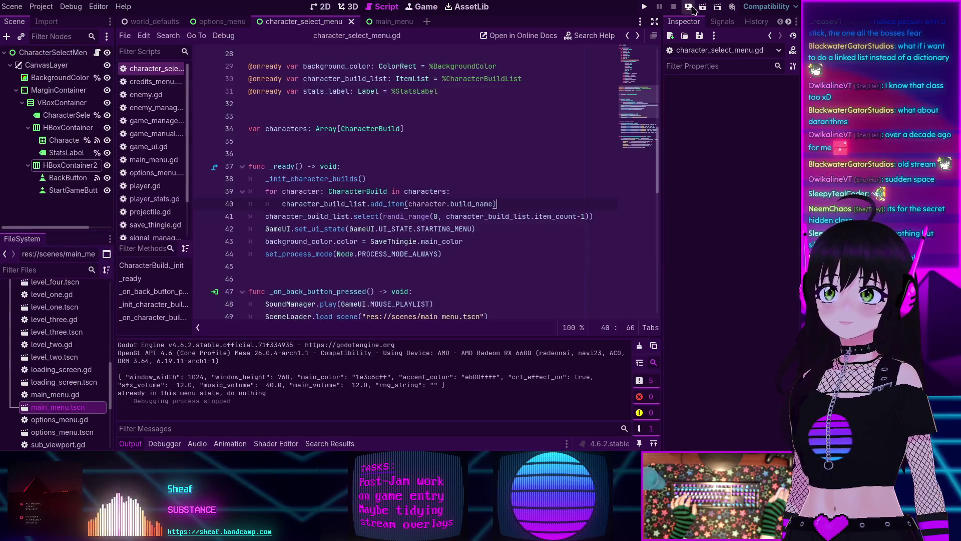
{"action": "left_click", "coordinate": [703, 8]}
{"action": "left_click", "coordinate": [674, 7]}
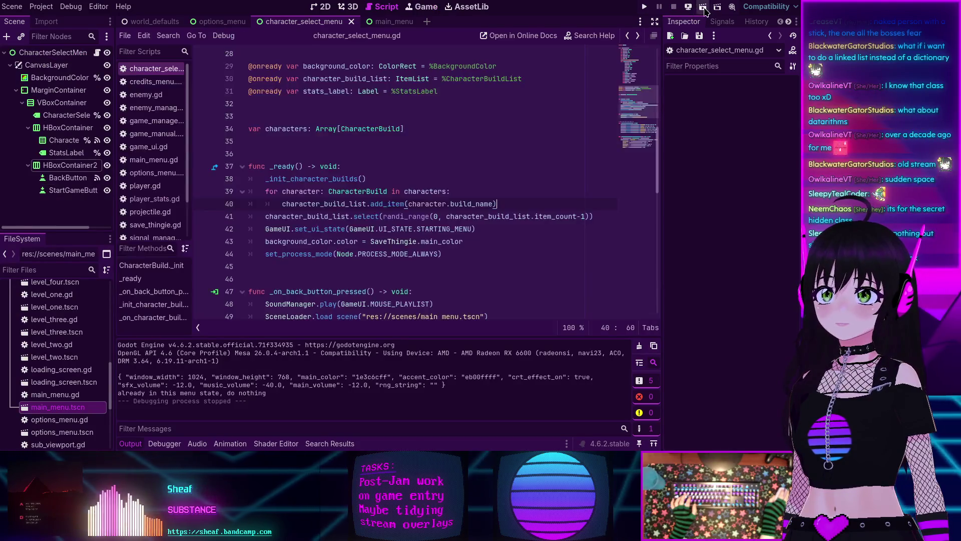
{"action": "left_click", "coordinate": [674, 7]}
{"action": "left_click", "coordinate": [673, 6]}
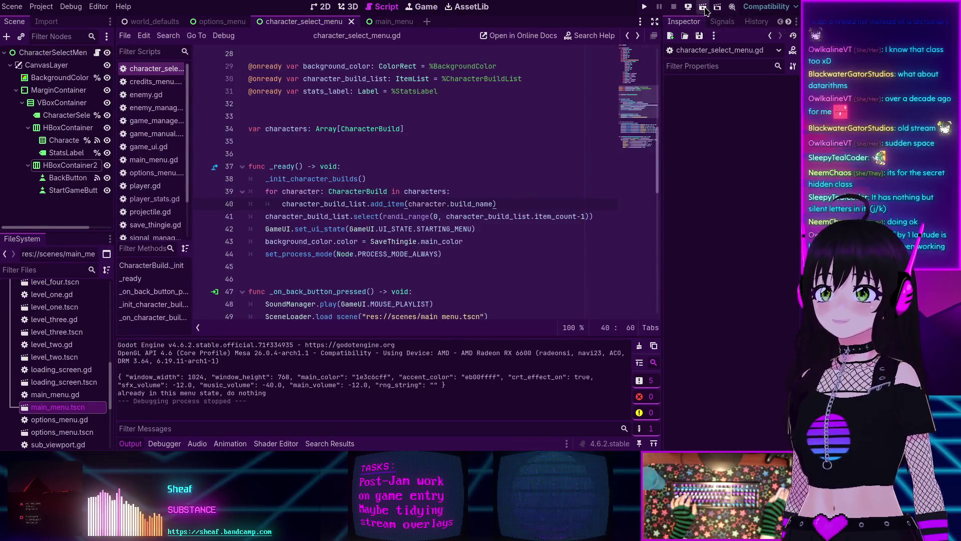
{"action": "left_click", "coordinate": [703, 7]}
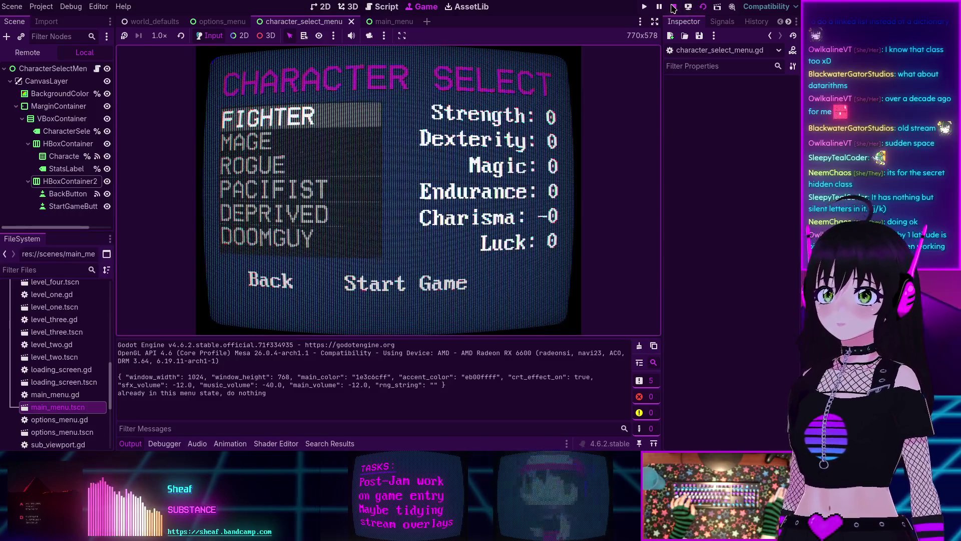
{"action": "left_click", "coordinate": [672, 7]}
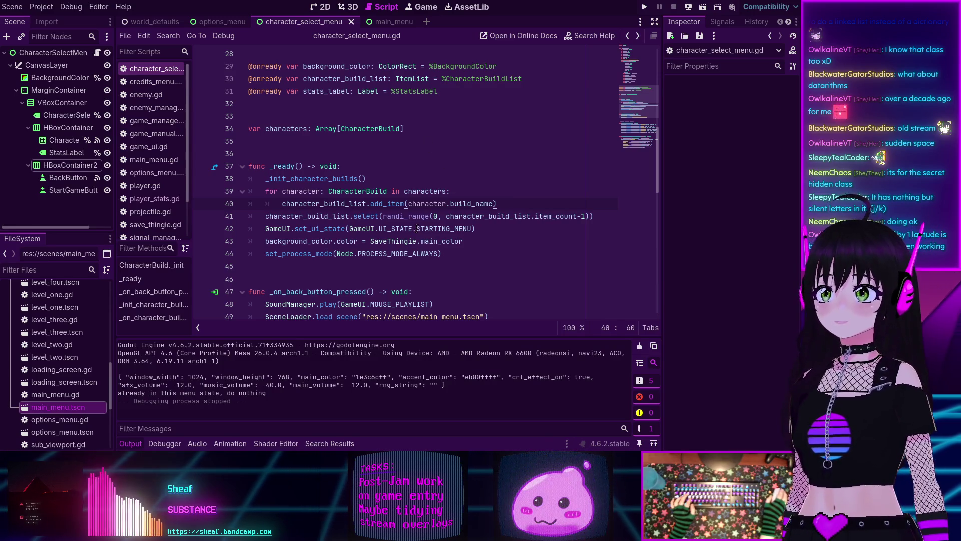
{"action": "key", "text": "Down"}
{"action": "key", "text": "Down"}
{"action": "key", "text": "Down"}
Step: Scroll through character_select_menu.gd, then switch to the 2D Character Select scene layout
{"action": "scroll", "coordinate": [381, 240], "scroll_direction": "down", "scroll_amount": 3}
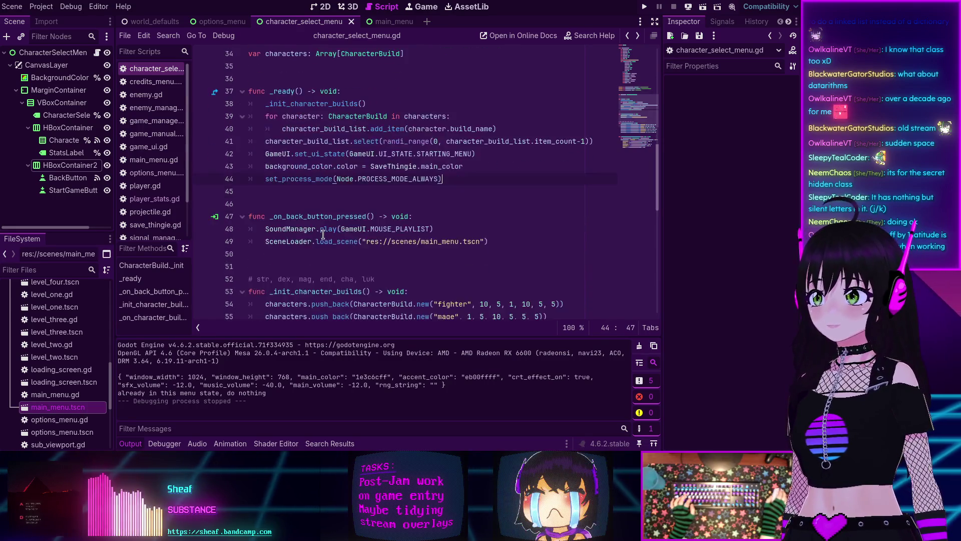
{"action": "scroll", "coordinate": [323, 234], "scroll_direction": "down", "scroll_amount": 6}
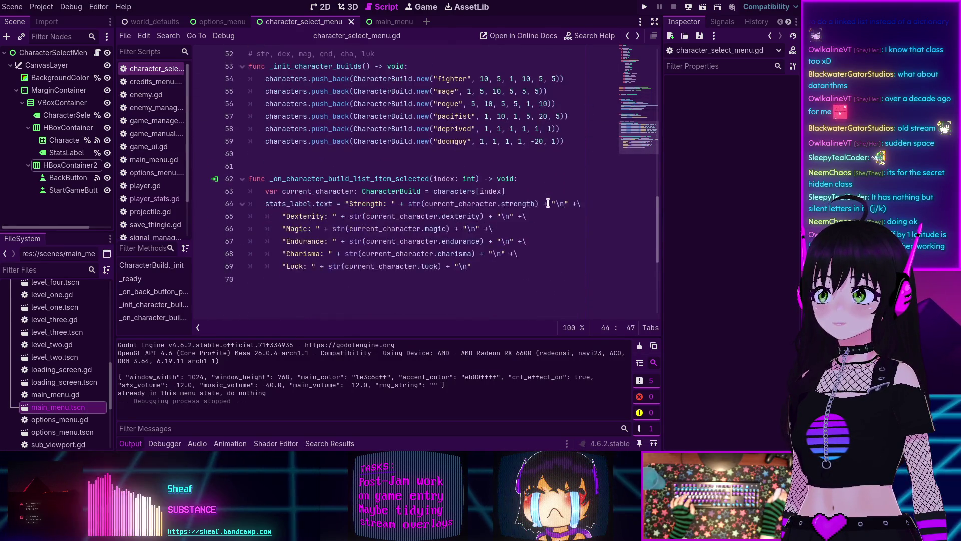
{"action": "scroll", "coordinate": [524, 201], "scroll_direction": "up", "scroll_amount": 10}
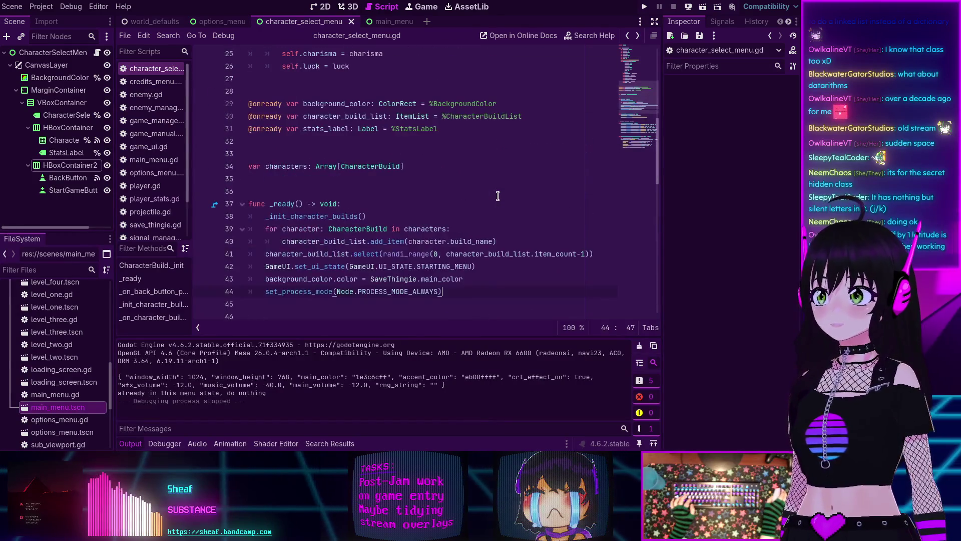
{"action": "scroll", "coordinate": [321, 265], "scroll_direction": "down", "scroll_amount": 1}
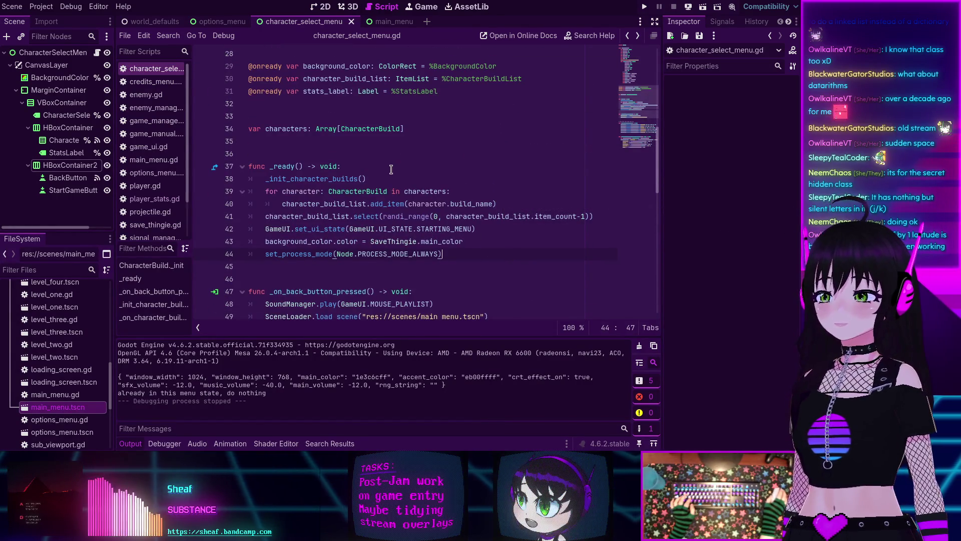
{"action": "scroll", "coordinate": [392, 169], "scroll_direction": "down", "scroll_amount": 5}
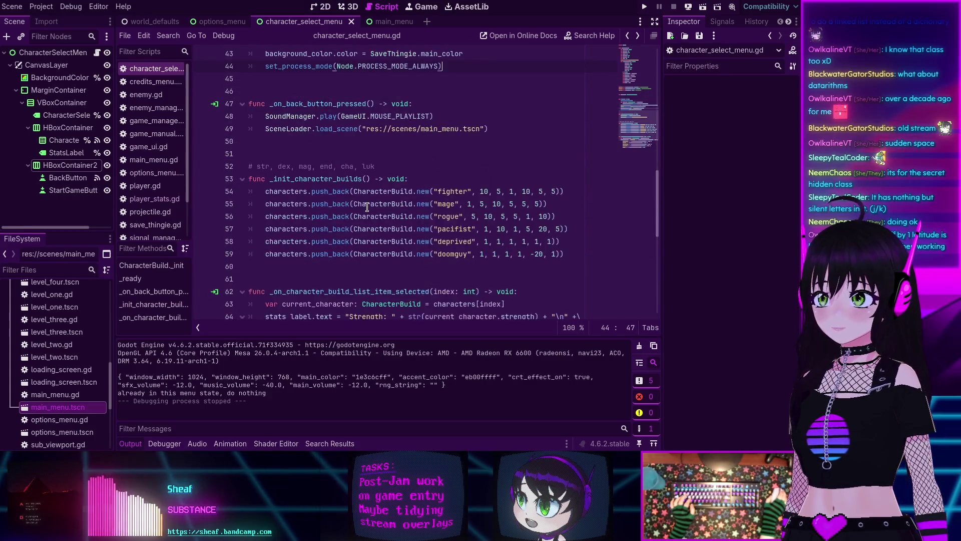
{"action": "scroll", "coordinate": [367, 207], "scroll_direction": "down", "scroll_amount": 2}
{"action": "scroll", "coordinate": [367, 207], "scroll_direction": "down", "scroll_amount": 1}
{"action": "scroll", "coordinate": [367, 207], "scroll_direction": "up", "scroll_amount": 6}
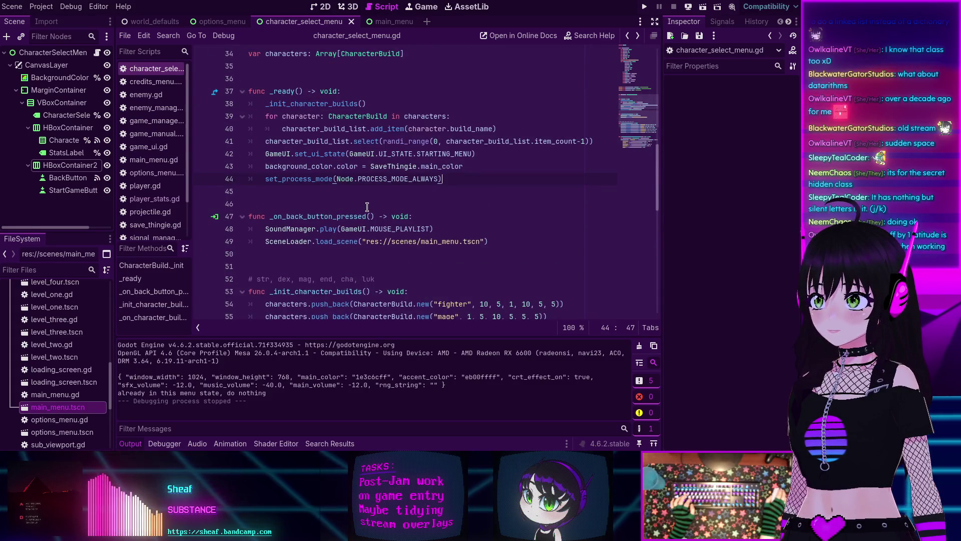
{"action": "scroll", "coordinate": [367, 207], "scroll_direction": "up", "scroll_amount": 4}
{"action": "scroll", "coordinate": [368, 207], "scroll_direction": "up", "scroll_amount": 2}
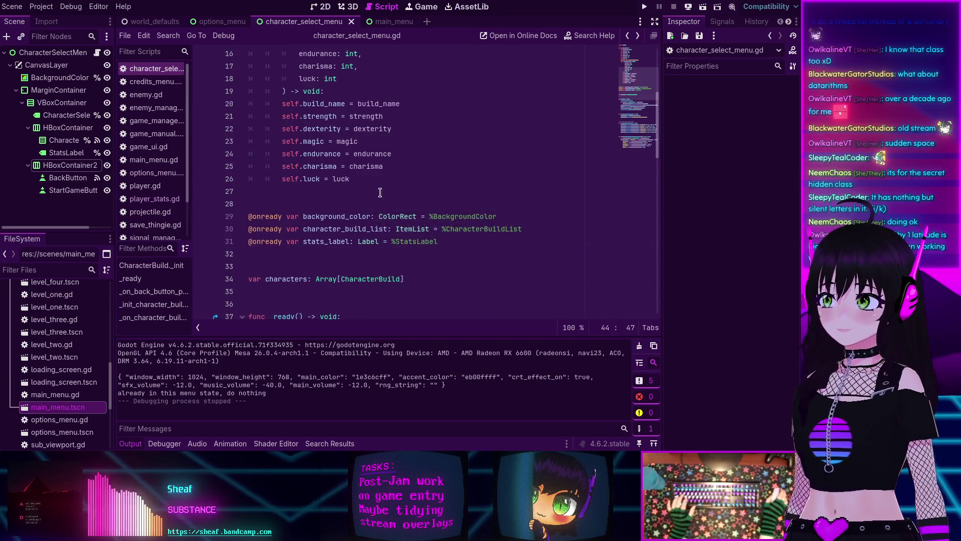
{"action": "scroll", "coordinate": [371, 200], "scroll_direction": "up", "scroll_amount": 2}
{"action": "scroll", "coordinate": [395, 188], "scroll_direction": "down", "scroll_amount": 4}
{"action": "scroll", "coordinate": [381, 201], "scroll_direction": "down", "scroll_amount": 9}
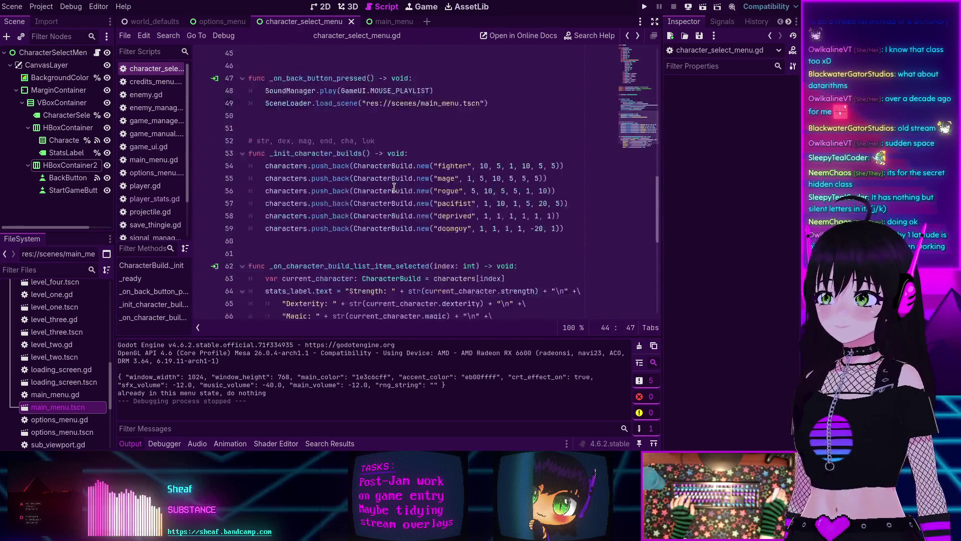
{"action": "scroll", "coordinate": [328, 225], "scroll_direction": "up", "scroll_amount": 11}
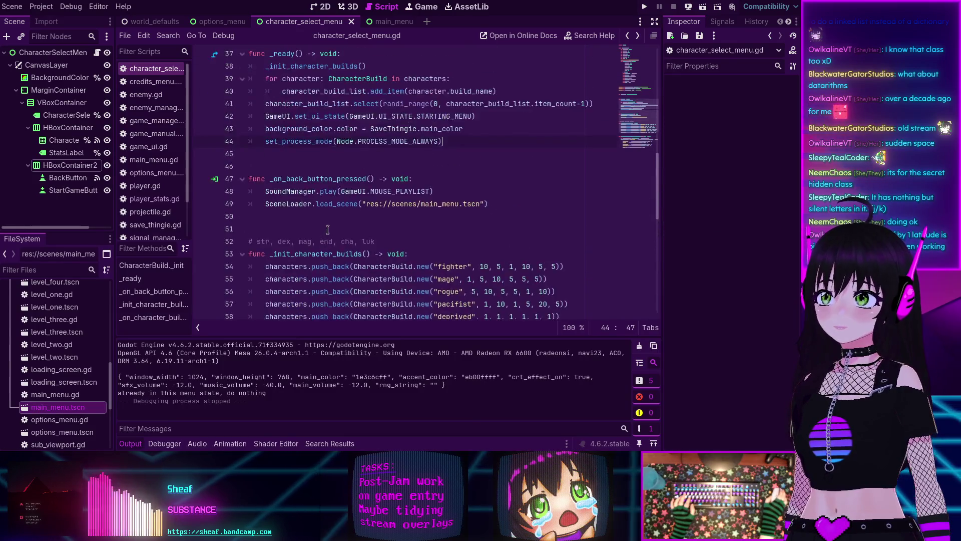
{"action": "scroll", "coordinate": [335, 214], "scroll_direction": "up", "scroll_amount": 2}
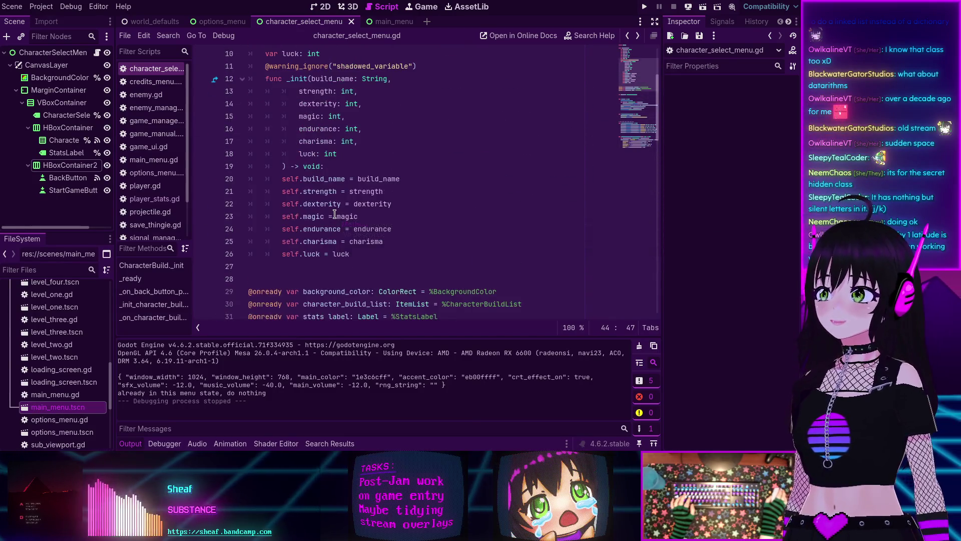
{"action": "left_click", "coordinate": [321, 7]}
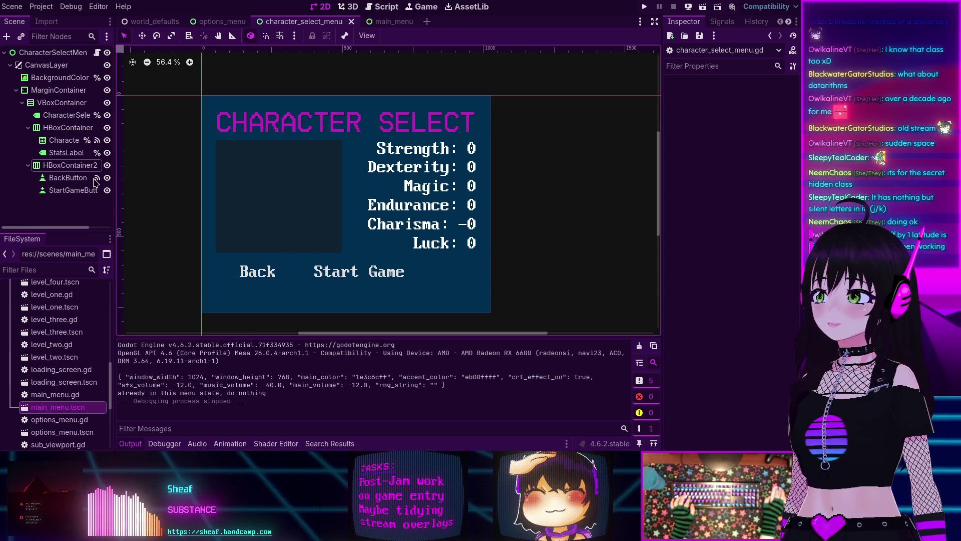
Step: Connect StartGameButton's pressed() signal to a new _on_start_game_button_pressed handler
{"action": "left_click", "coordinate": [59, 195]}
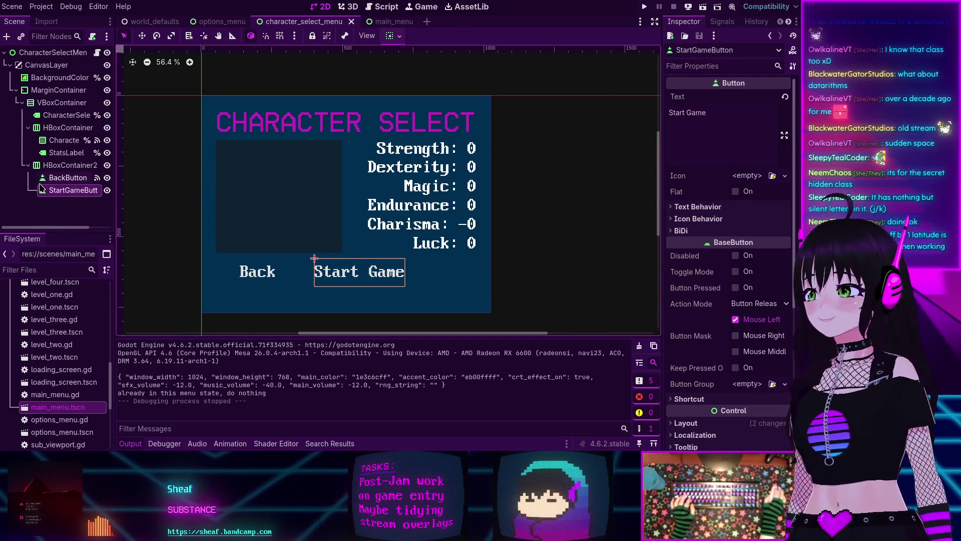
{"action": "left_click", "coordinate": [722, 22]}
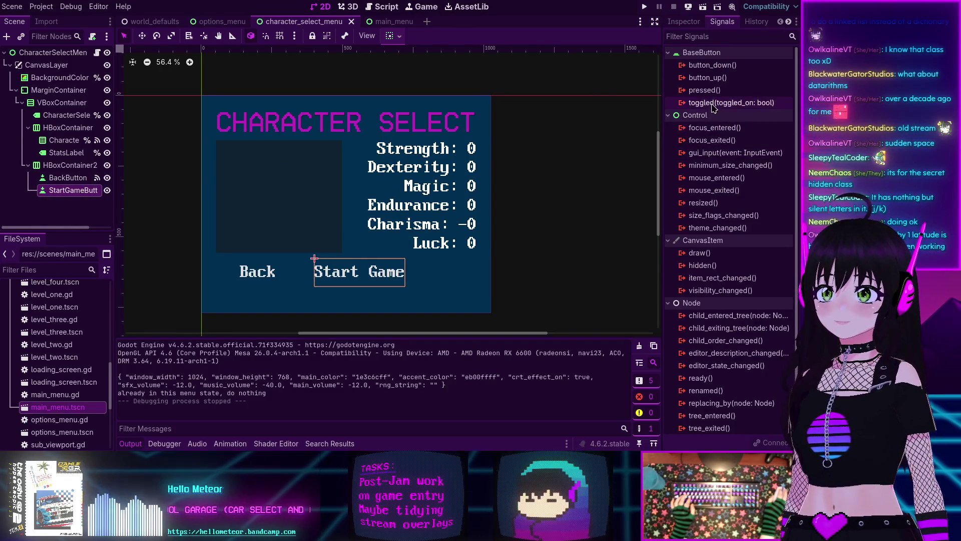
{"action": "double_click", "coordinate": [705, 90]}
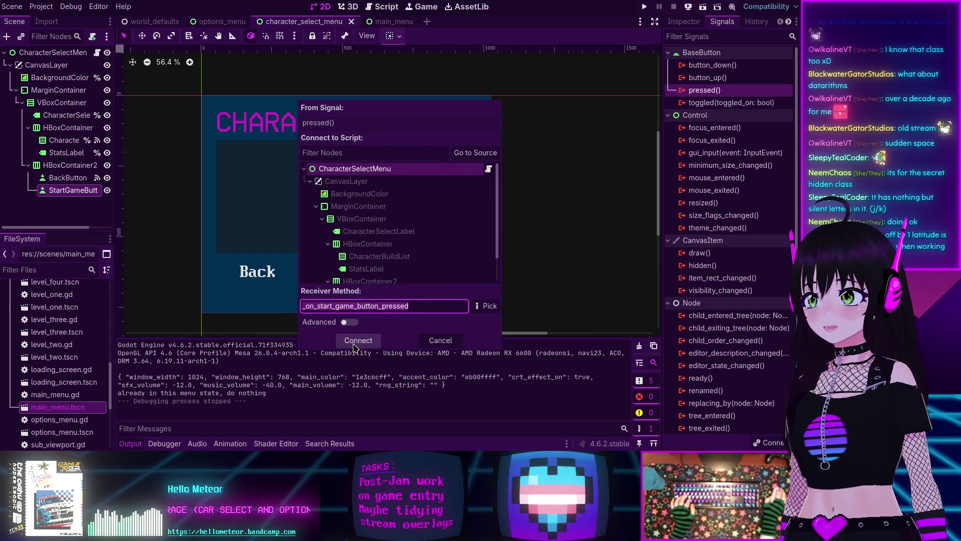
{"action": "left_click", "coordinate": [358, 340]}
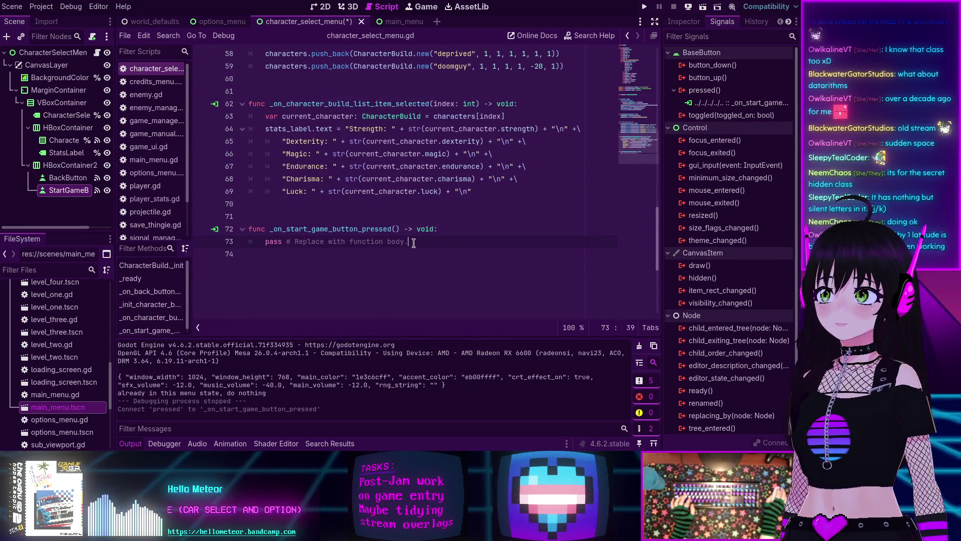
Step: Clear the handler's placeholder pass line and open player_stats.gd
{"action": "left_click_drag", "start_coordinate": [413, 243], "coordinate": [255, 243]}
{"action": "type", "text": "Play"}
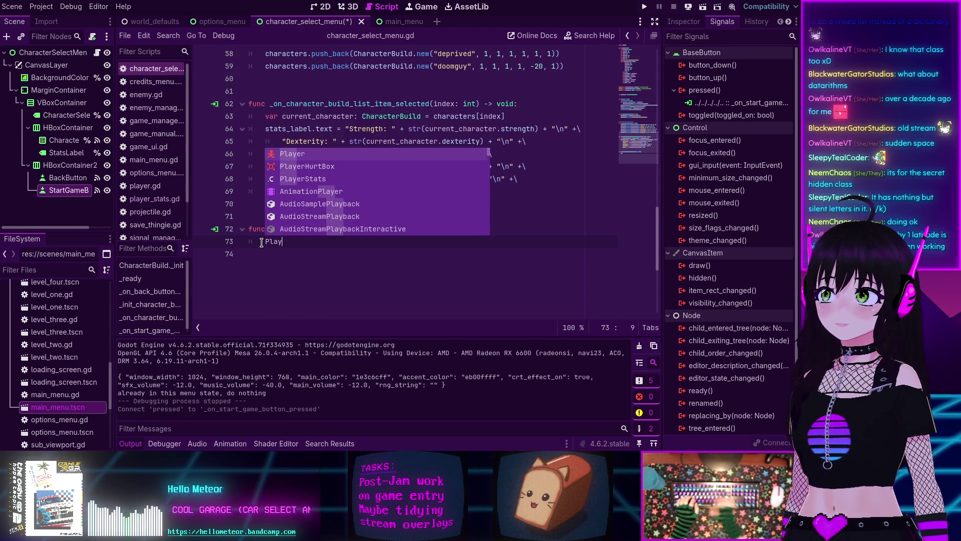
{"action": "key", "text": "Down"}
{"action": "key", "text": "Down"}
{"action": "key", "text": "Return"}
{"action": "type", "text": "."}
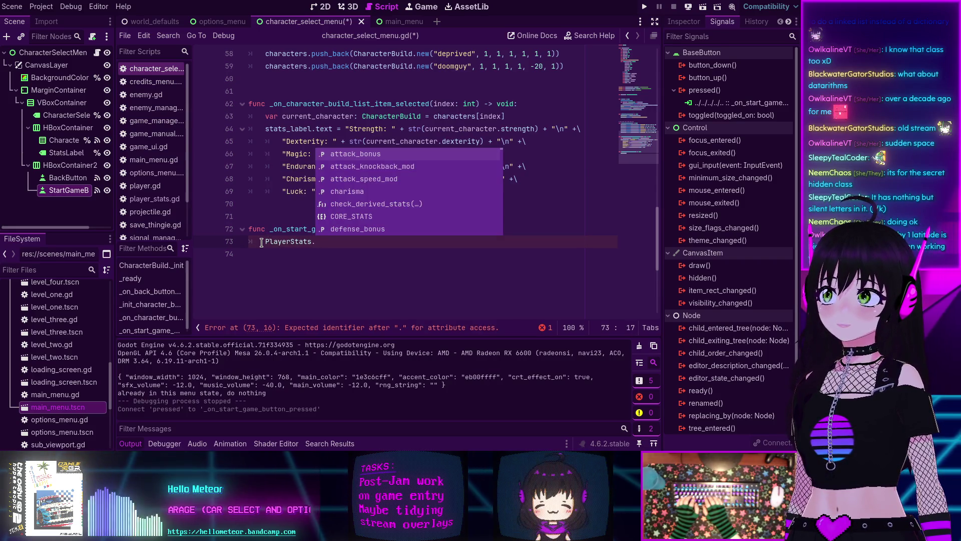
{"action": "key", "text": "BackSpace"}
{"action": "key", "text": "BackSpace"}
{"action": "key", "text": "BackSpace"}
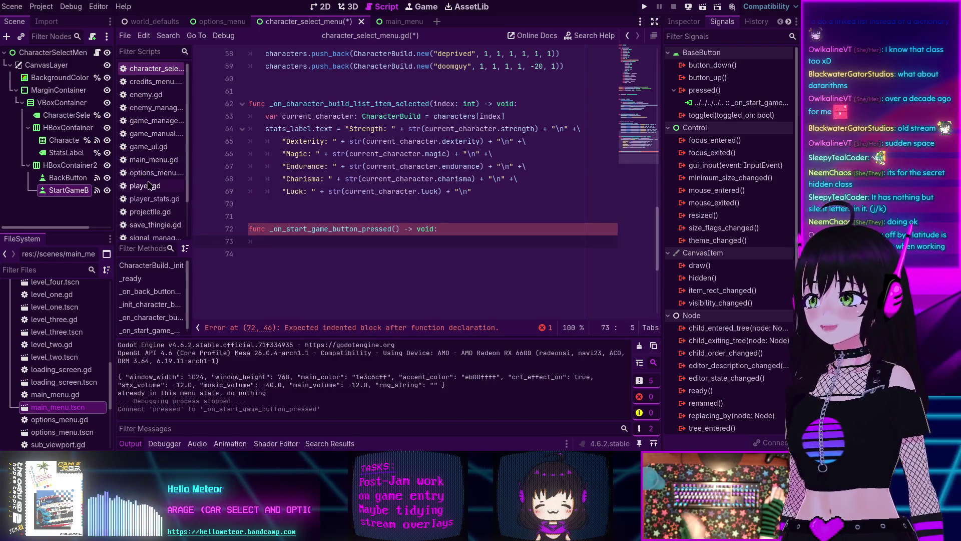
{"action": "left_click", "coordinate": [142, 198]}
Step: Study player_stats.gd's update_stat function and the update_derived_stats description, then return to the menu script
{"action": "scroll", "coordinate": [411, 196], "scroll_direction": "down", "scroll_amount": 8}
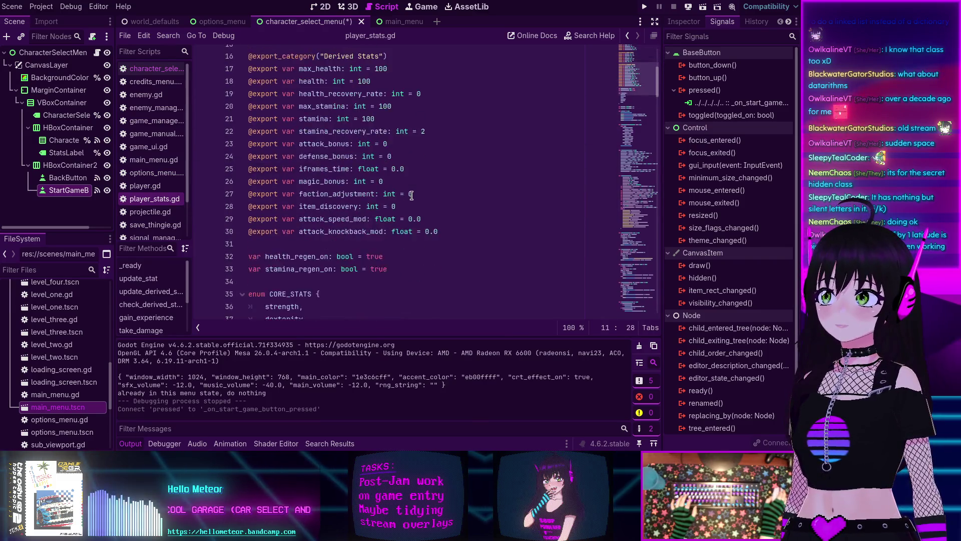
{"action": "scroll", "coordinate": [299, 213], "scroll_direction": "down", "scroll_amount": 3}
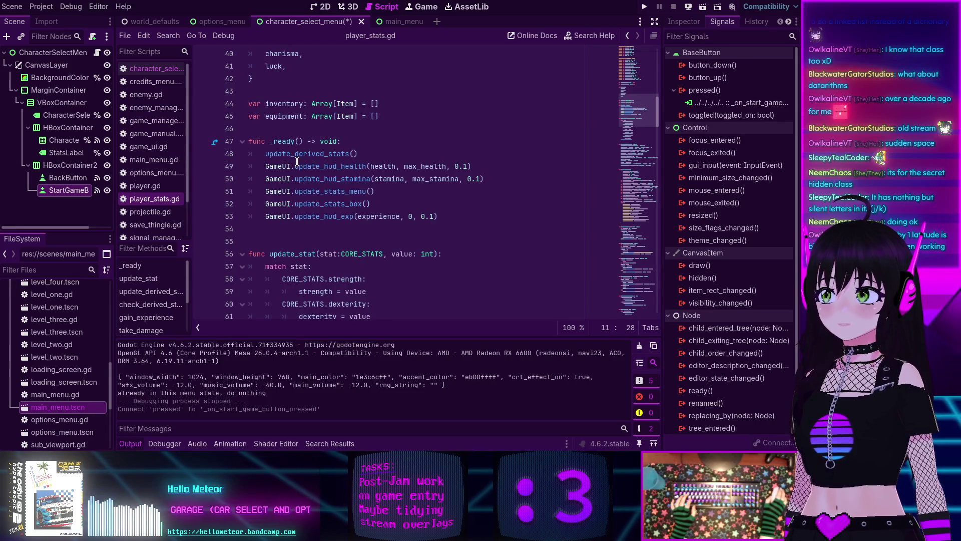
{"action": "scroll", "coordinate": [332, 154], "scroll_direction": "down", "scroll_amount": 3}
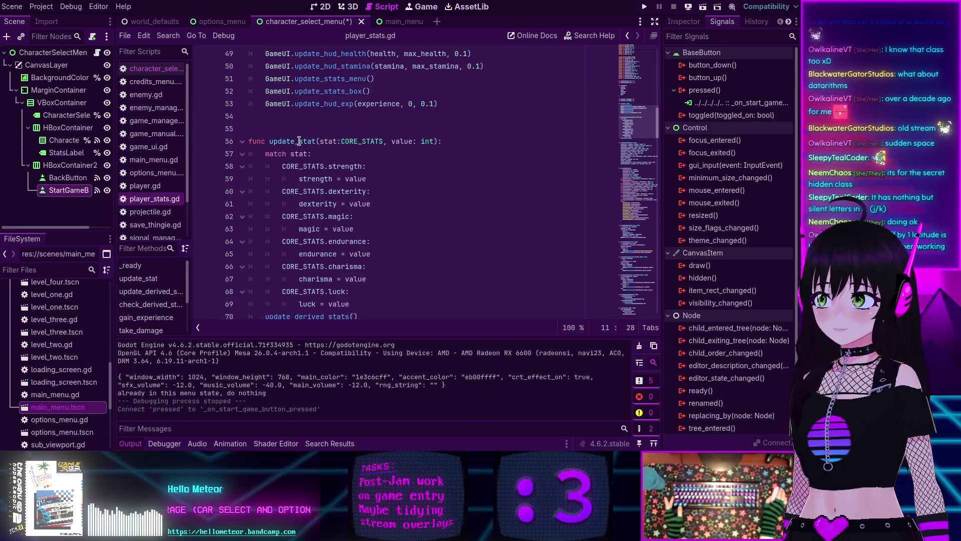
{"action": "double_click", "coordinate": [295, 140]}
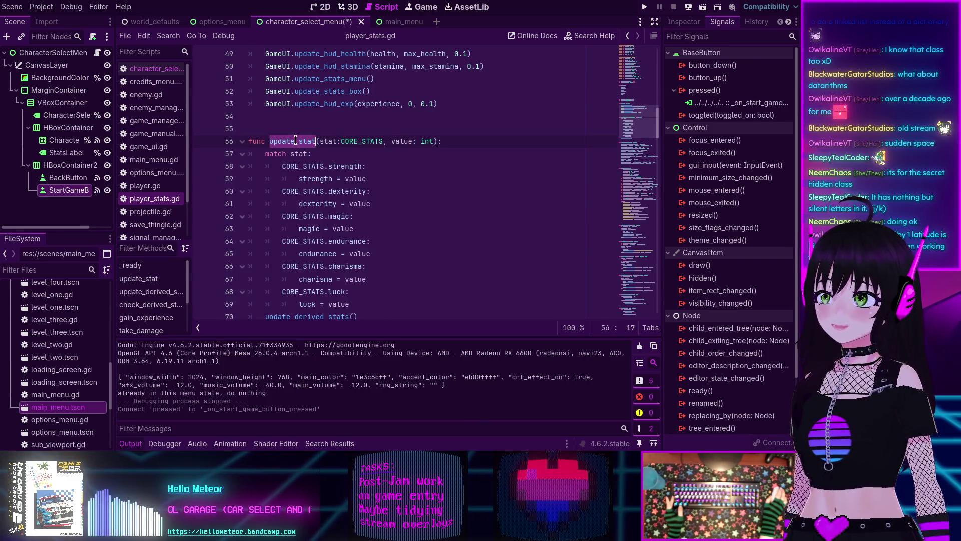
{"action": "scroll", "coordinate": [295, 141], "scroll_direction": "down", "scroll_amount": 1}
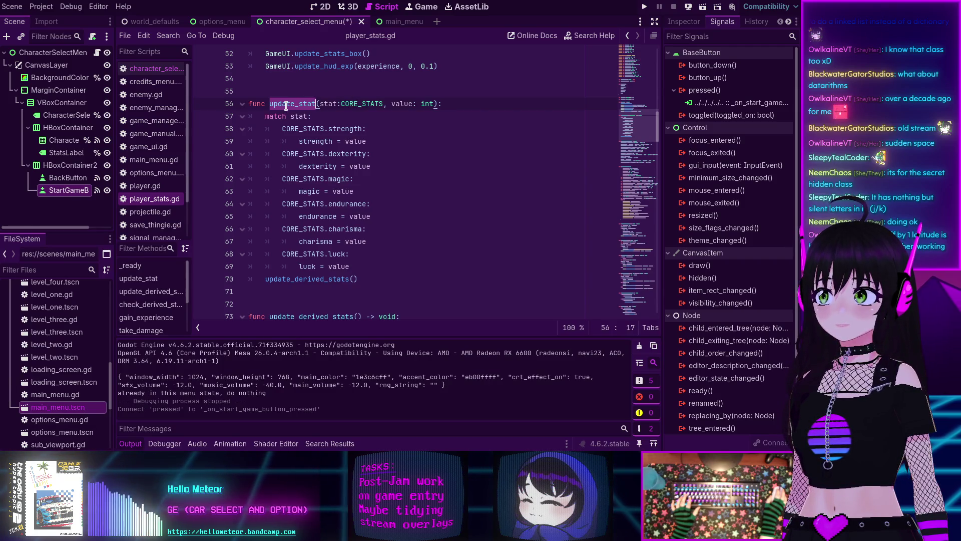
{"action": "scroll", "coordinate": [286, 106], "scroll_direction": "down", "scroll_amount": 2}
{"action": "scroll", "coordinate": [287, 105], "scroll_direction": "up", "scroll_amount": 2}
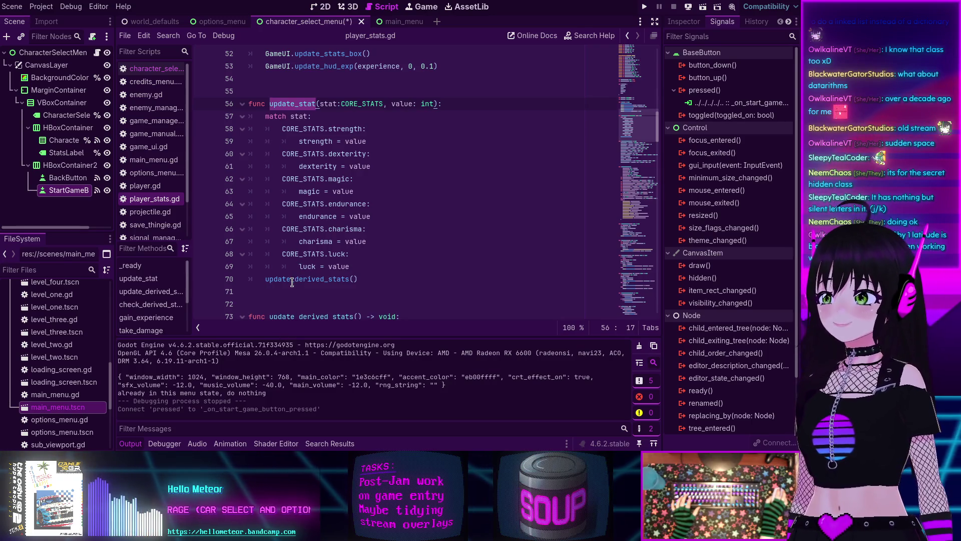
{"action": "mouse_move", "coordinate": [293, 280]}
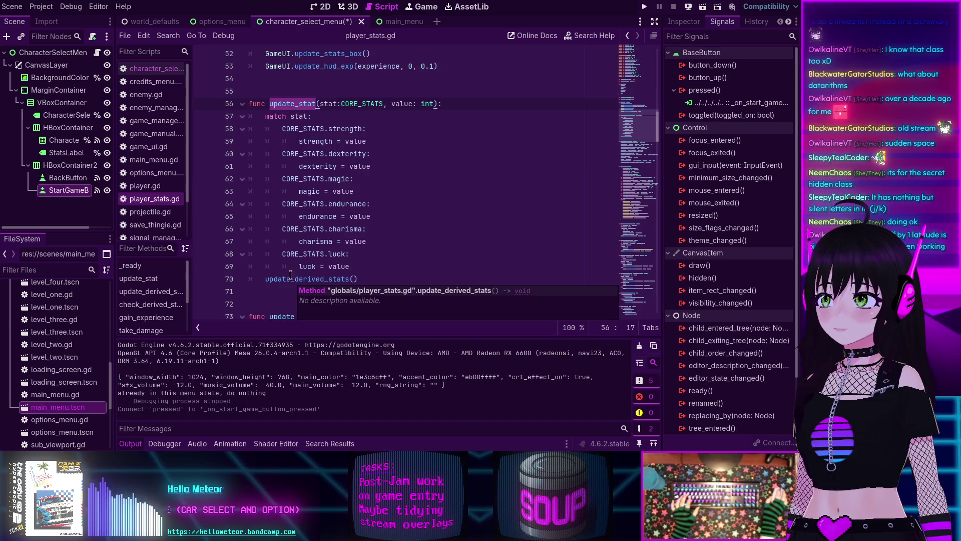
{"action": "scroll", "coordinate": [365, 234], "scroll_direction": "up", "scroll_amount": 4}
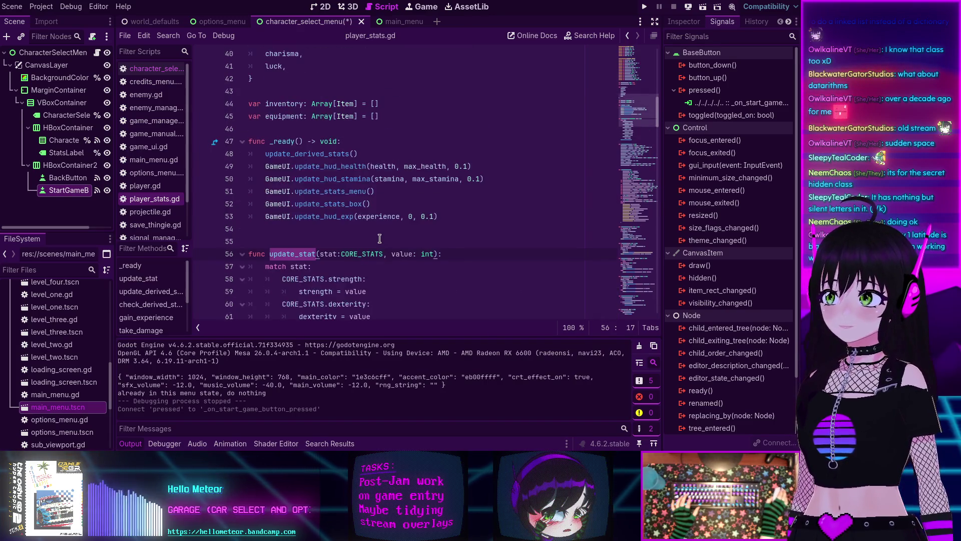
{"action": "scroll", "coordinate": [365, 233], "scroll_direction": "down", "scroll_amount": 3}
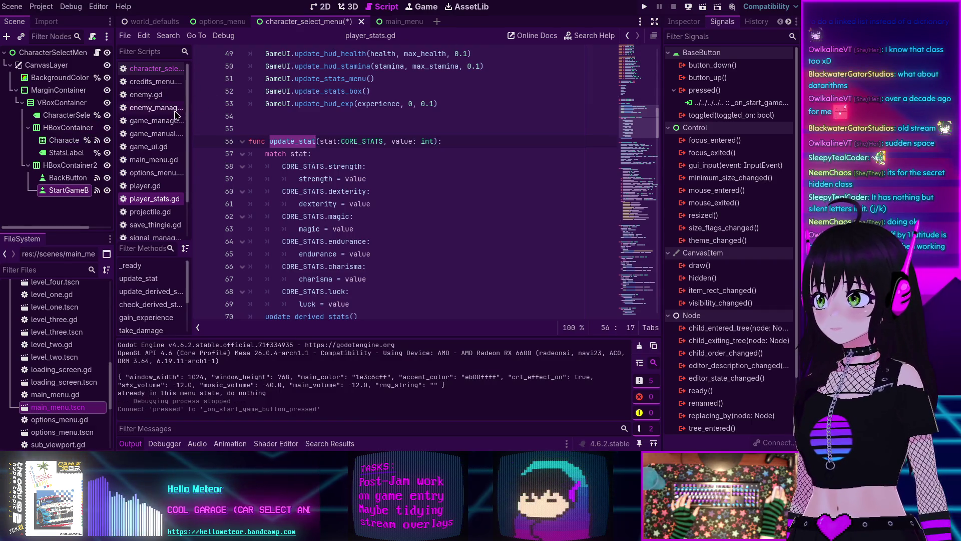
{"action": "left_click", "coordinate": [156, 69]}
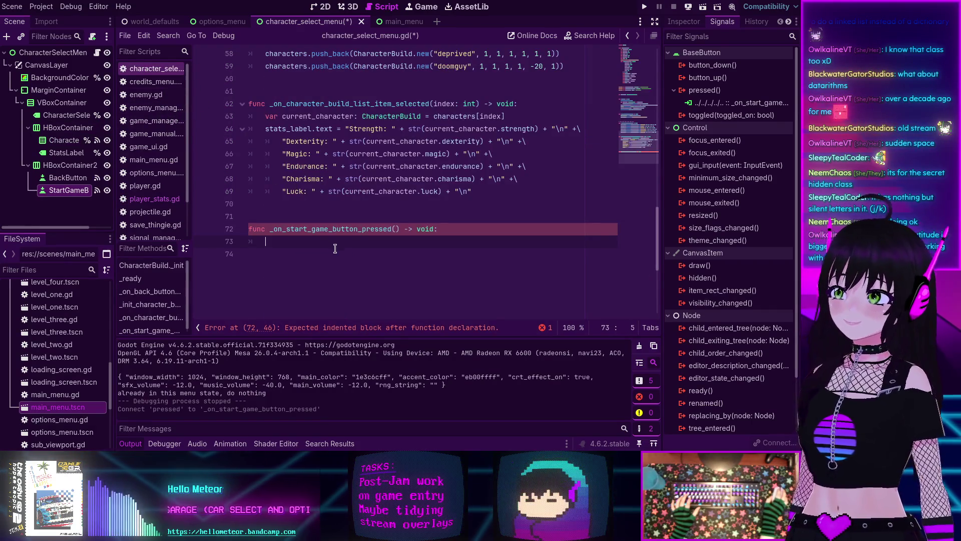
Step: Call PlayerStats.update_stat(PlayerStats.CORE_STATS.strength, ) in the start-game handler
{"action": "type", "text": "Pl"}
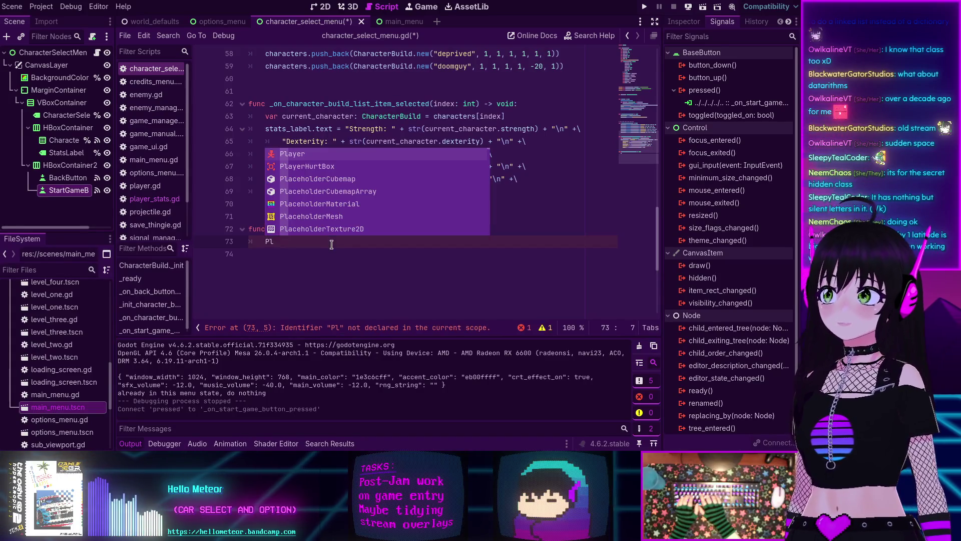
{"action": "type", "text": "ayerStats"}
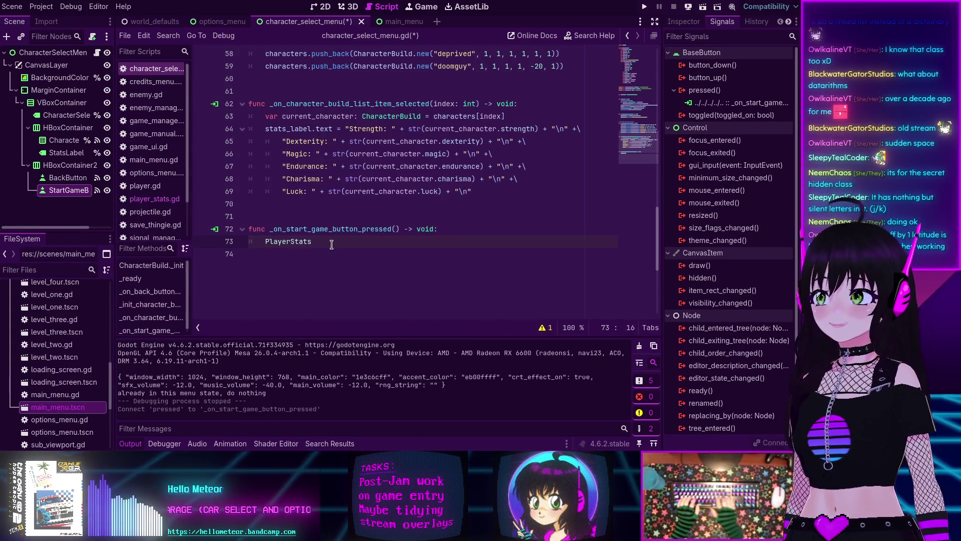
{"action": "type", "text": ".upd"}
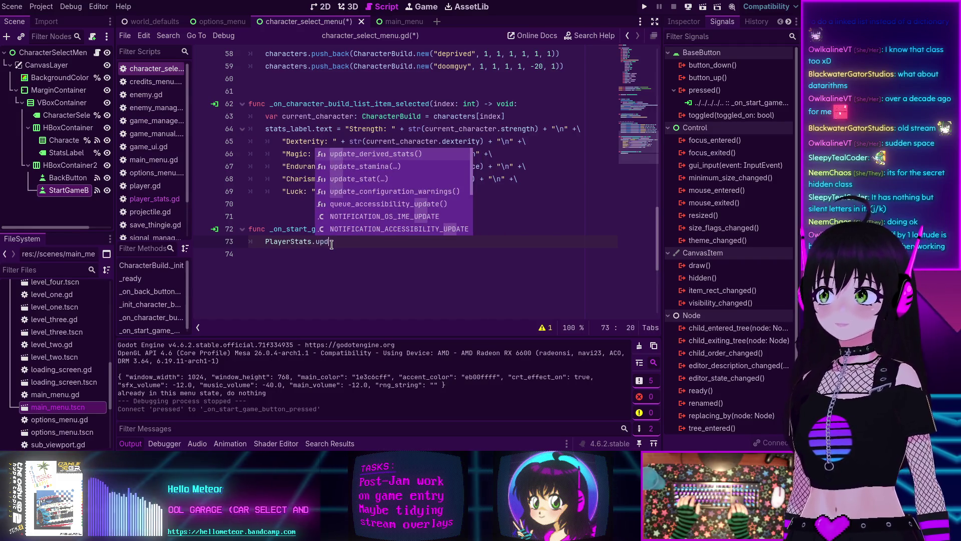
{"action": "key", "text": "Down"}
{"action": "key", "text": "Down"}
{"action": "key", "text": "Return"}
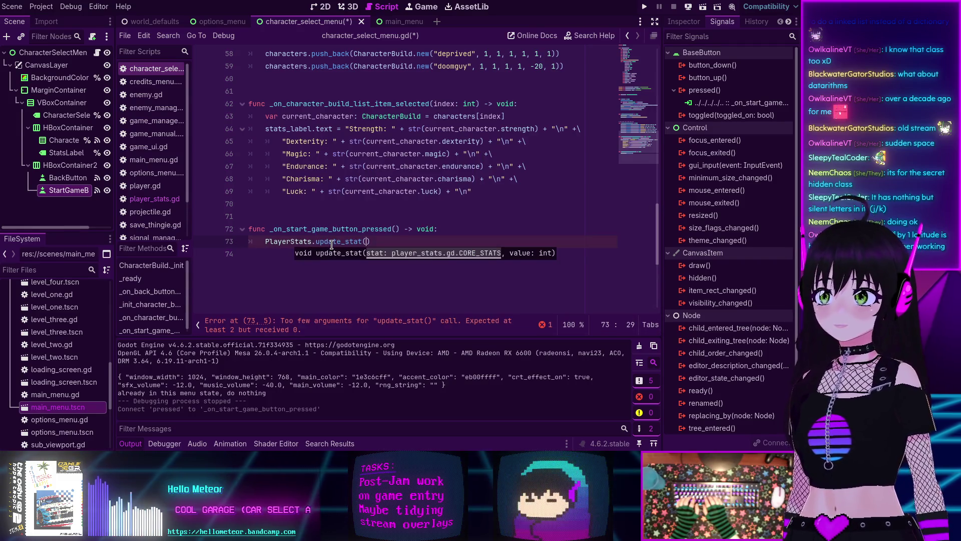
{"action": "type", "text": "Player"}
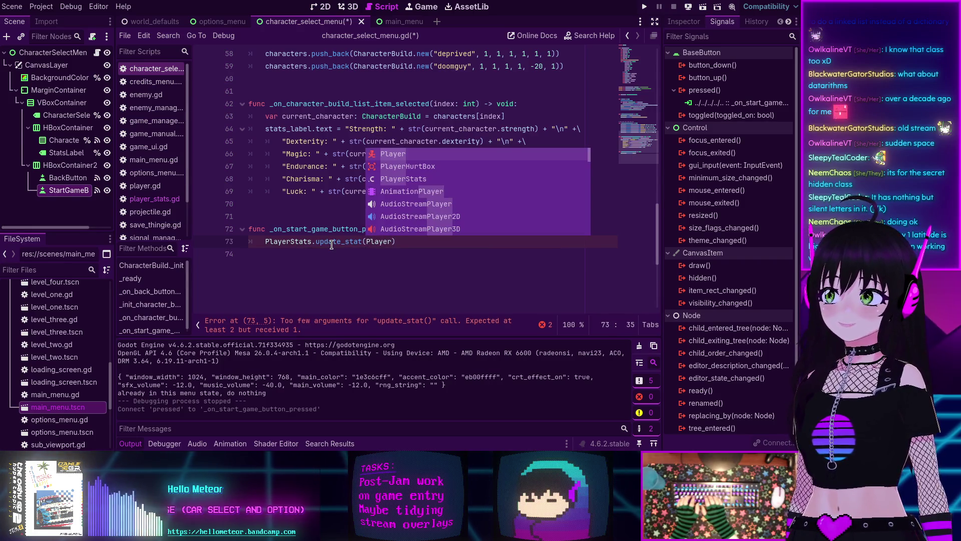
{"action": "type", "text": "Stats.CORE_STATS."}
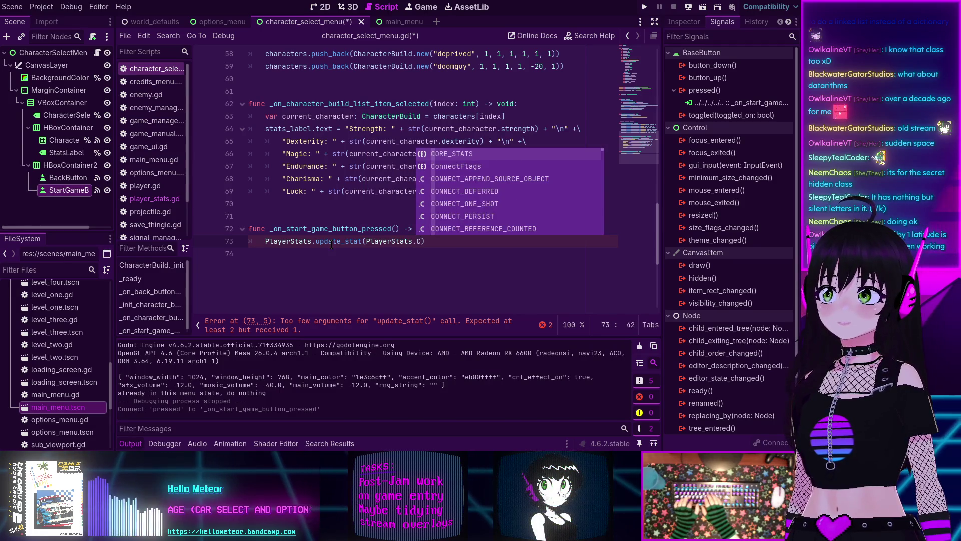
{"action": "key", "text": "Return"}
{"action": "type", "text": "."}
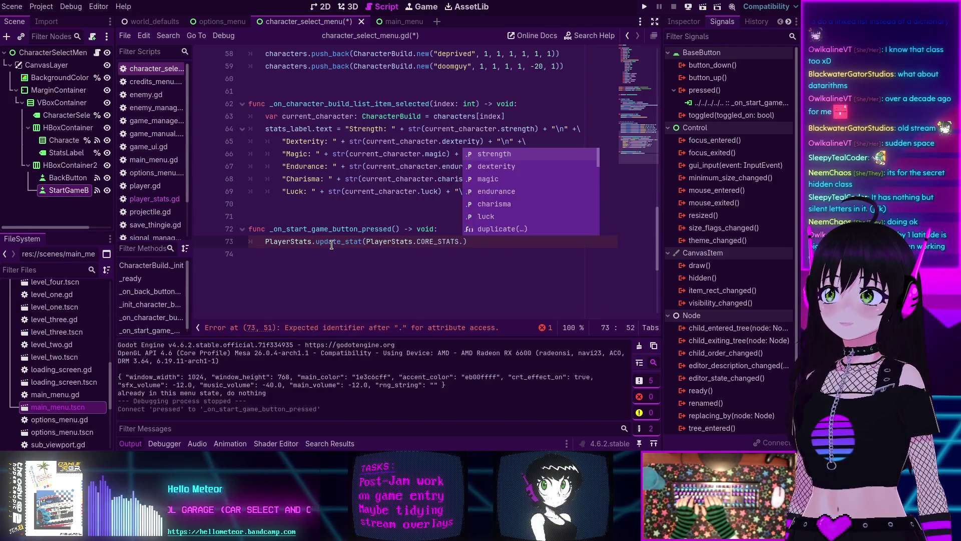
{"action": "key", "text": "Return"}
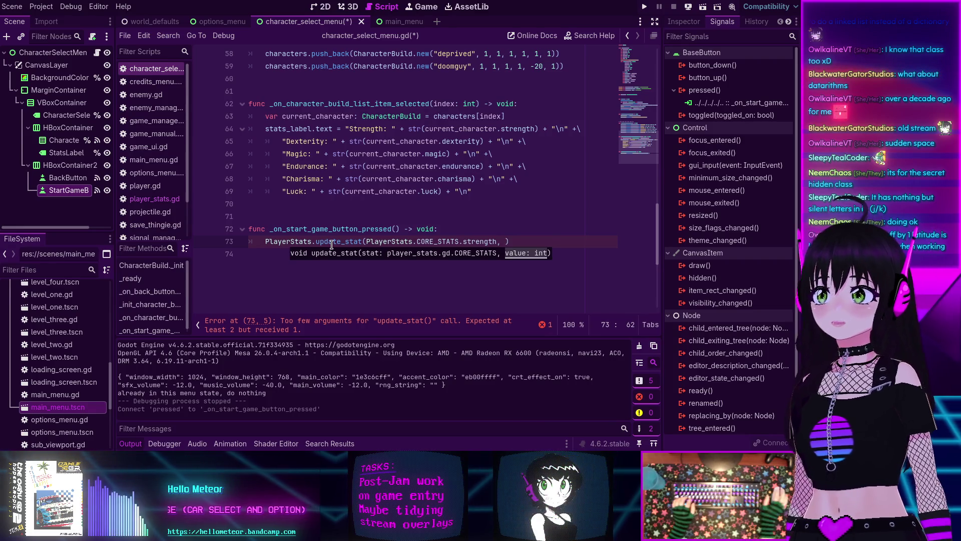
Step: Insert an empty line above the update_stat call and scroll up toward the declarations
{"action": "key", "text": "ctrl+shift+Return"}
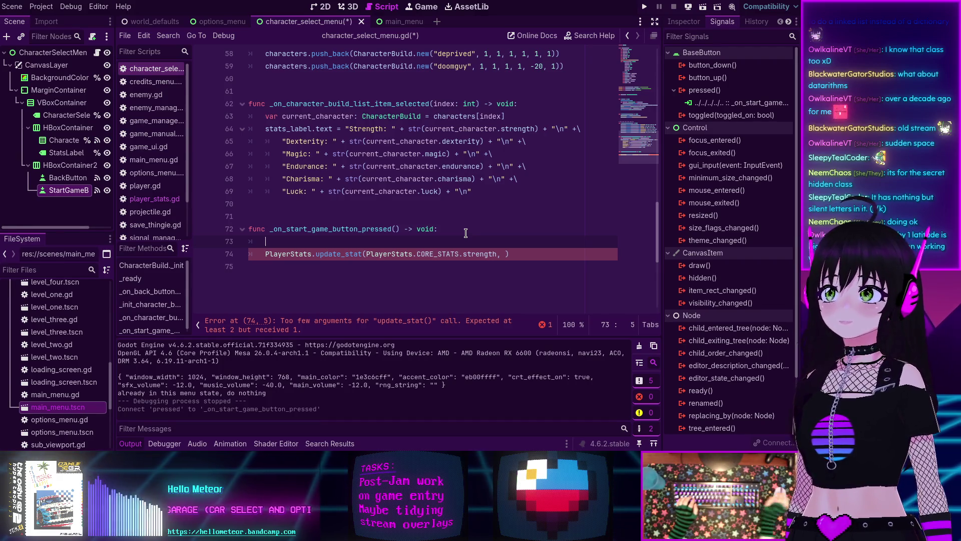
{"action": "scroll", "coordinate": [463, 231], "scroll_direction": "up", "scroll_amount": 1}
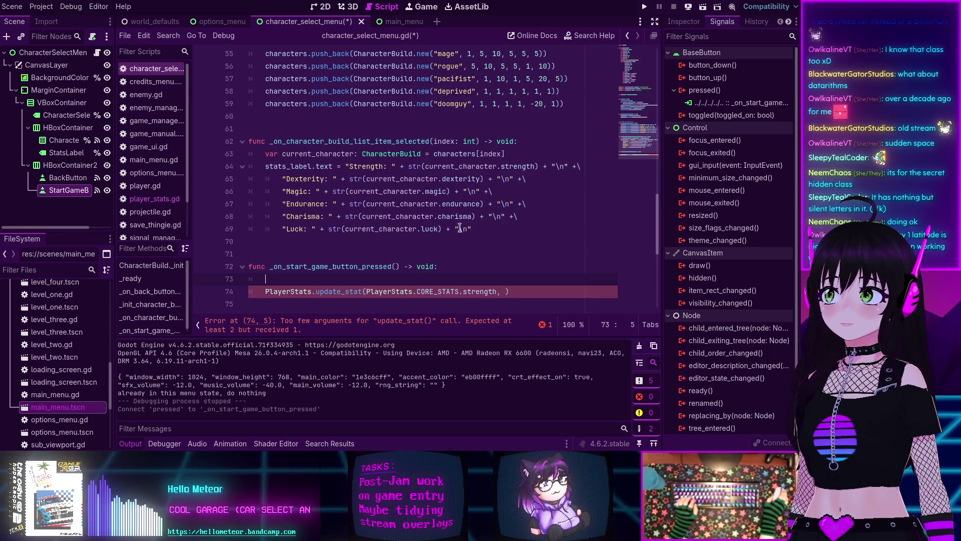
{"action": "scroll", "coordinate": [364, 155], "scroll_direction": "up", "scroll_amount": 12}
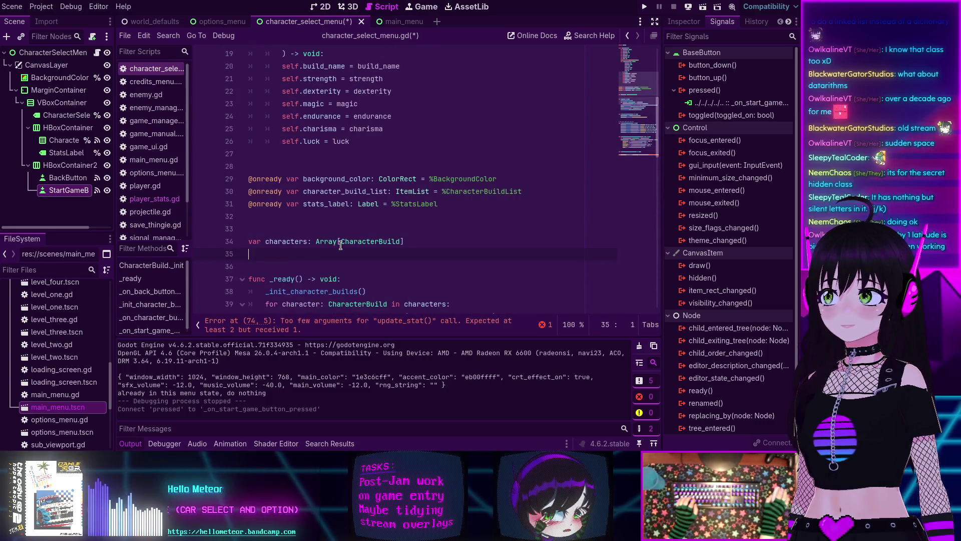
Step: Declare var character_index: int = 0
{"action": "type", "text": "var character_index"}
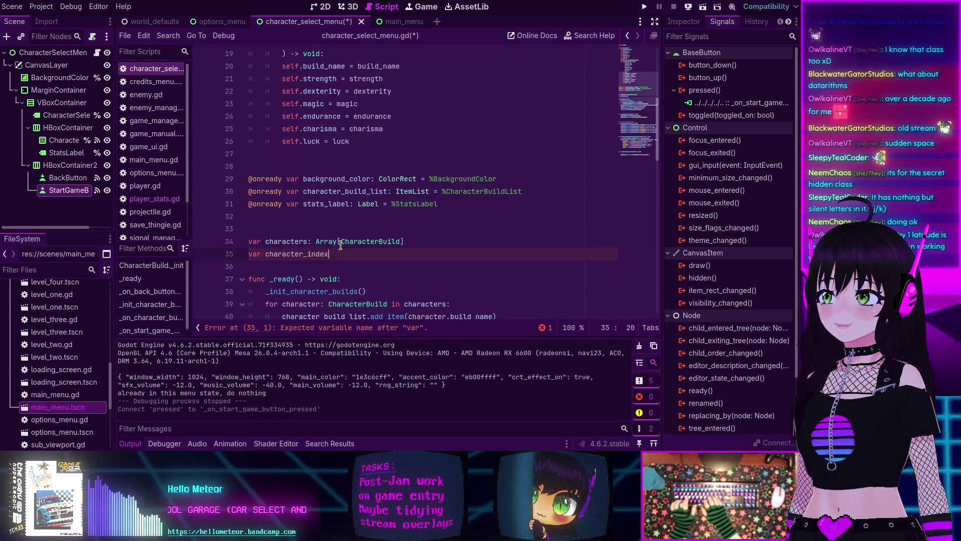
{"action": "type", "text": ": int"}
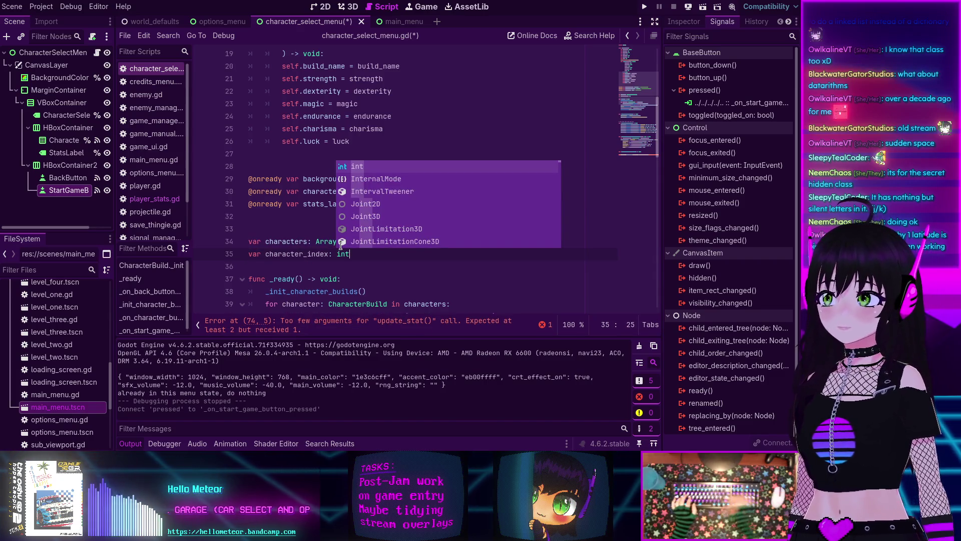
{"action": "scroll", "coordinate": [364, 254], "scroll_direction": "down", "scroll_amount": 1}
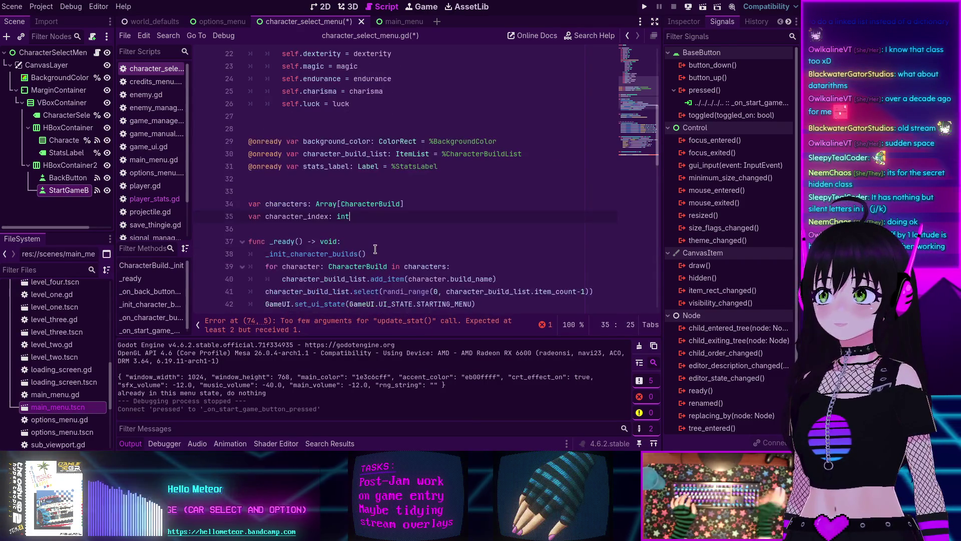
{"action": "type", "text": "= 0"}
Step: In _ready, move the randi_range expression out of select into a new character_index assignment
{"action": "double_click", "coordinate": [307, 220]}
{"action": "scroll", "coordinate": [438, 178], "scroll_direction": "down", "scroll_amount": 5}
{"action": "scroll", "coordinate": [438, 179], "scroll_direction": "up", "scroll_amount": 2}
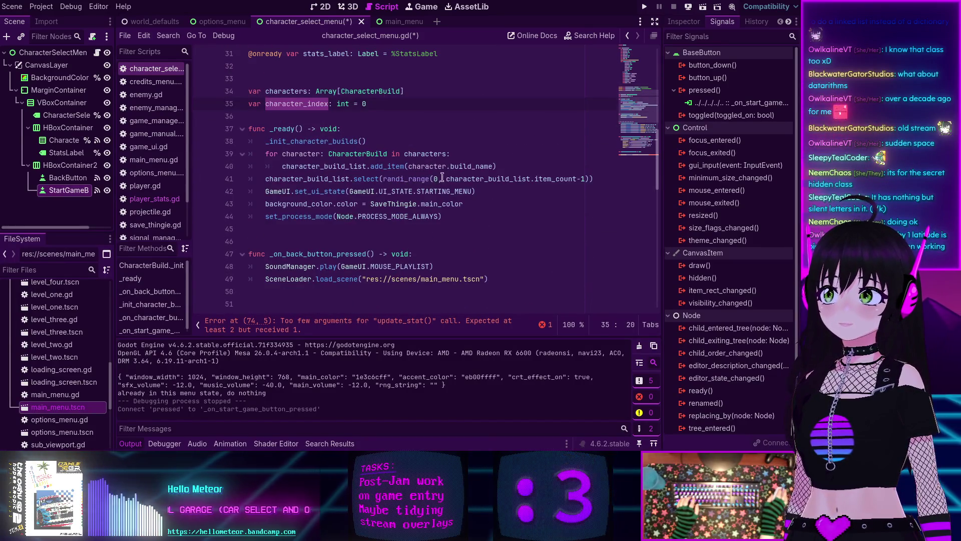
{"action": "left_click", "coordinate": [508, 166]}
{"action": "key", "text": "Return"}
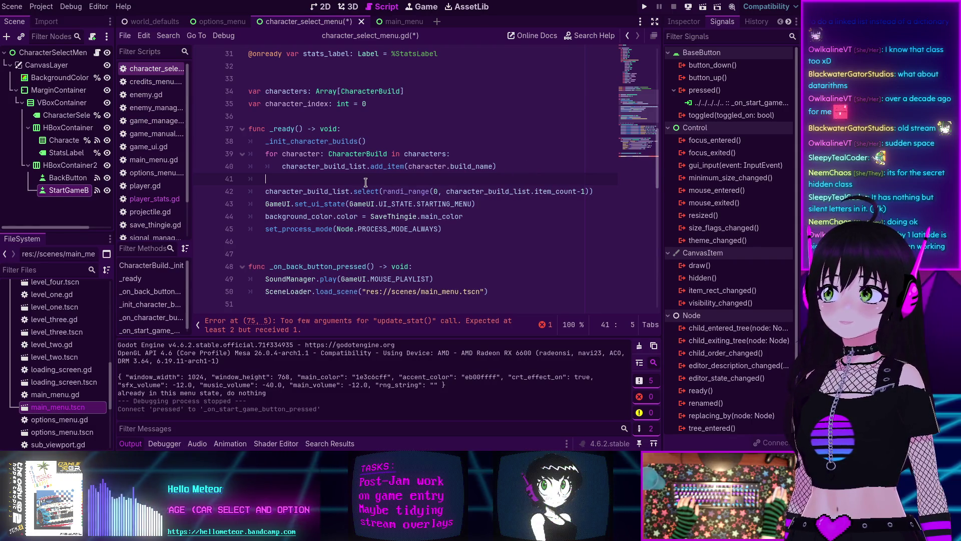
{"action": "type", "text": "character_index ="}
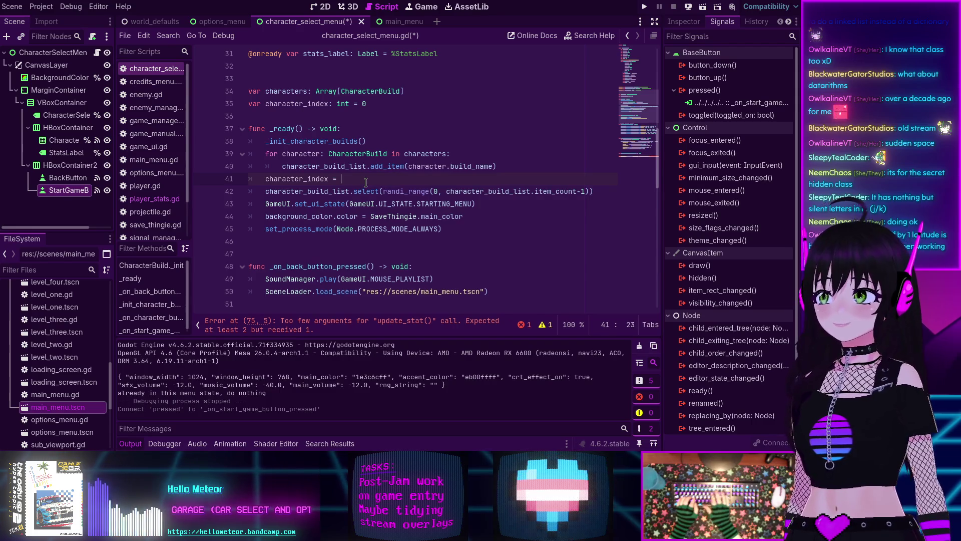
{"action": "left_click", "coordinate": [301, 191]}
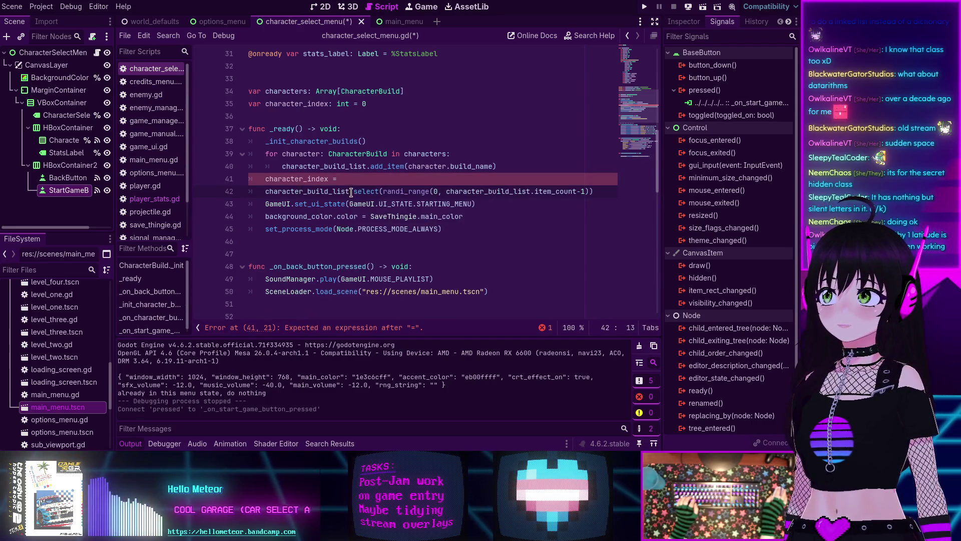
{"action": "left_click_drag", "start_coordinate": [384, 190], "coordinate": [584, 191]}
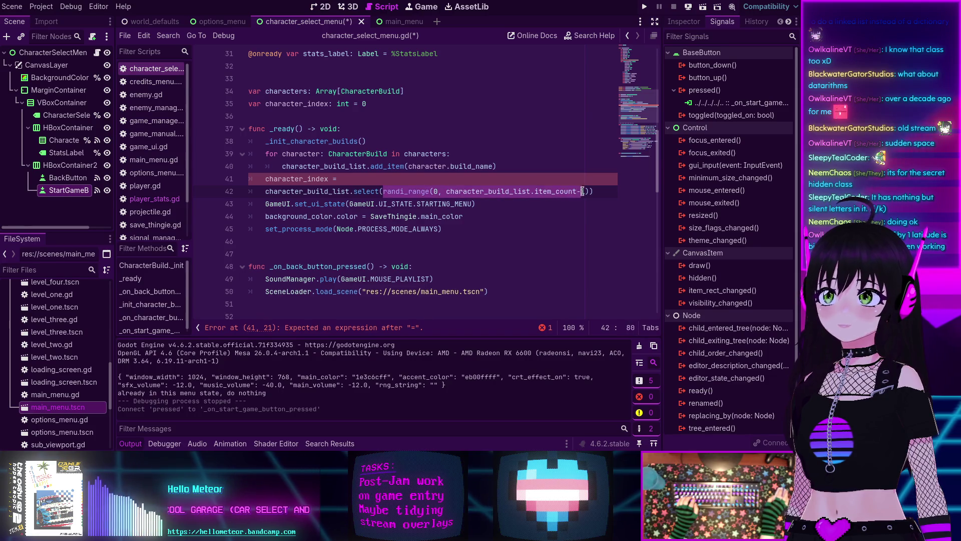
{"action": "key", "text": "BackSpace"}
{"action": "left_click", "coordinate": [414, 175]}
{"action": "type", "text": "randi_range(0, character_build_list.item_count-1)"}
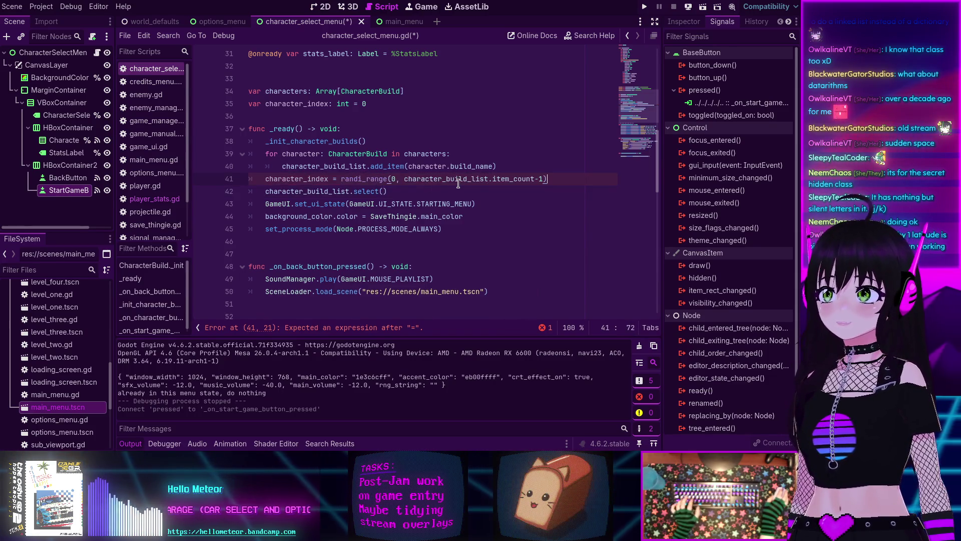
Step: Pass character_index to character_build_list.select
{"action": "double_click", "coordinate": [315, 179]}
{"action": "key", "text": "ctrl+c"}
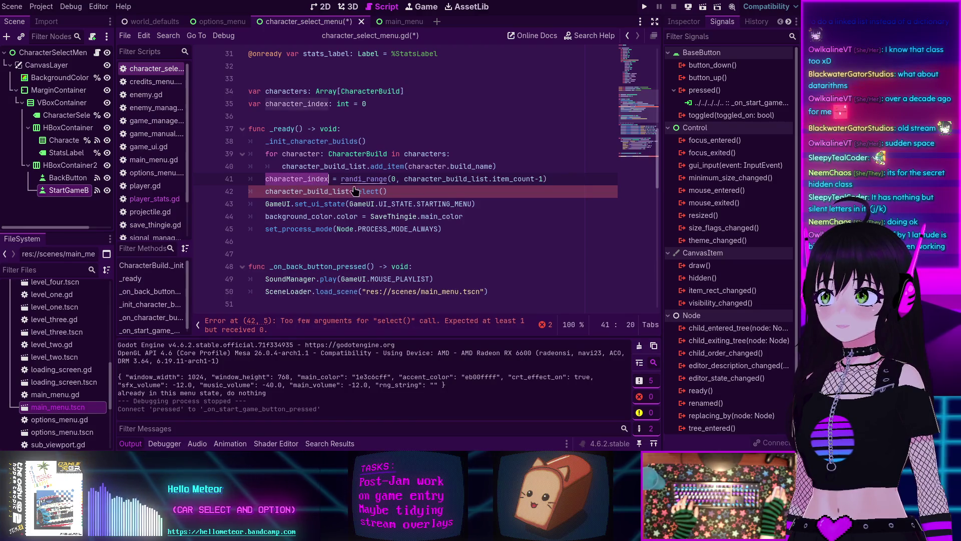
{"action": "left_click", "coordinate": [383, 191]}
{"action": "key", "text": "ctrl+v"}
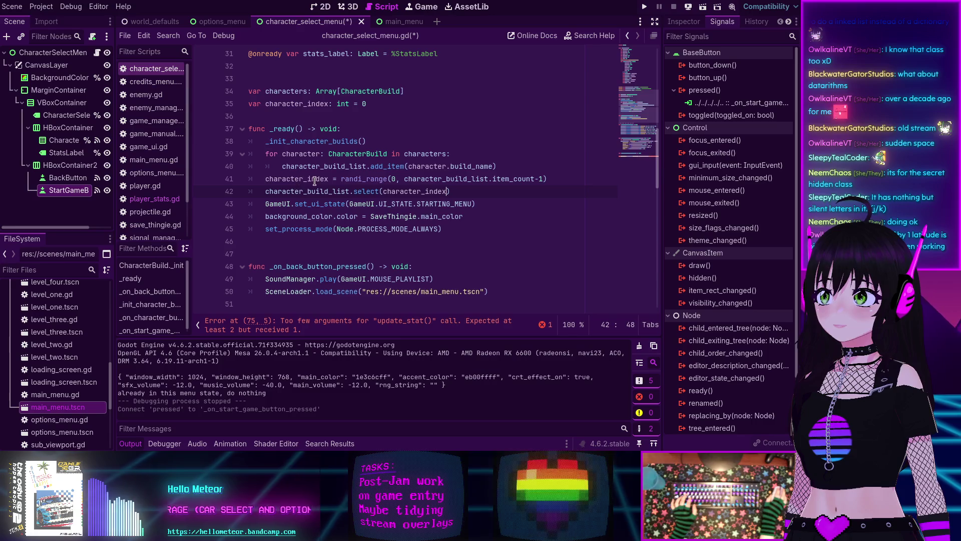
{"action": "scroll", "coordinate": [332, 182], "scroll_direction": "down", "scroll_amount": 6}
{"action": "scroll", "coordinate": [332, 182], "scroll_direction": "down", "scroll_amount": 5}
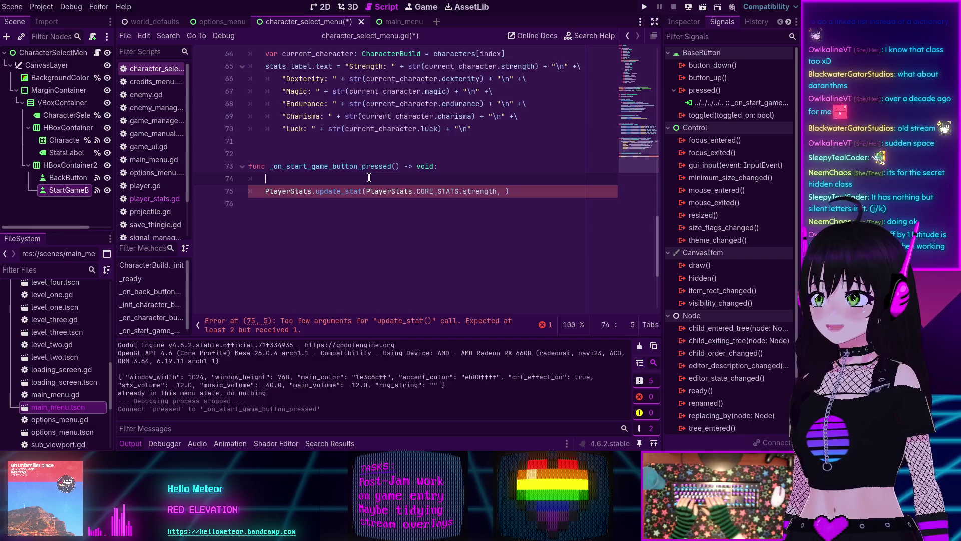
Step: Add character_index = index as the first line of the item-selected handler
{"action": "type", "text": "var"}
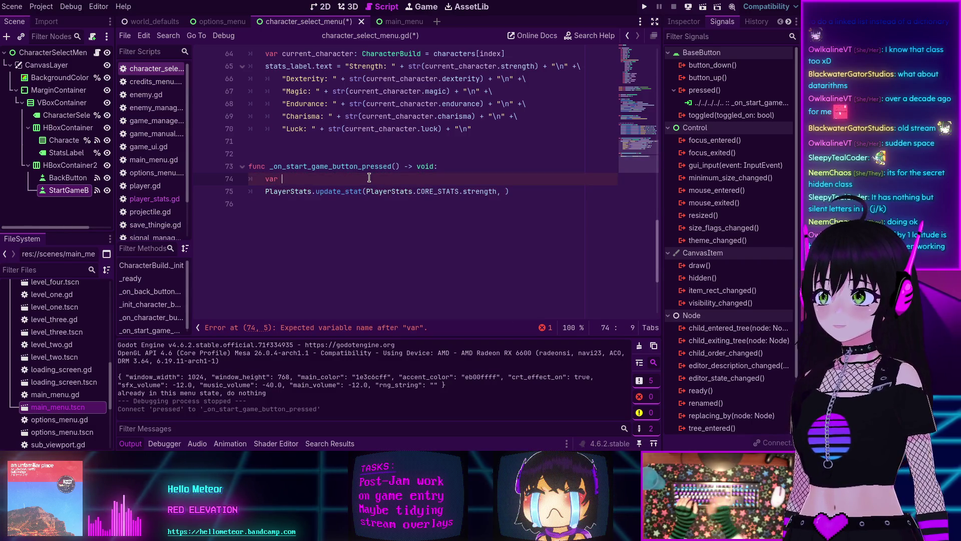
{"action": "scroll", "coordinate": [369, 177], "scroll_direction": "up", "scroll_amount": 2}
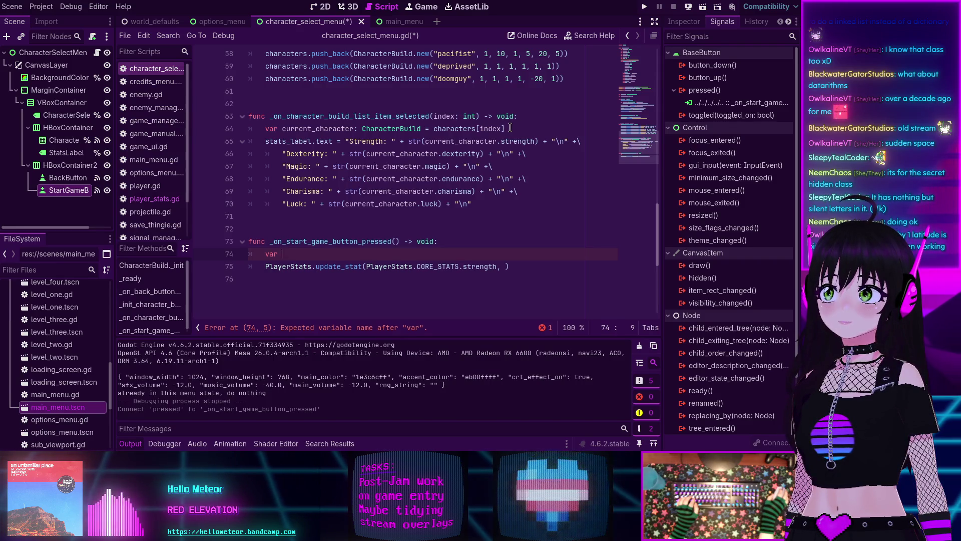
{"action": "scroll", "coordinate": [509, 128], "scroll_direction": "up", "scroll_amount": 19}
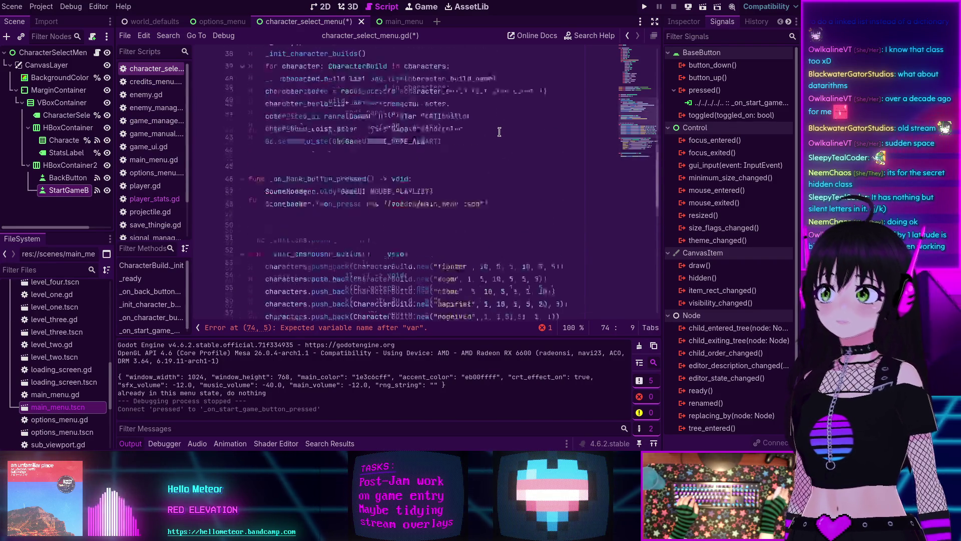
{"action": "scroll", "coordinate": [376, 143], "scroll_direction": "down", "scroll_amount": 7}
{"action": "double_click", "coordinate": [296, 216]}
{"action": "scroll", "coordinate": [300, 215], "scroll_direction": "down", "scroll_amount": 9}
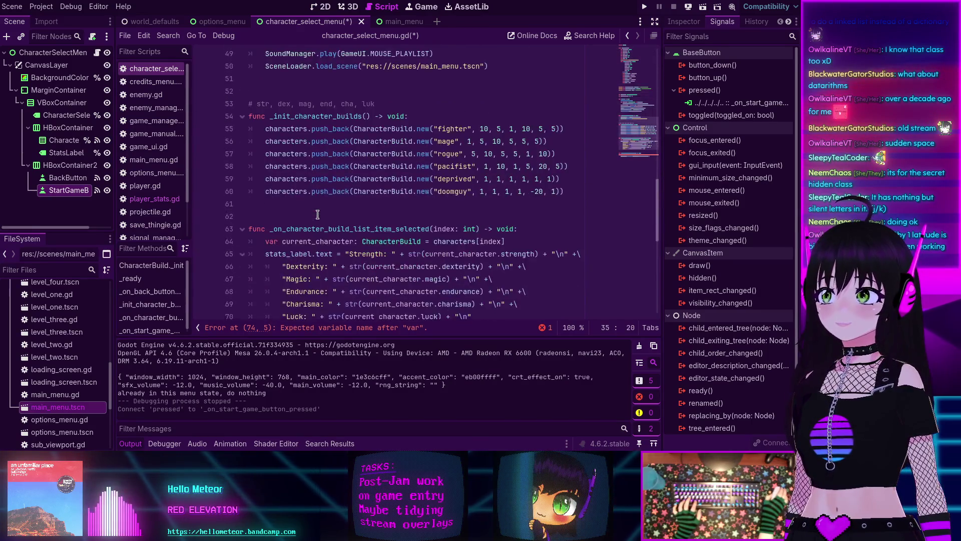
{"action": "scroll", "coordinate": [317, 214], "scroll_direction": "down", "scroll_amount": 2}
{"action": "left_click", "coordinate": [532, 155]}
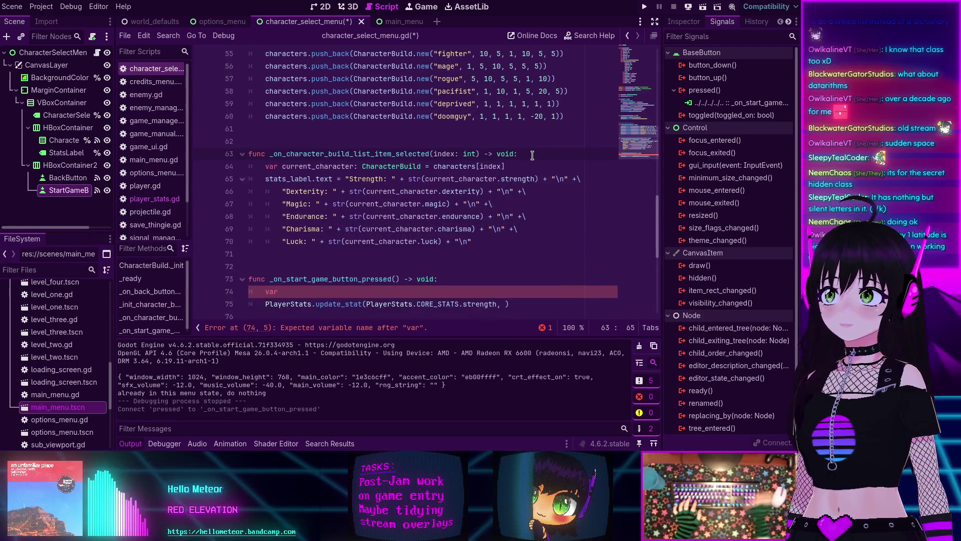
{"action": "key", "text": "Return"}
{"action": "type", "text": "character_index = "}
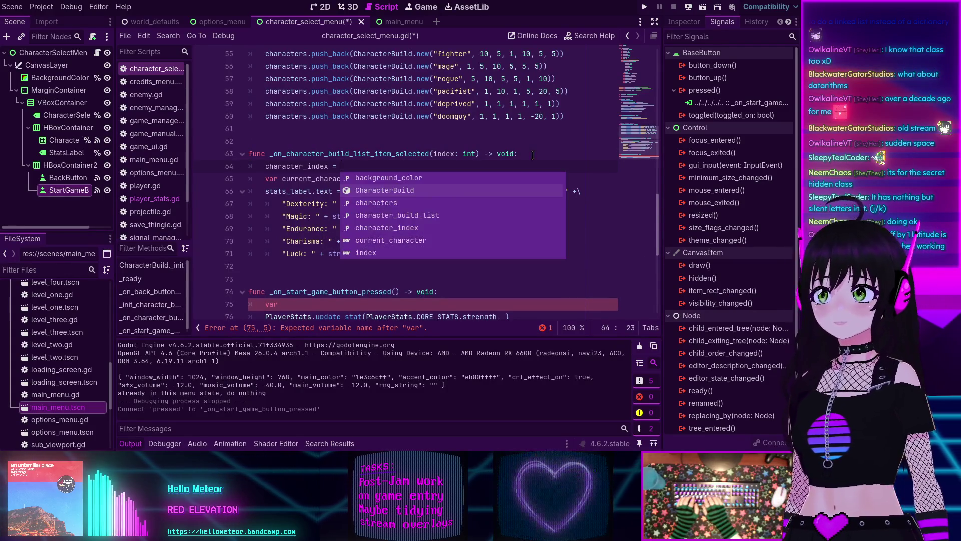
{"action": "type", "text": "index"}
{"action": "left_click", "coordinate": [447, 154]}
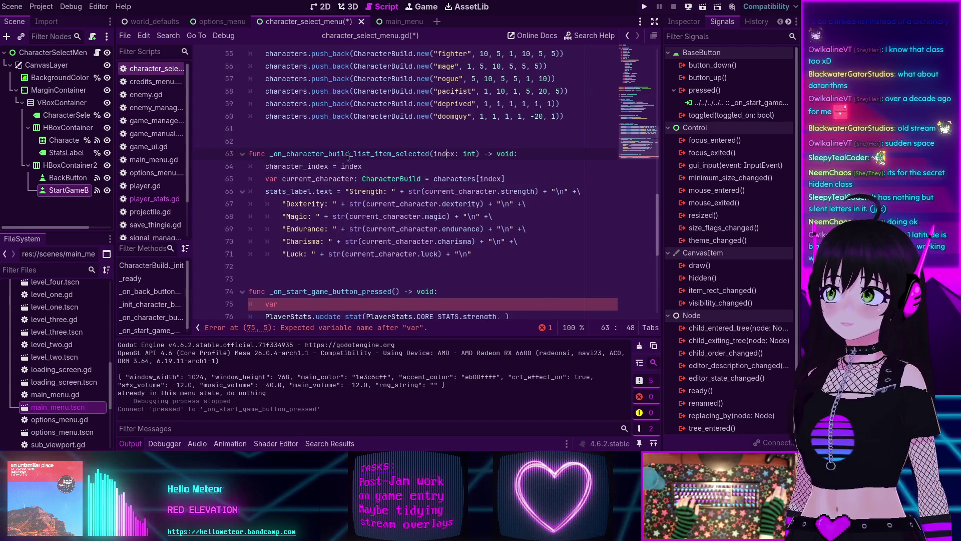
Step: Fetch current_character from characters[character_index] and paste that declaration into the Start Game handler
{"action": "double_click", "coordinate": [298, 167]}
{"action": "key", "text": "ctrl+c"}
{"action": "double_click", "coordinate": [491, 179]}
{"action": "key", "text": "ctrl+v"}
{"action": "left_click_drag", "start_coordinate": [547, 179], "coordinate": [271, 180]}
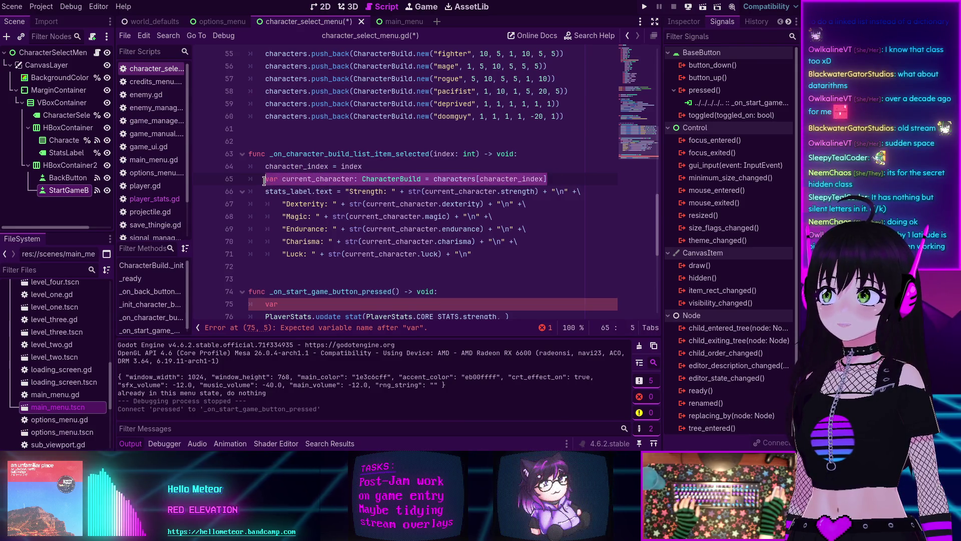
{"action": "scroll", "coordinate": [289, 191], "scroll_direction": "down", "scroll_amount": 3}
{"action": "left_click", "coordinate": [289, 191]}
{"action": "key", "text": "ctrl+v"}
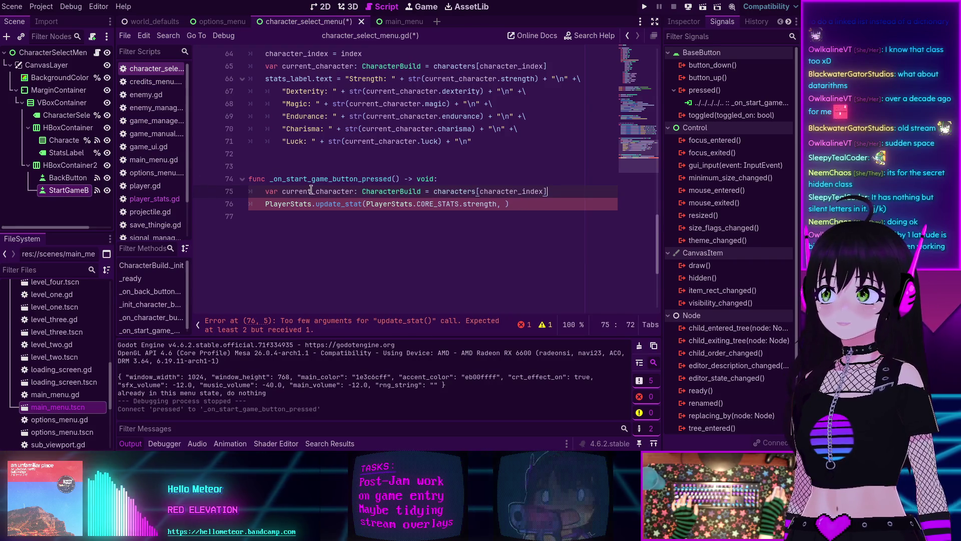
Step: Give the first update_stat call current_character.strength as its second argument
{"action": "key", "text": "Home"}
{"action": "key", "text": "ctrl+Right"}
{"action": "key", "text": "ctrl+shift+Right"}
{"action": "key", "text": "ctrl+c"}
{"action": "left_click", "coordinate": [504, 204]}
{"action": "key", "text": "ctrl+v"}
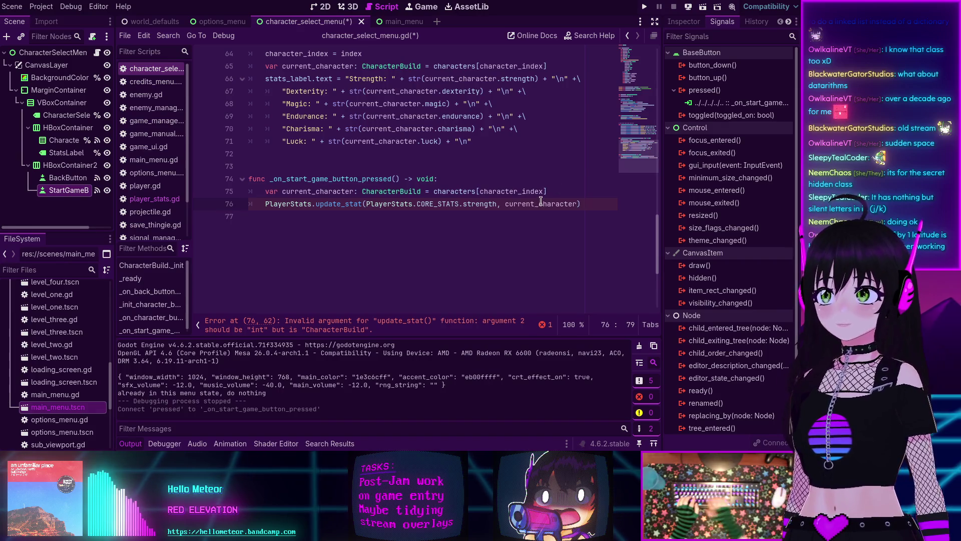
{"action": "type", "text": ".st"}
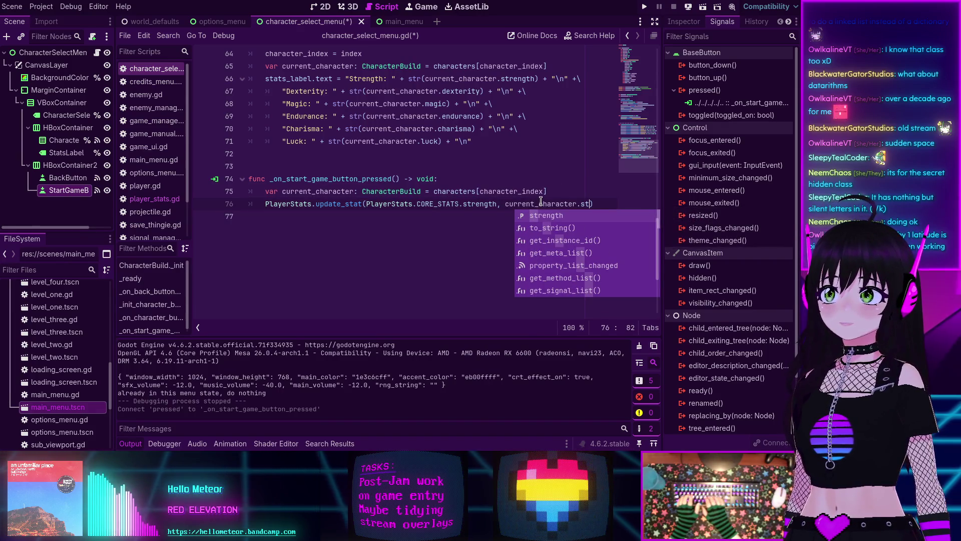
{"action": "key", "text": "Return"}
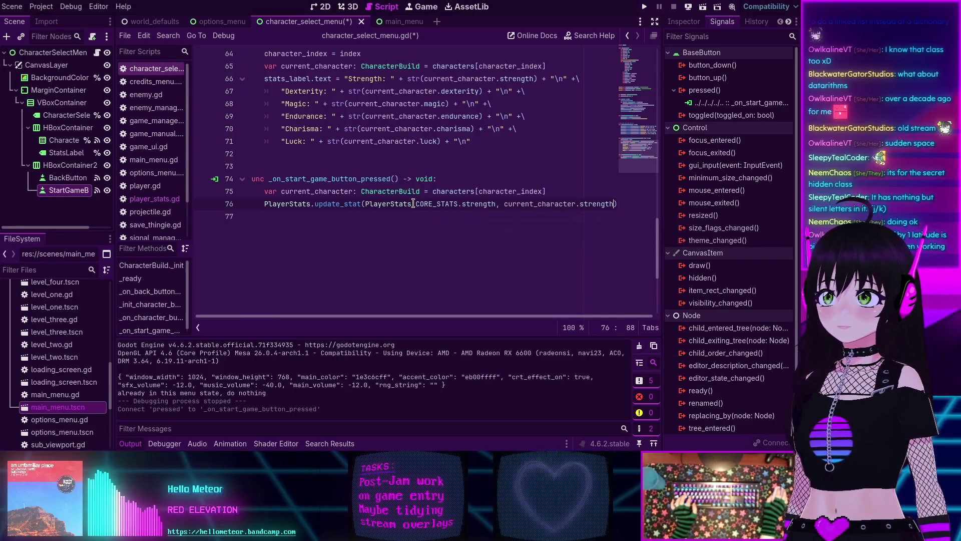
Step: Rename current_character to build in the start-game handler and its update_stat call
{"action": "left_click", "coordinate": [313, 191]}
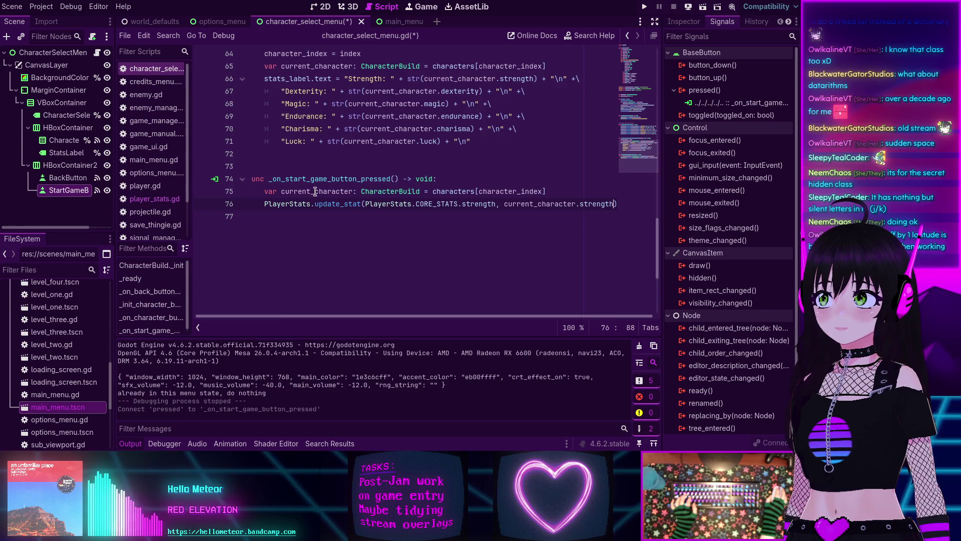
{"action": "key", "text": "BackSpace"}
{"action": "key", "text": "BackSpace"}
{"action": "key", "text": "BackSpace"}
{"action": "key", "text": "BackSpace"}
{"action": "key", "text": "BackSpace"}
{"action": "key", "text": "BackSpace"}
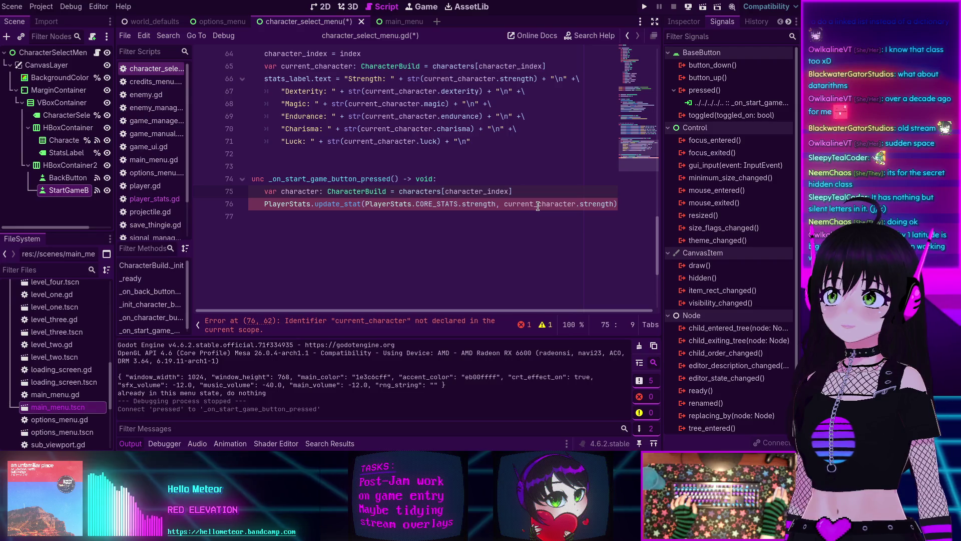
{"action": "double_click", "coordinate": [299, 191]}
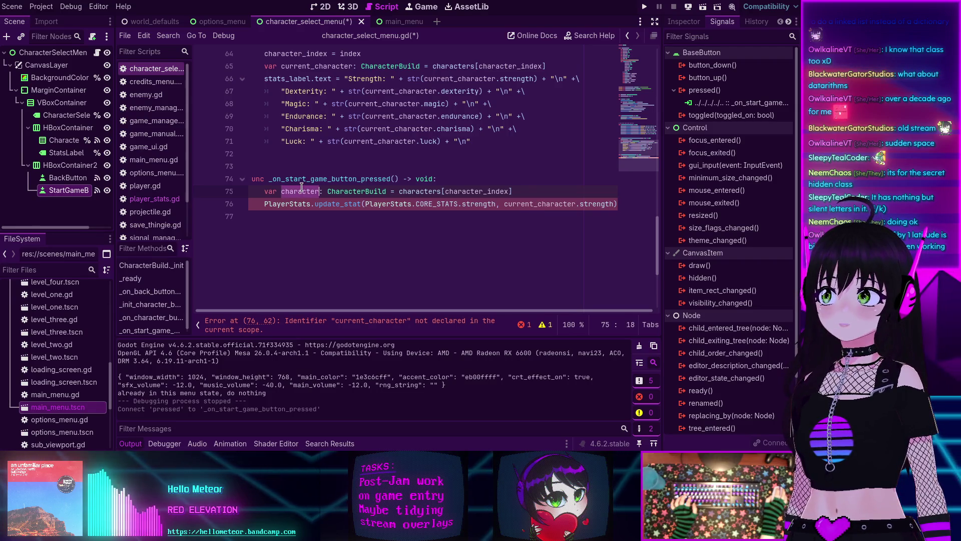
{"action": "type", "text": "build"}
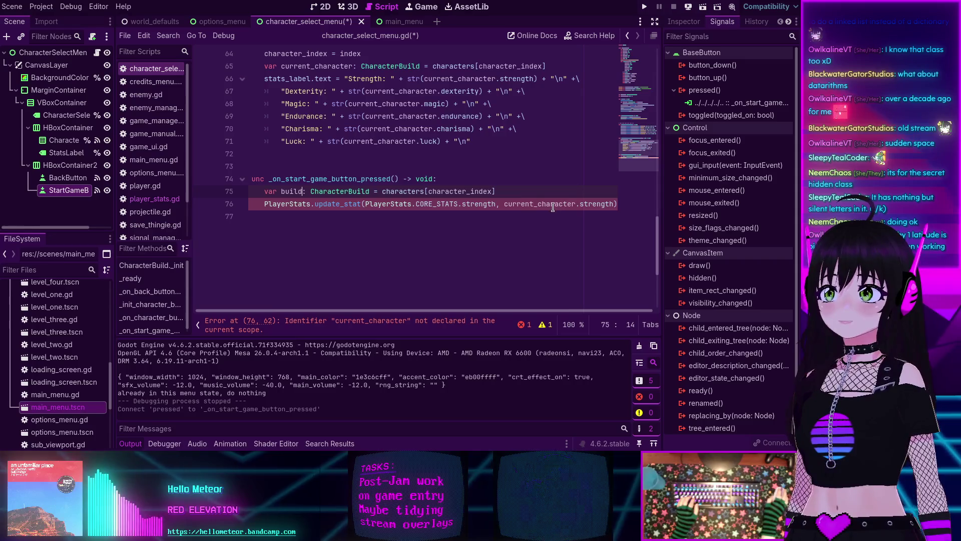
{"action": "double_click", "coordinate": [536, 204]}
{"action": "type", "text": "build"}
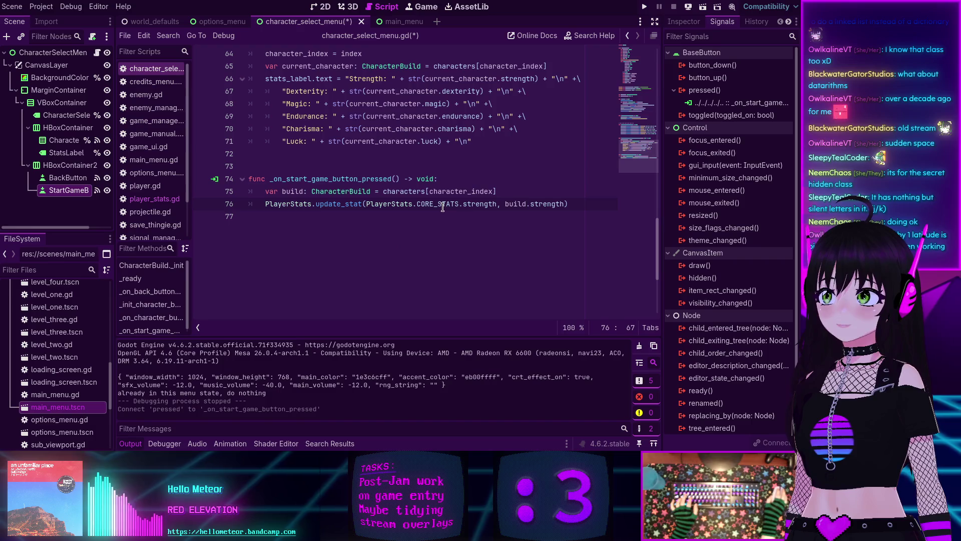
Step: Rename current_character to build on line 65 and all six stat text lines, then duplicate the strength update
{"action": "scroll", "coordinate": [404, 204], "scroll_direction": "up", "scroll_amount": 2}
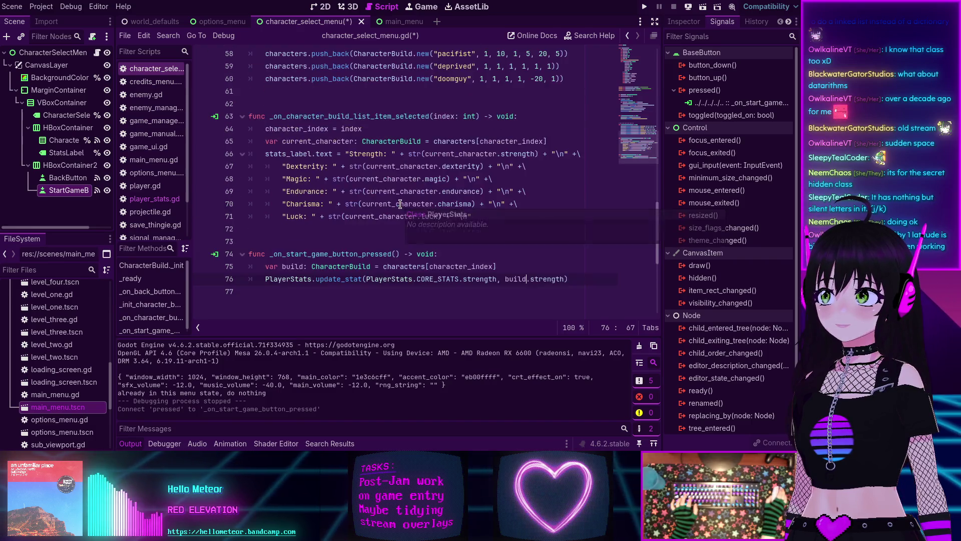
{"action": "double_click", "coordinate": [310, 142]}
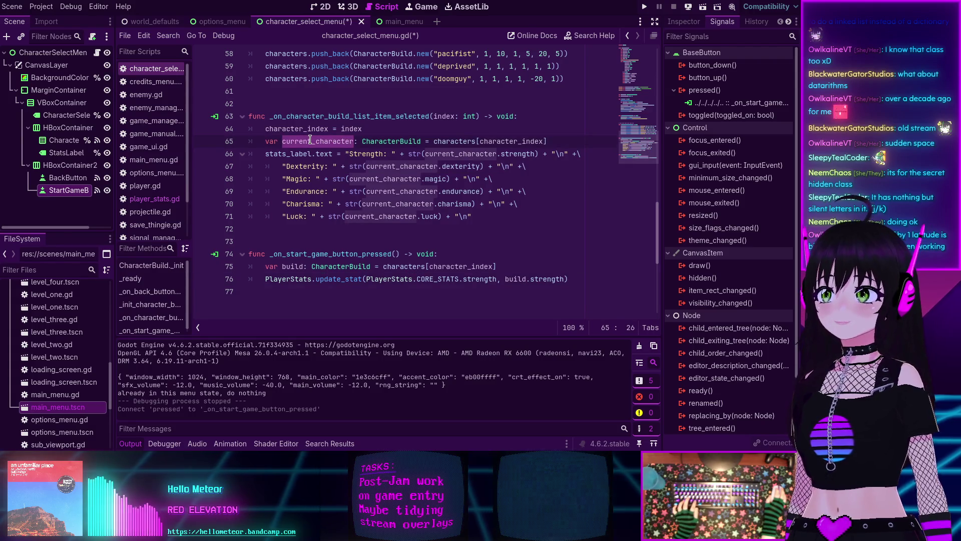
{"action": "type", "text": "build"}
{"action": "double_click", "coordinate": [442, 153]}
{"action": "type", "text": "build"}
{"action": "double_click", "coordinate": [400, 166]}
{"action": "type", "text": "build"}
{"action": "double_click", "coordinate": [386, 179]}
{"action": "type", "text": "build"}
{"action": "double_click", "coordinate": [382, 192]}
{"action": "type", "text": "build"}
{"action": "double_click", "coordinate": [381, 204]}
{"action": "type", "text": "build"}
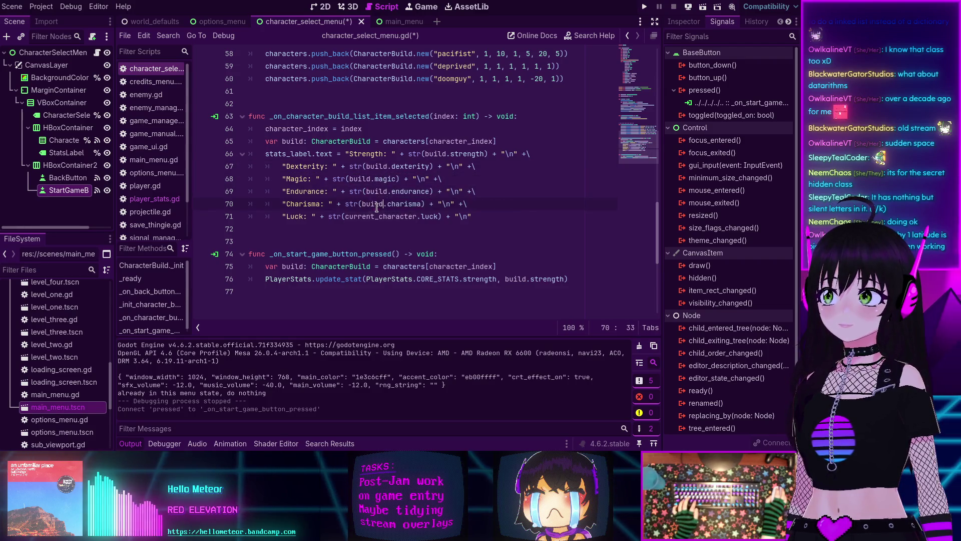
{"action": "double_click", "coordinate": [371, 216]}
{"action": "type", "text": "build"}
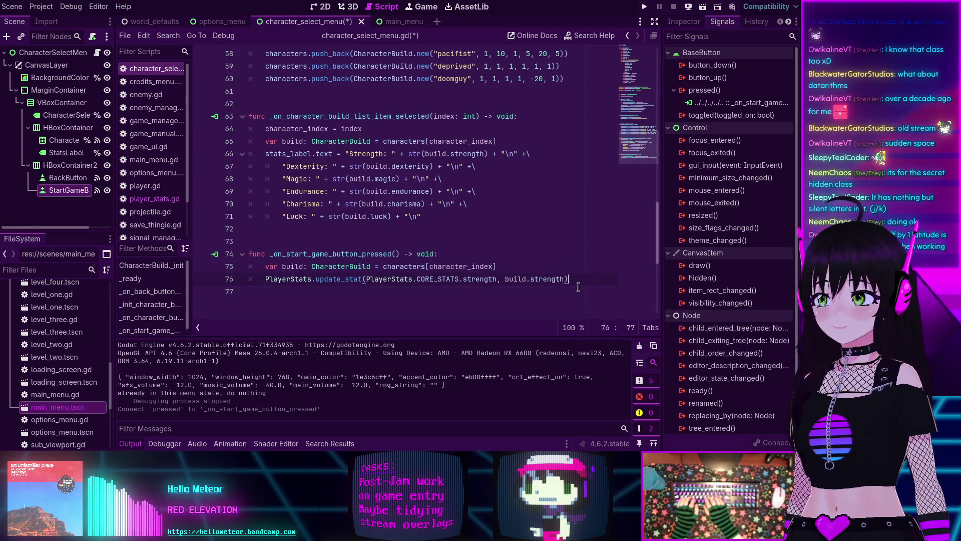
{"action": "scroll", "coordinate": [566, 277], "scroll_direction": "down", "scroll_amount": 2}
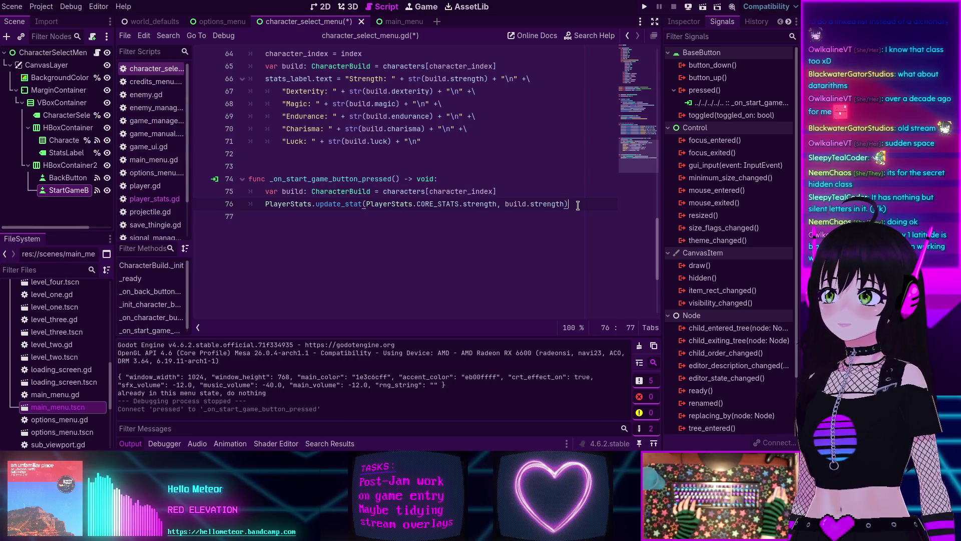
{"action": "key", "text": "ctrl+shift+d"}
{"action": "key", "text": "ctrl+shift+d"}
{"action": "key", "text": "ctrl+shift+d"}
{"action": "key", "text": "ctrl+shift+d"}
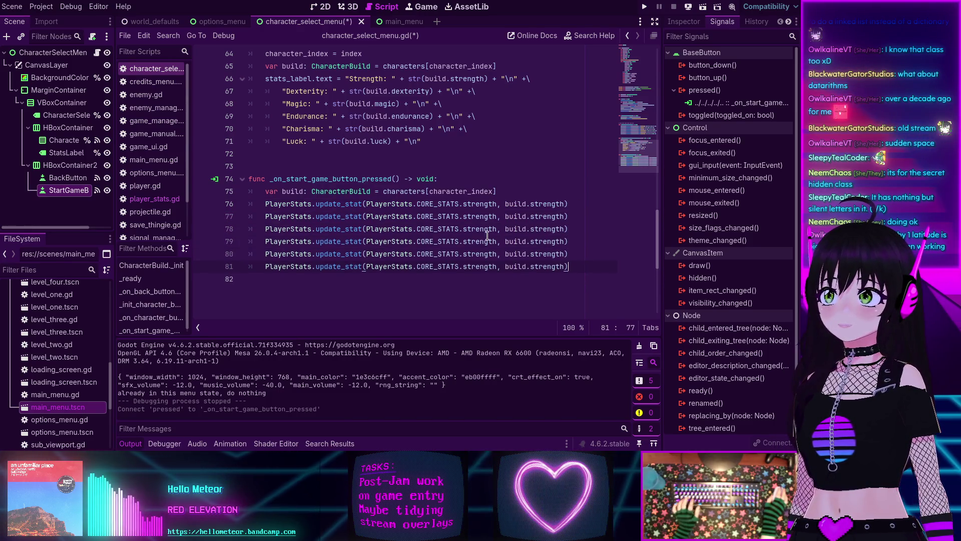
Step: Change lines 77 and 78 to update dexterity and magic from the matching build fields
{"action": "double_click", "coordinate": [475, 217]}
{"action": "type", "text": "dexter"}
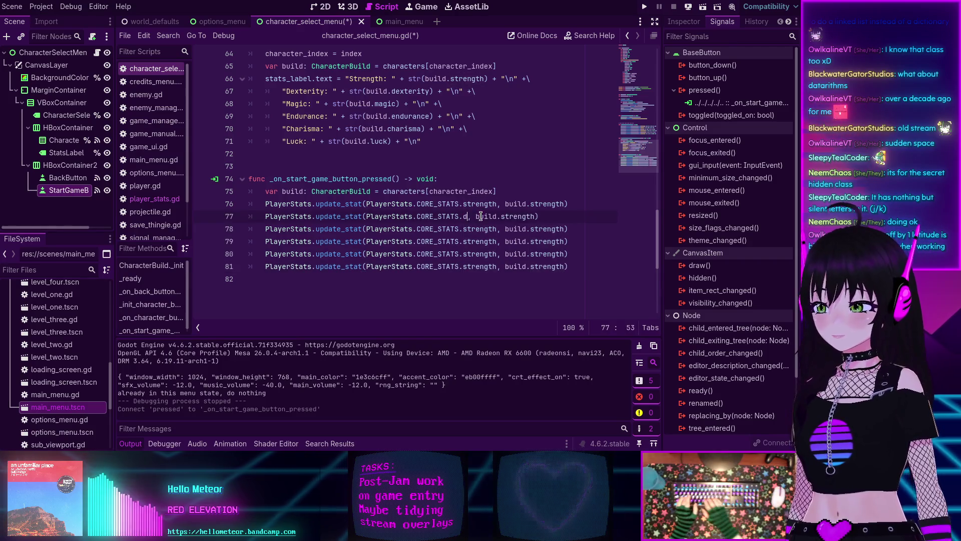
{"action": "key", "text": "Return"}
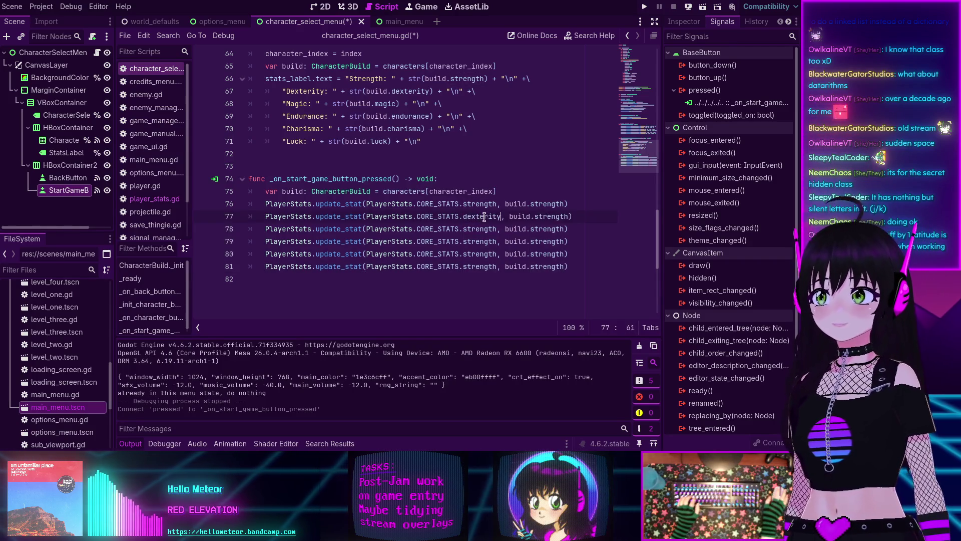
{"action": "double_click", "coordinate": [556, 217]}
{"action": "type", "text": "dext"}
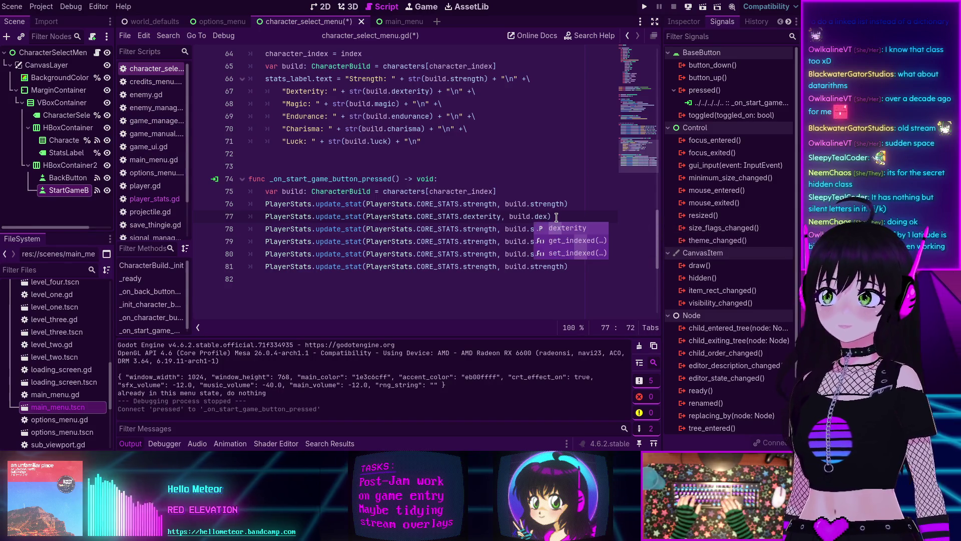
{"action": "key", "text": "Return"}
{"action": "double_click", "coordinate": [477, 229]}
{"action": "type", "text": "mag"}
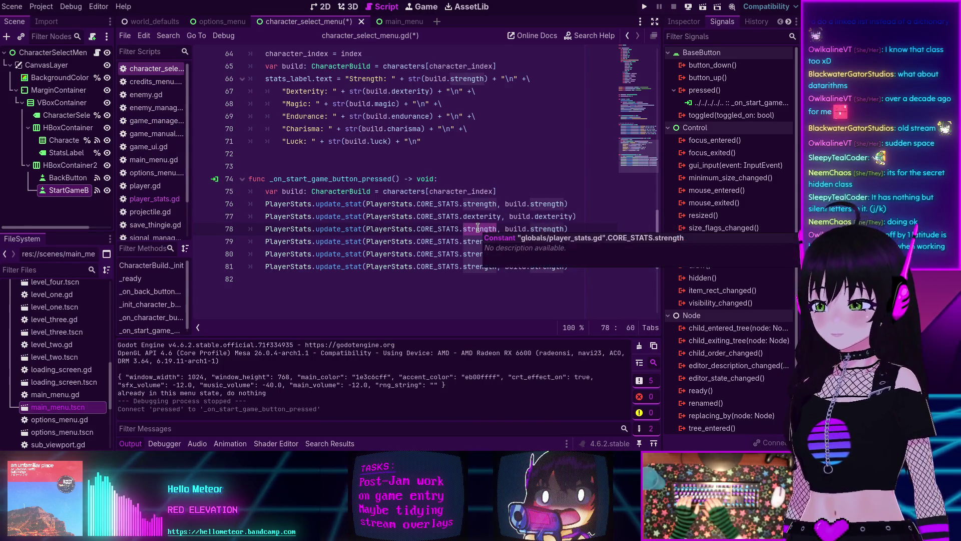
{"action": "key", "text": "Return"}
{"action": "double_click", "coordinate": [536, 229]}
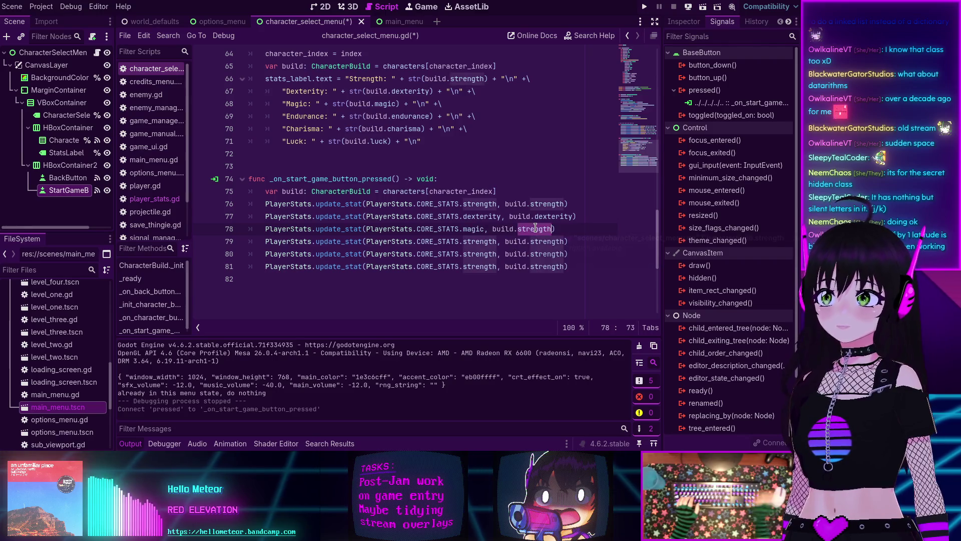
{"action": "type", "text": "mag"}
{"action": "key", "text": "Return"}
Step: Change lines 79–81 to update endurance, charisma and luck from the matching build fields
{"action": "double_click", "coordinate": [481, 242]}
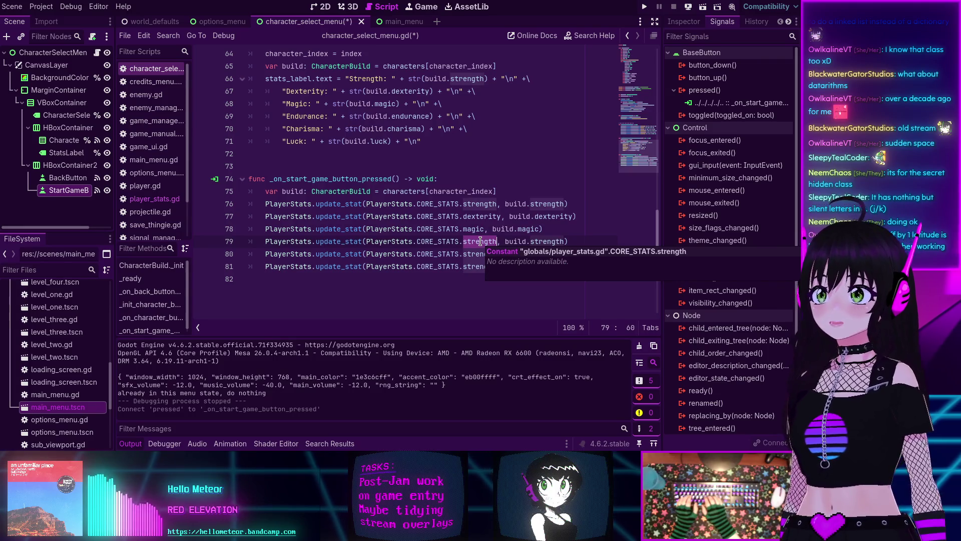
{"action": "type", "text": "en"}
{"action": "key", "text": "Return"}
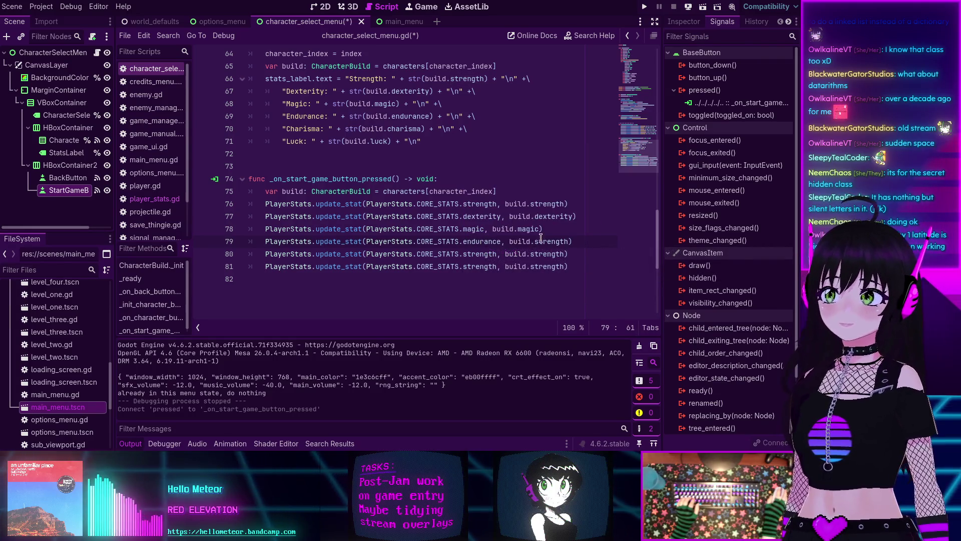
{"action": "double_click", "coordinate": [535, 241]}
{"action": "type", "text": "end"}
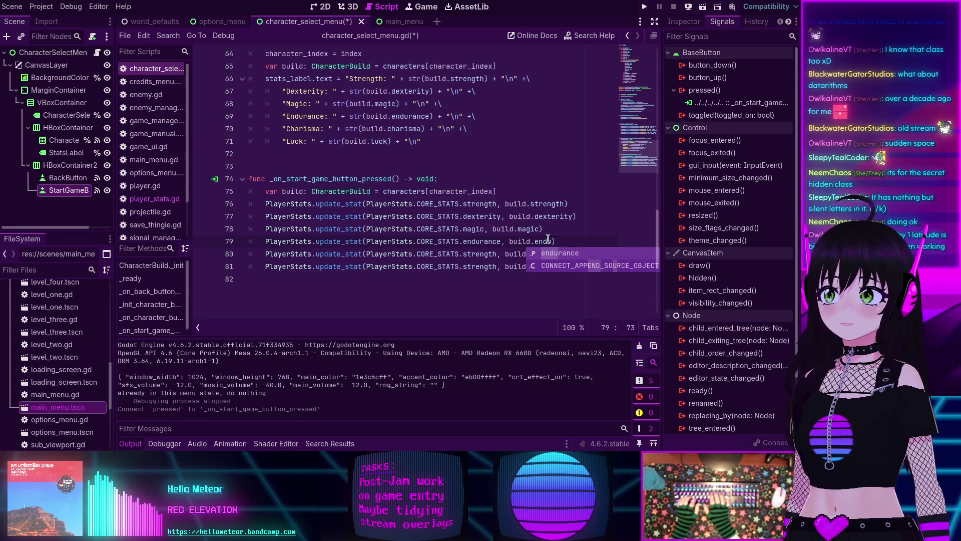
{"action": "key", "text": "Return"}
{"action": "double_click", "coordinate": [472, 255]}
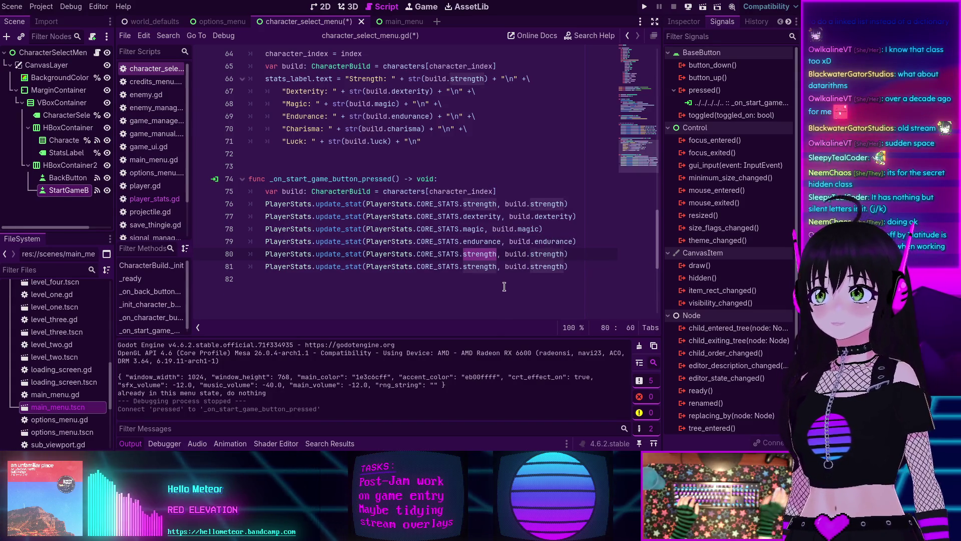
{"action": "type", "text": "cha"}
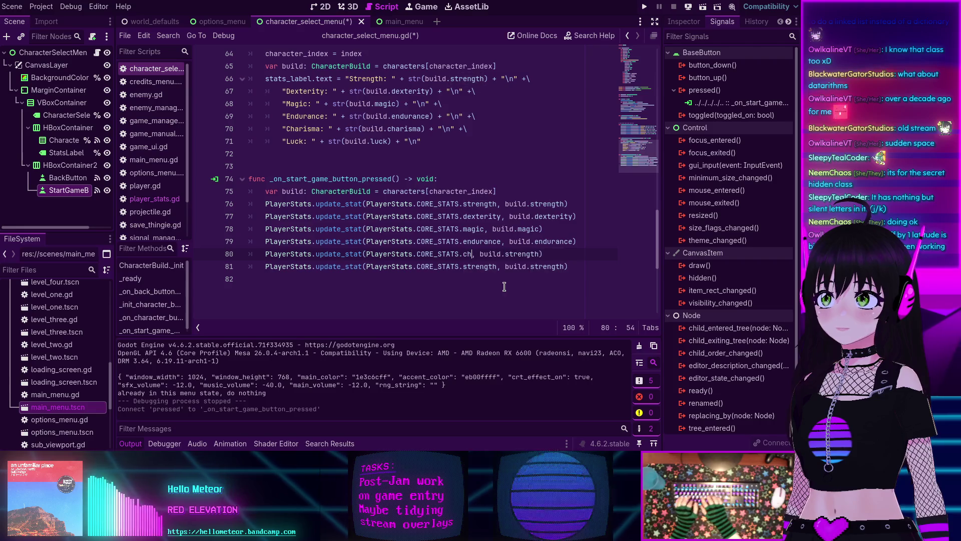
{"action": "key", "text": "Return"}
{"action": "double_click", "coordinate": [544, 254]}
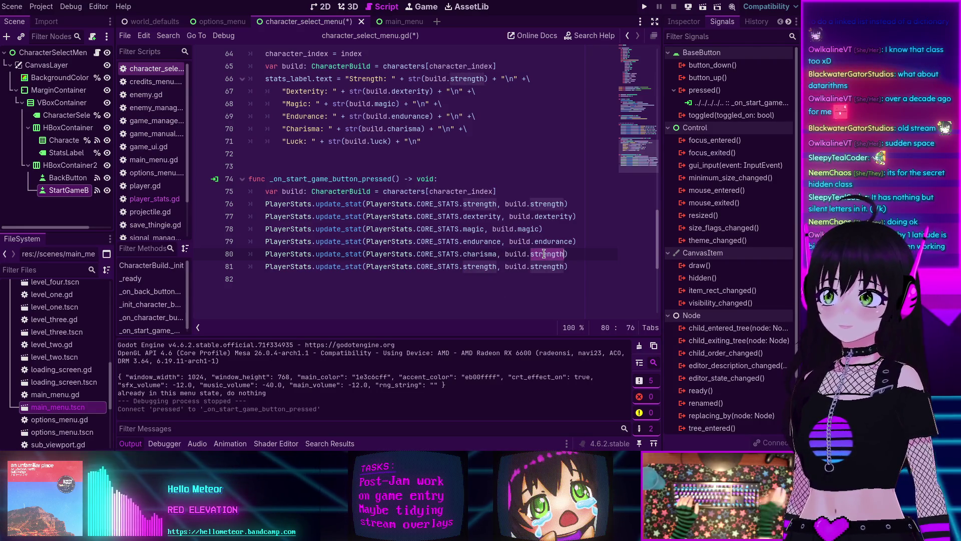
{"action": "type", "text": "cha"}
{"action": "key", "text": "Return"}
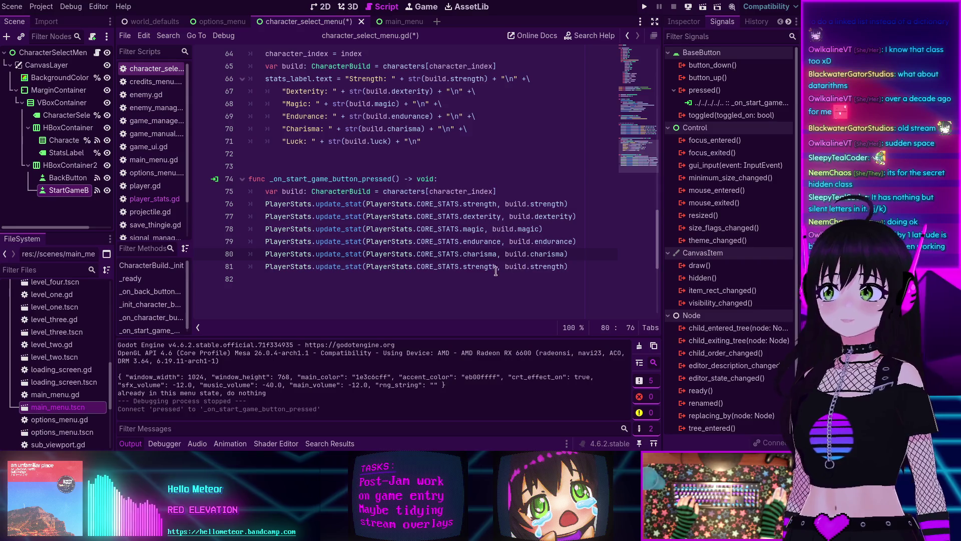
{"action": "double_click", "coordinate": [488, 266]}
{"action": "type", "text": "lu"}
{"action": "key", "text": "Return"}
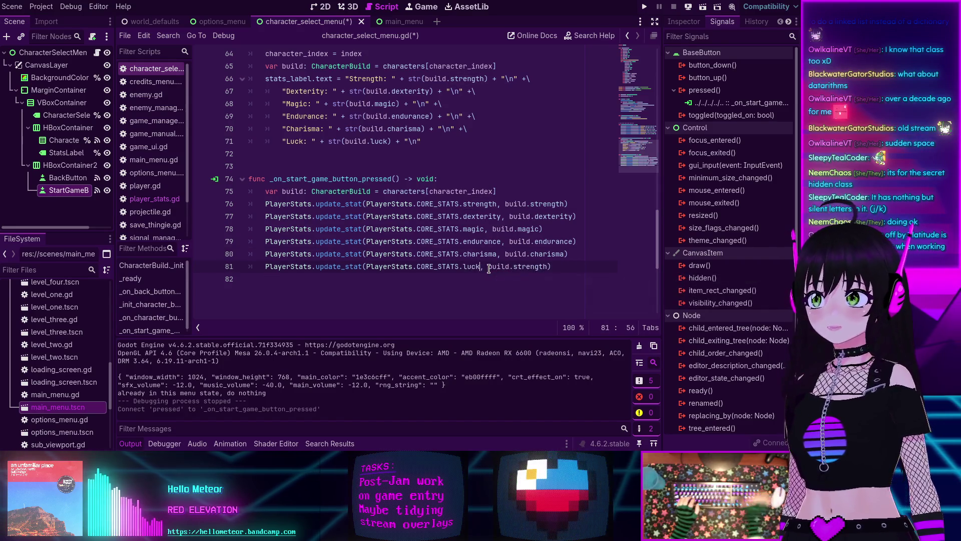
{"action": "double_click", "coordinate": [529, 266]}
{"action": "type", "text": "lu"}
{"action": "key", "text": "Return"}
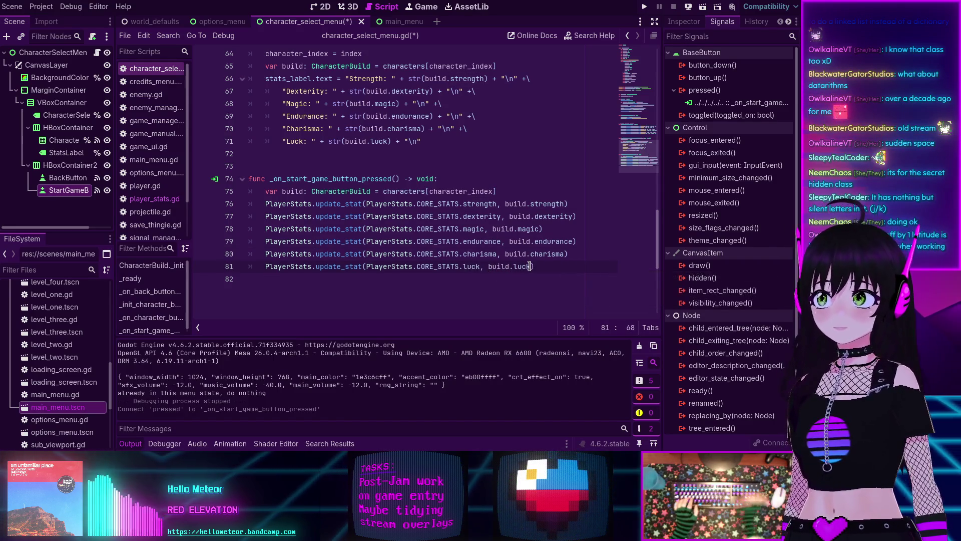
Step: Save the character select script and open main_menu.gd
{"action": "key", "text": "End"}
{"action": "key", "text": "ctrl+s"}
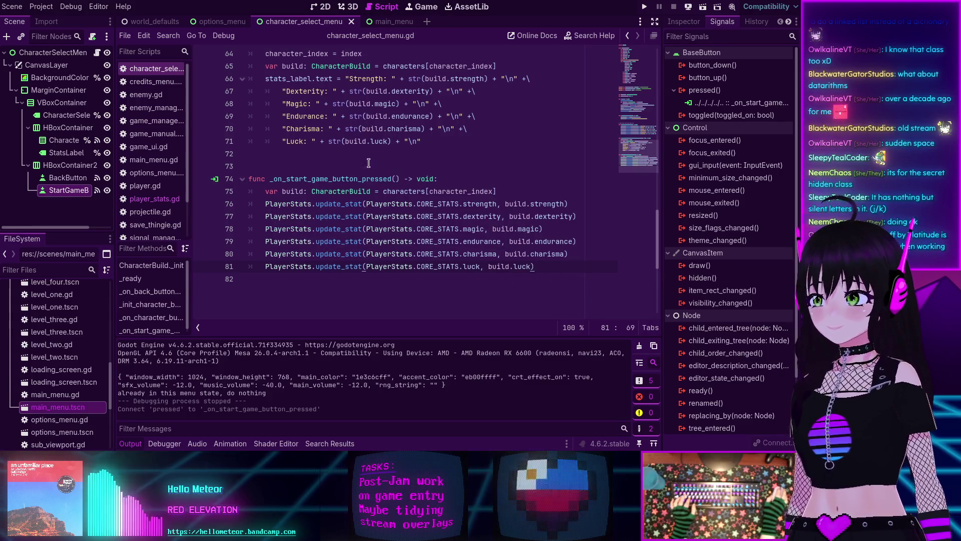
{"action": "mouse_move", "coordinate": [333, 206]}
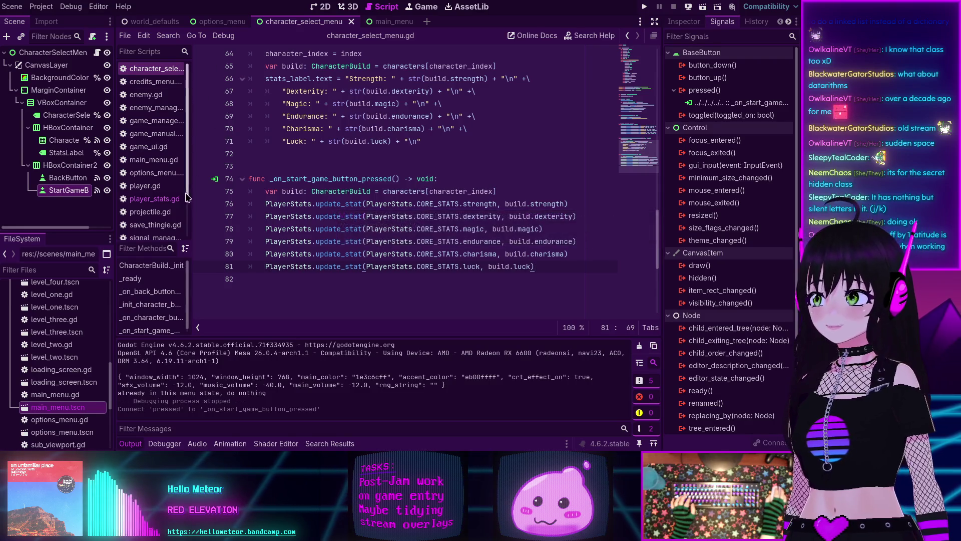
{"action": "left_click", "coordinate": [149, 160]}
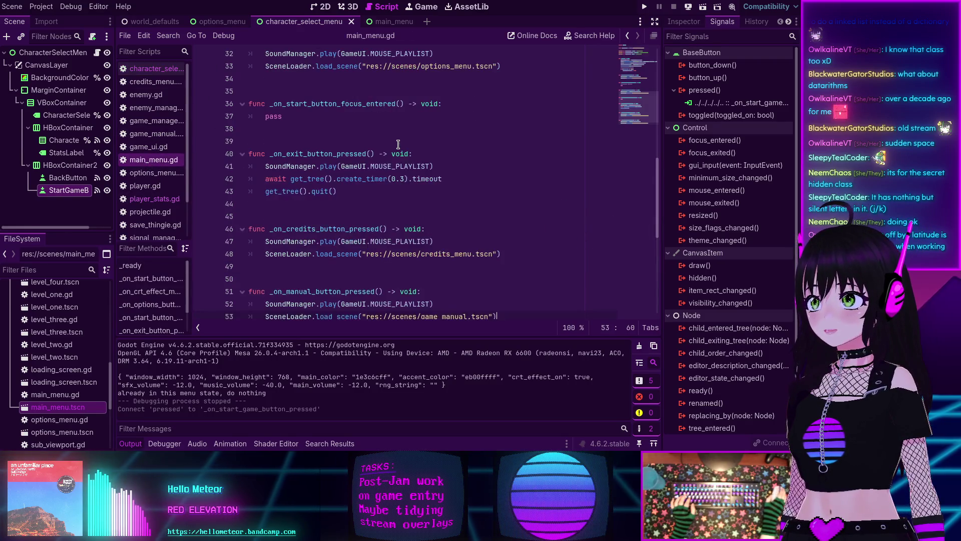
Step: Copy the SoundManager.play and world_map load_scene lines from main_menu.gd after line 81
{"action": "scroll", "coordinate": [397, 148], "scroll_direction": "down", "scroll_amount": 5}
{"action": "scroll", "coordinate": [397, 148], "scroll_direction": "up", "scroll_amount": 2}
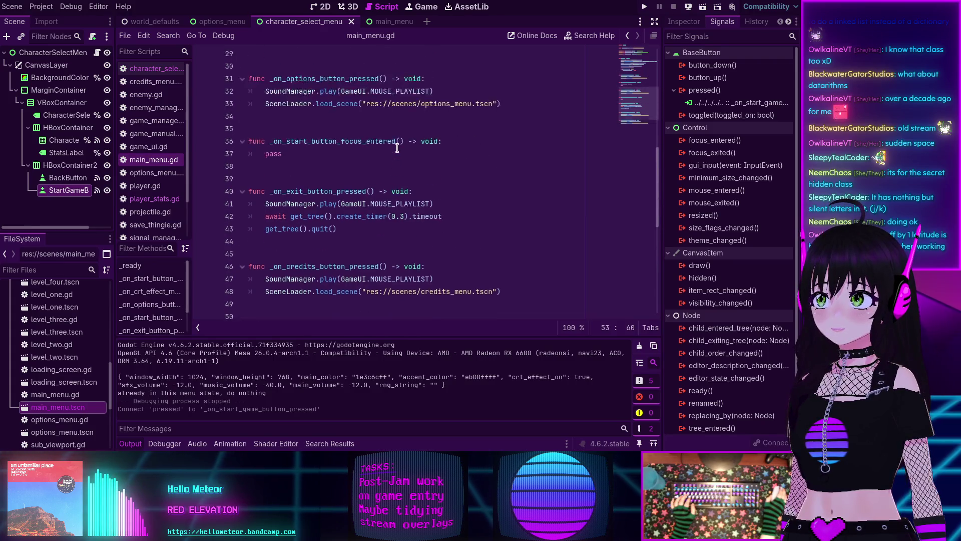
{"action": "scroll", "coordinate": [397, 148], "scroll_direction": "up", "scroll_amount": 5}
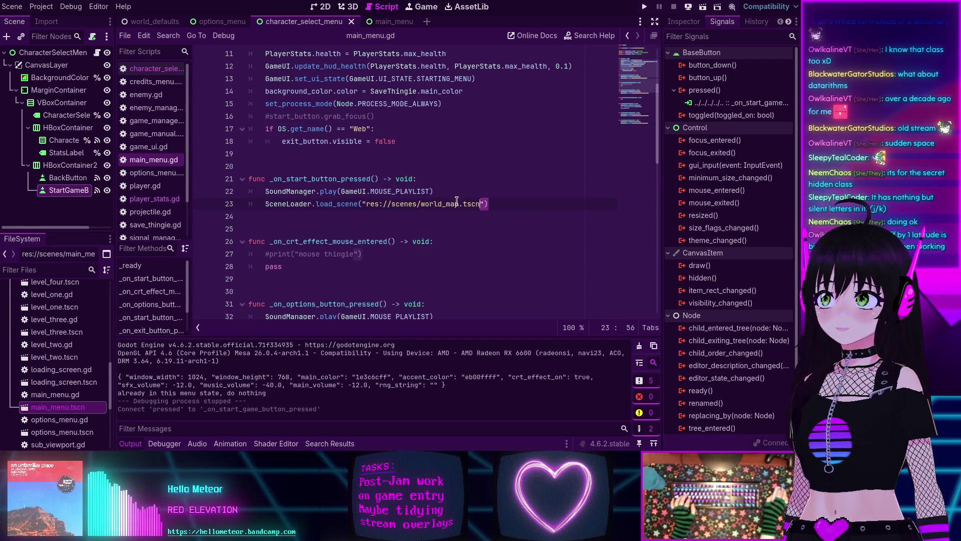
{"action": "left_click_drag", "start_coordinate": [491, 206], "coordinate": [265, 192]}
{"action": "key", "text": "ctrl+c"}
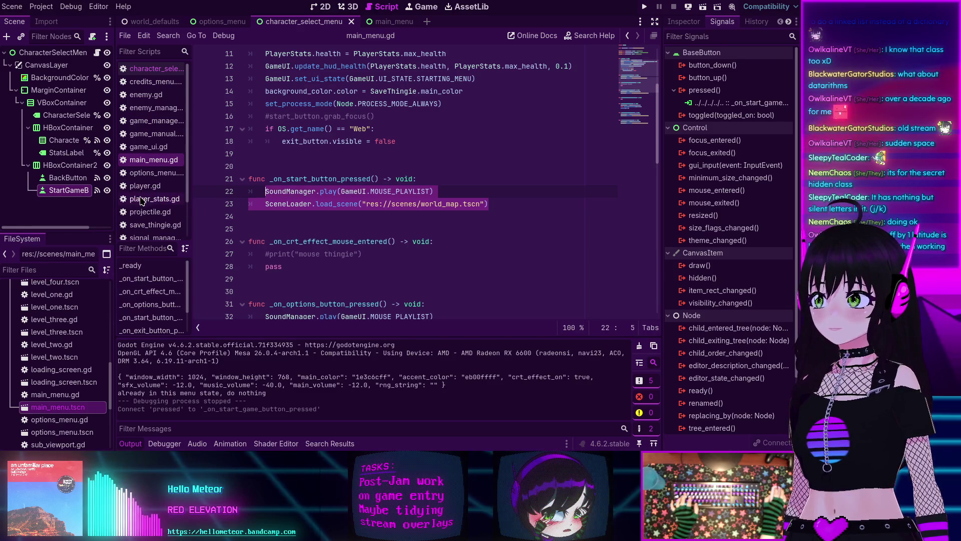
{"action": "left_click", "coordinate": [155, 69]}
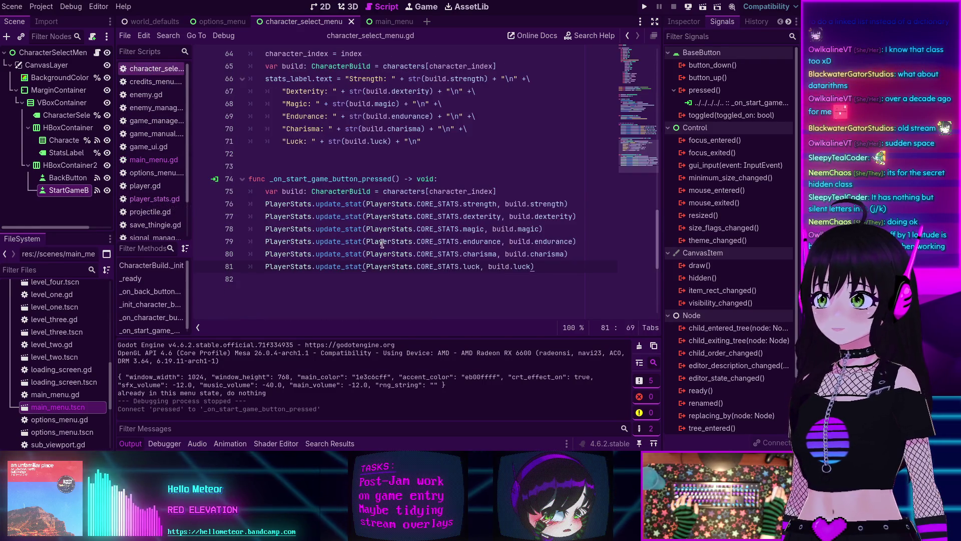
{"action": "key", "text": "Return"}
{"action": "key", "text": "ctrl+v"}
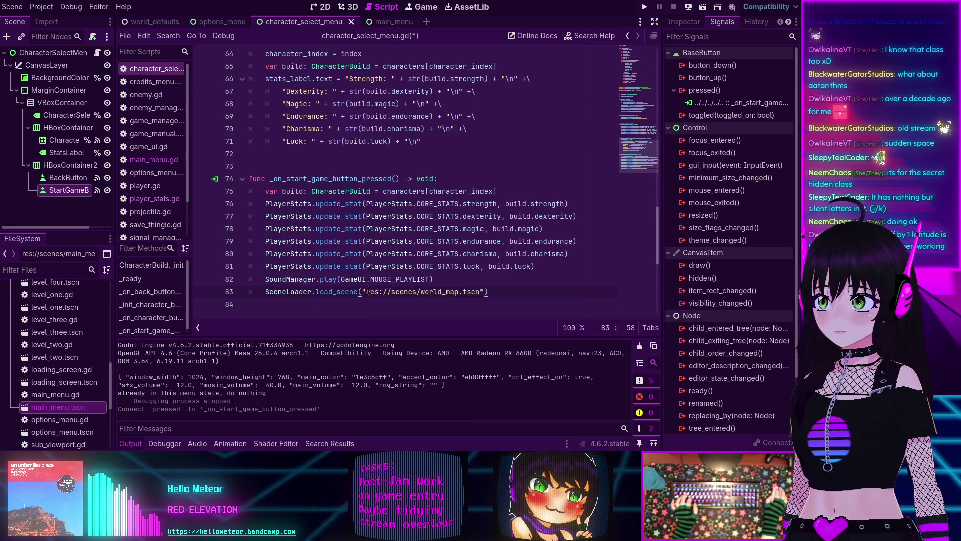
{"action": "mouse_move", "coordinate": [438, 291]}
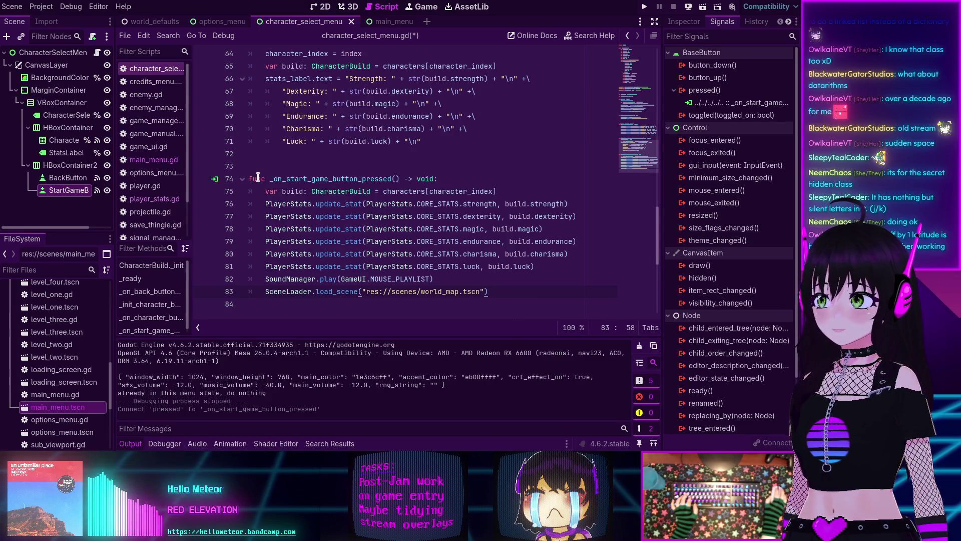
Step: Test-run the character select scene twice, stopping each run, then return to character_select_menu.gd
{"action": "left_click", "coordinate": [322, 6]}
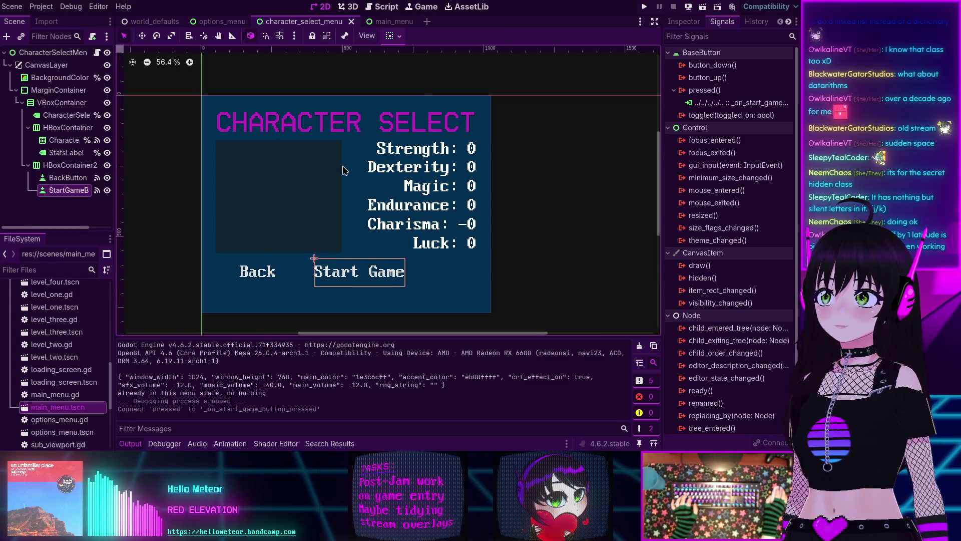
{"action": "key", "text": "F6"}
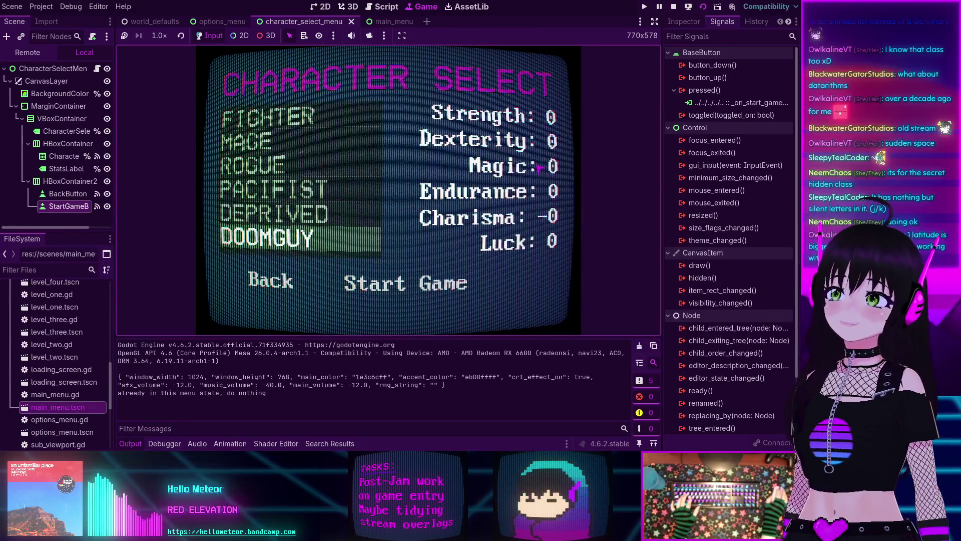
{"action": "left_click", "coordinate": [673, 7]}
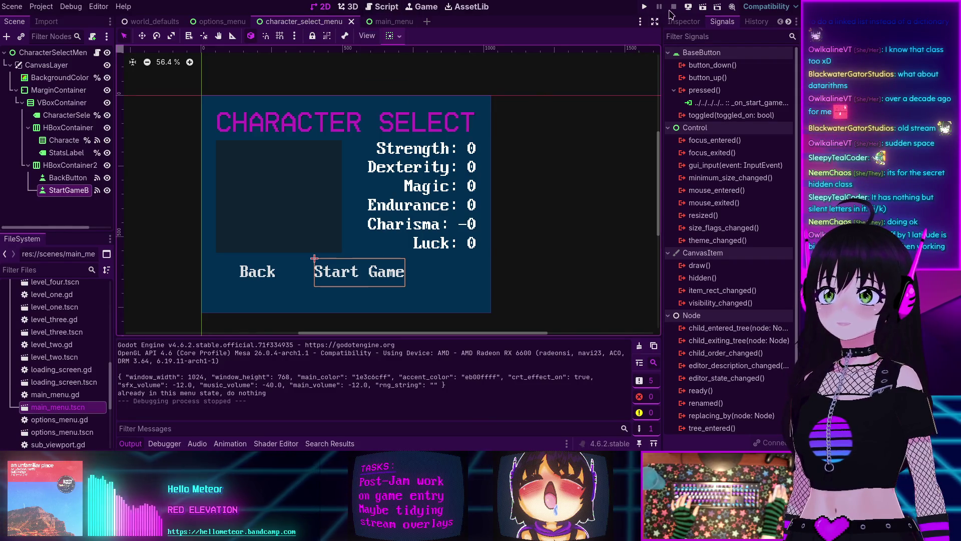
{"action": "left_click", "coordinate": [703, 7]}
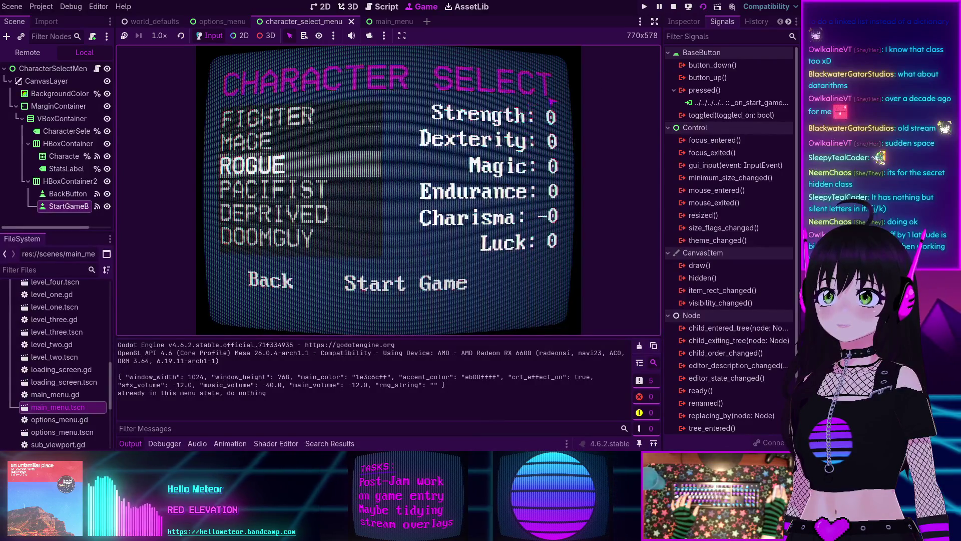
{"action": "key", "text": "F8"}
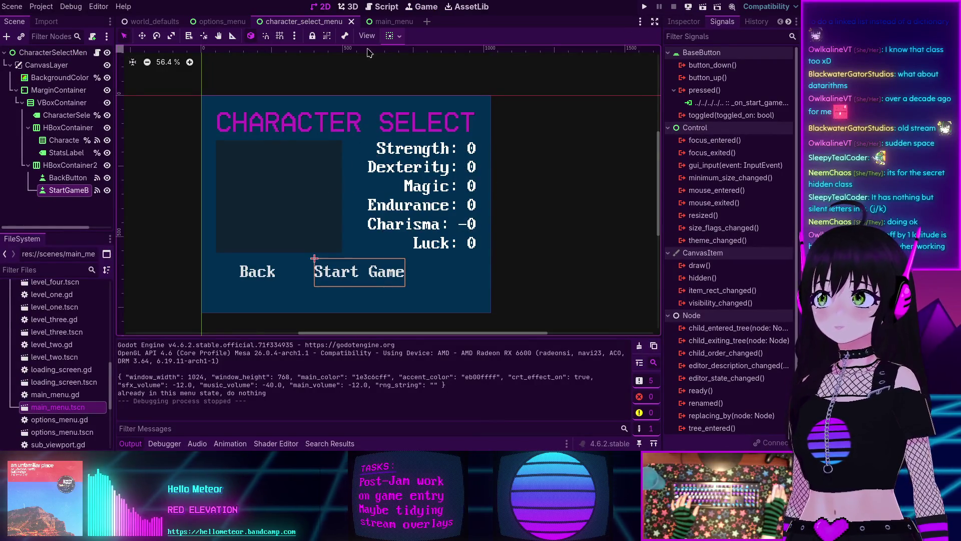
{"action": "left_click", "coordinate": [382, 6]}
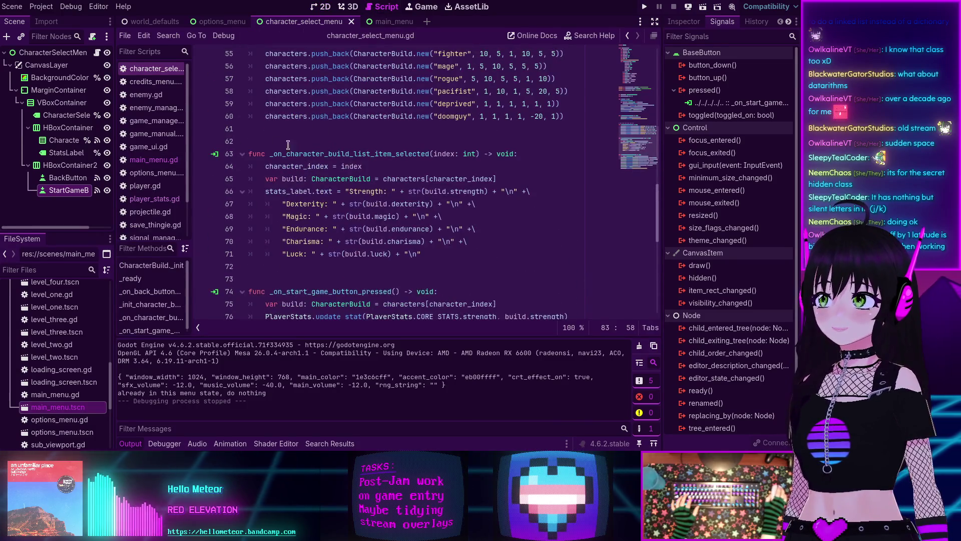
Step: Add _on_character_build_list_item_selected(character_index) after the select call in _ready, save, and rerun
{"action": "scroll", "coordinate": [371, 194], "scroll_direction": "up", "scroll_amount": 2}
{"action": "left_click", "coordinate": [342, 226]}
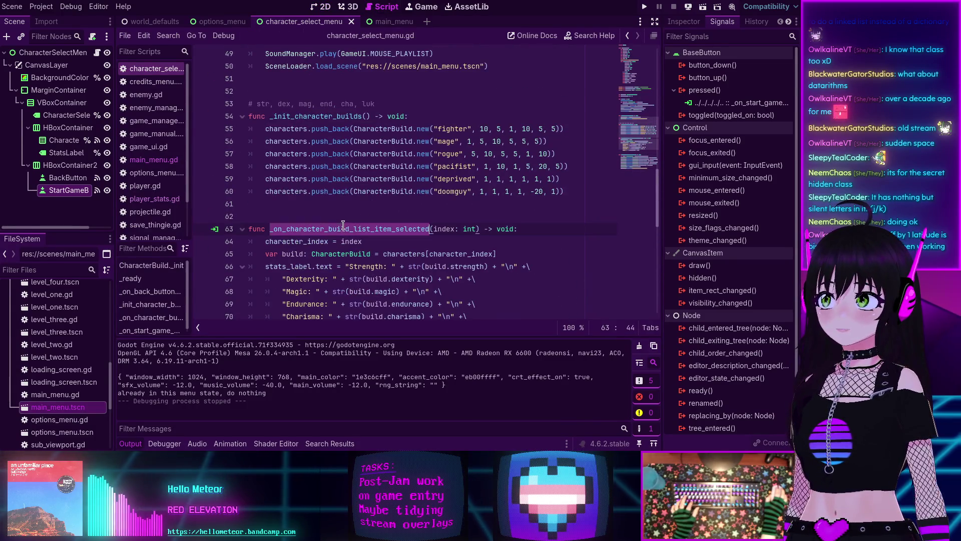
{"action": "scroll", "coordinate": [350, 223], "scroll_direction": "up", "scroll_amount": 5}
{"action": "scroll", "coordinate": [451, 200], "scroll_direction": "up", "scroll_amount": 1}
{"action": "left_click", "coordinate": [481, 190]}
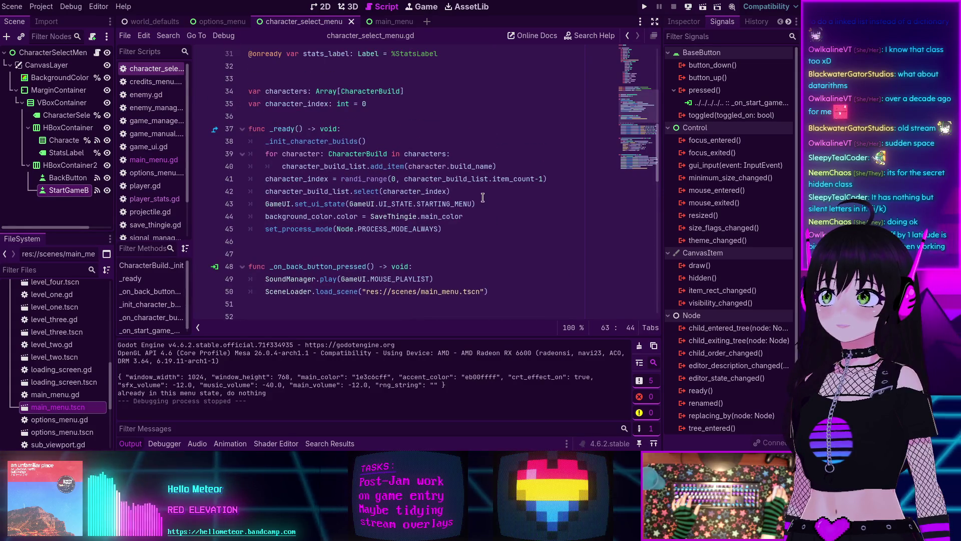
{"action": "key", "text": "Return"}
{"action": "type", "text": "_on_character_build_list_item_selected"}
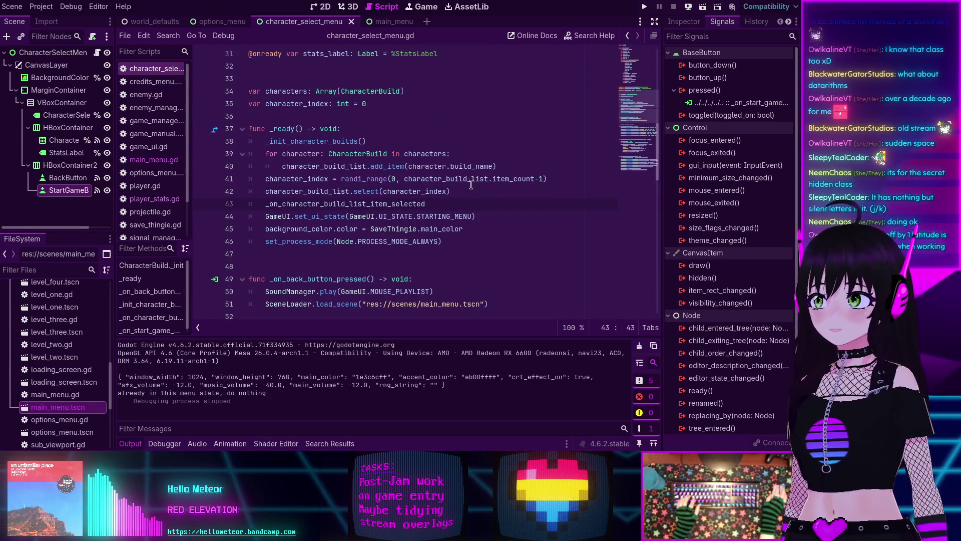
{"action": "type", "text": "("}
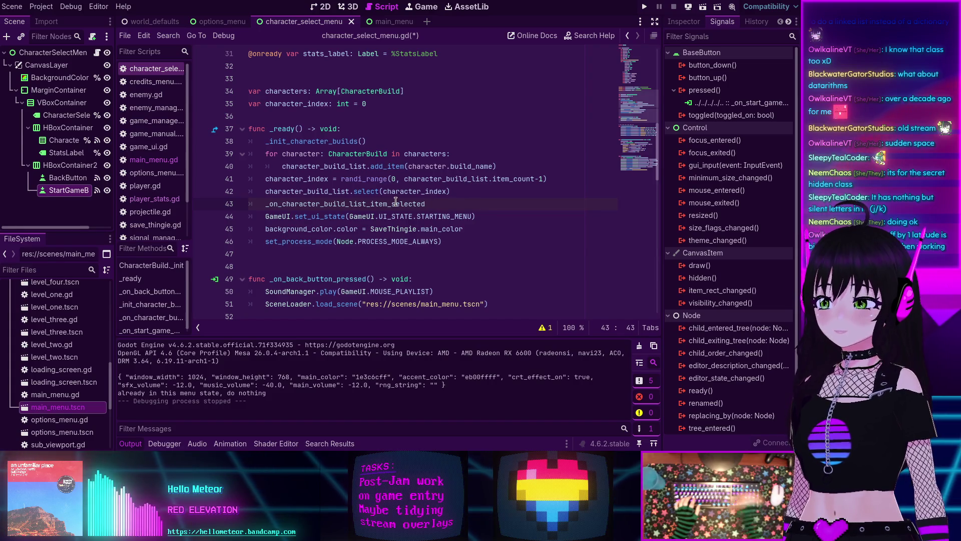
{"action": "type", "text": "character_index"}
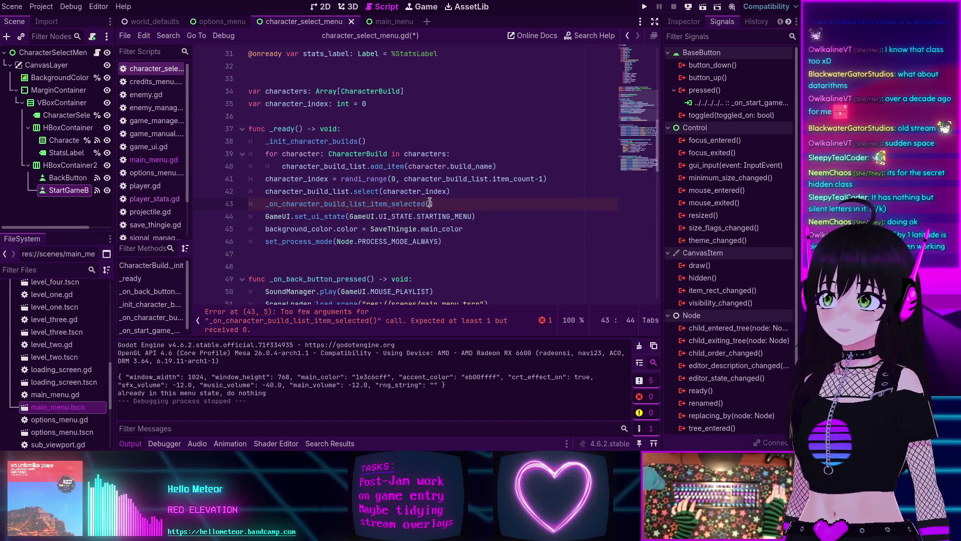
{"action": "key", "text": "ctrl+s"}
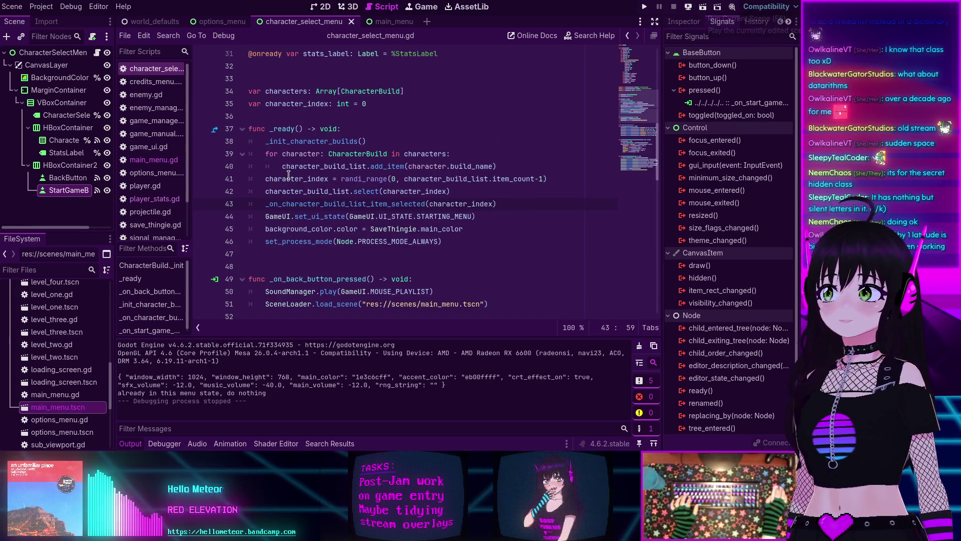
{"action": "left_click", "coordinate": [702, 8]}
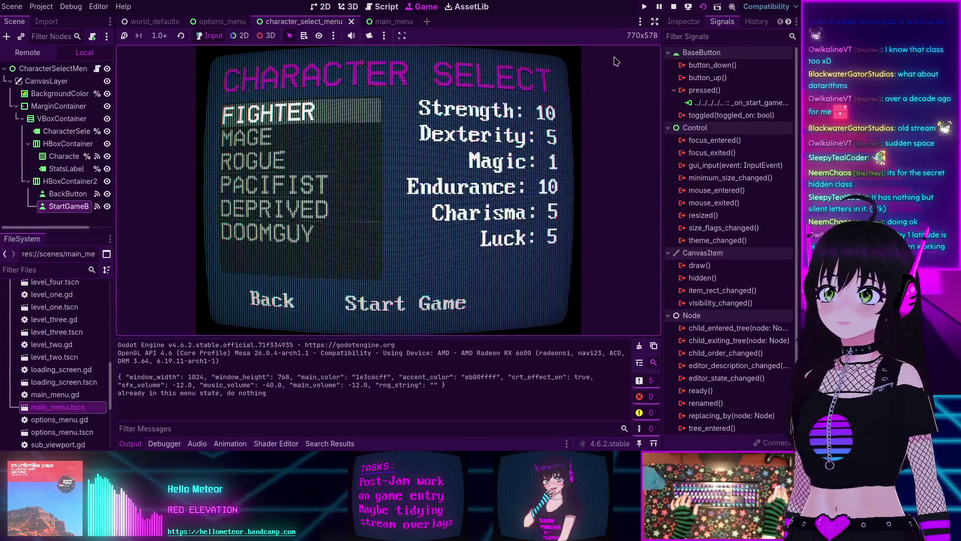
Step: Relaunch the scene twice, confirming Rogue and Deprived each show their stats, then return to the script
{"action": "left_click", "coordinate": [703, 7]}
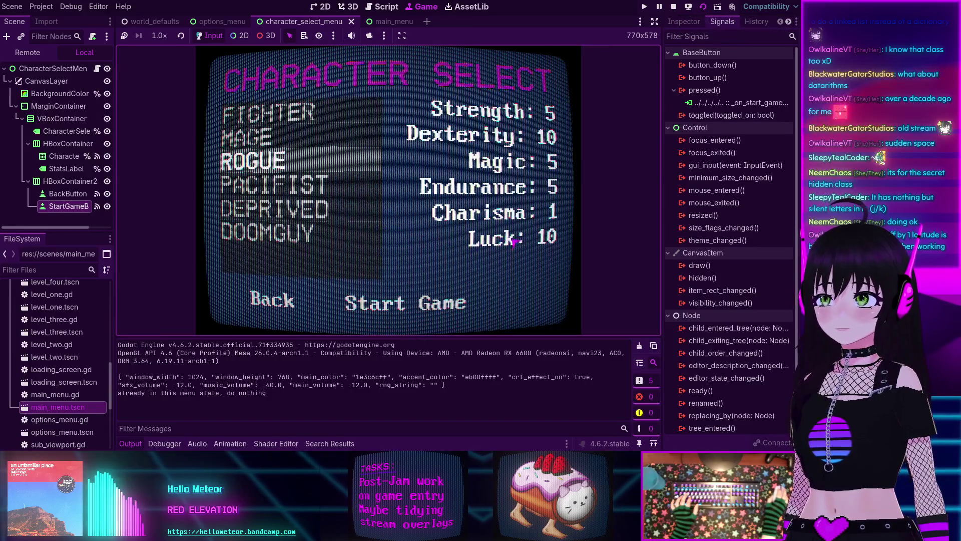
{"action": "left_click", "coordinate": [674, 8]}
{"action": "scroll", "coordinate": [445, 222], "scroll_direction": "down", "scroll_amount": 4}
{"action": "scroll", "coordinate": [446, 222], "scroll_direction": "up", "scroll_amount": 6}
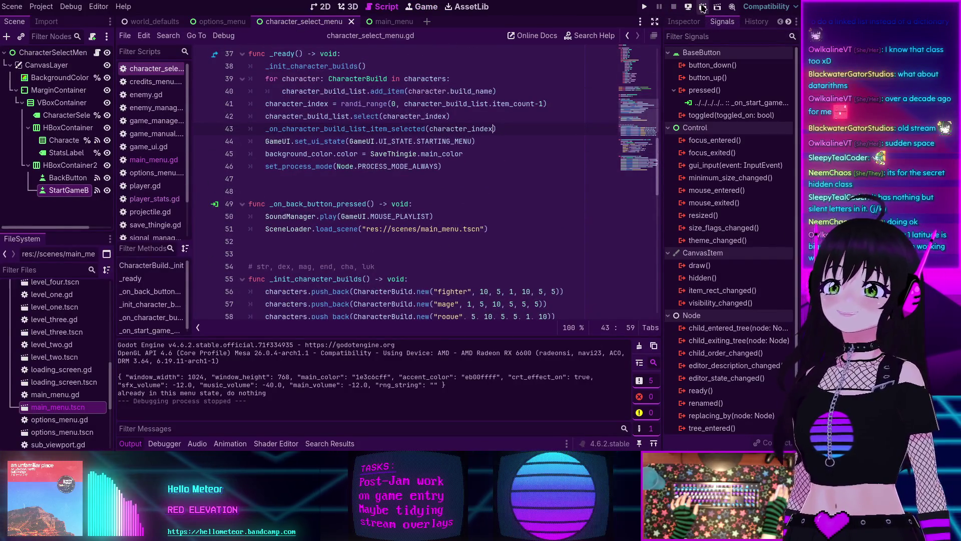
{"action": "left_click", "coordinate": [703, 8]}
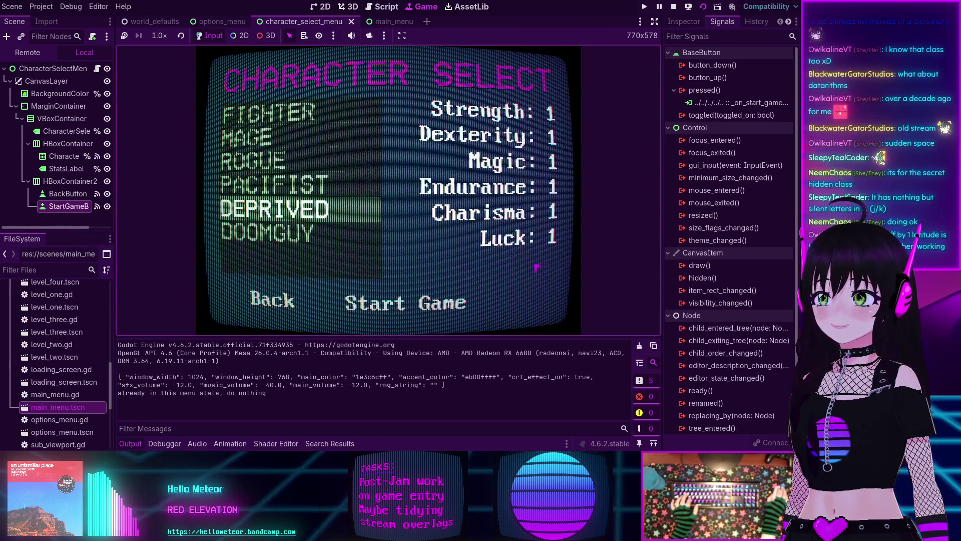
{"action": "left_click", "coordinate": [675, 7]}
{"action": "scroll", "coordinate": [398, 228], "scroll_direction": "down", "scroll_amount": 7}
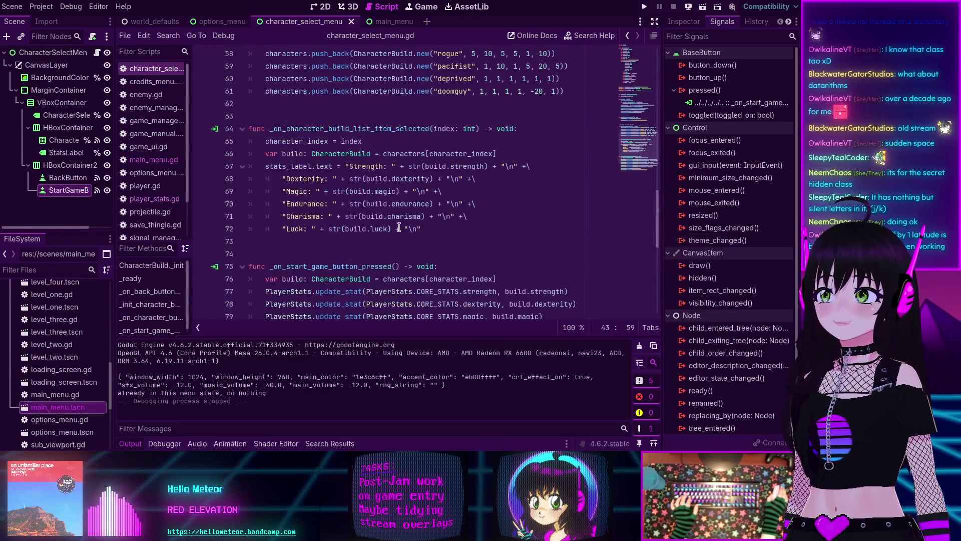
Step: Delete the trailing + "\n" after str(build.luck) and relaunch the scene
{"action": "key", "text": "BackSpace"}
{"action": "key", "text": "BackSpace"}
{"action": "key", "text": "BackSpace"}
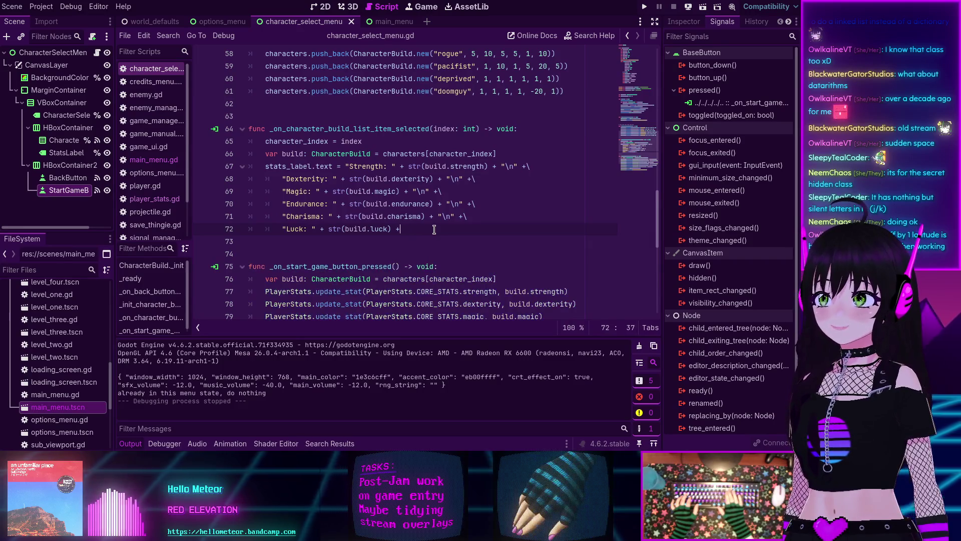
{"action": "key", "text": "BackSpace"}
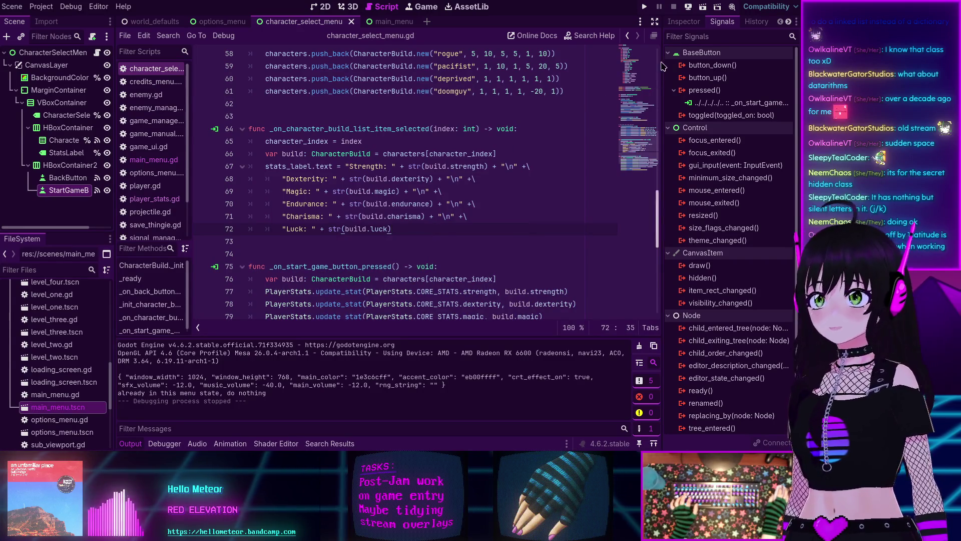
{"action": "left_click", "coordinate": [703, 7]}
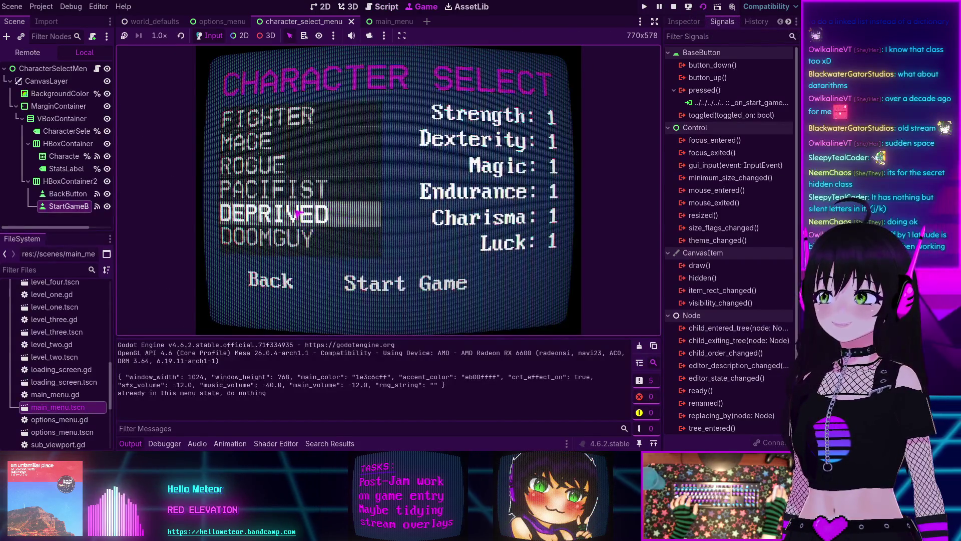
Step: Cycle through the PACIFIST, DOOMGUY, FIGHTER, ROGUE and DEPRIVED builds, checking each one's stats
{"action": "left_click", "coordinate": [273, 189]}
{"action": "left_click", "coordinate": [265, 237]}
{"action": "left_click", "coordinate": [273, 189]}
{"action": "left_click", "coordinate": [268, 117]}
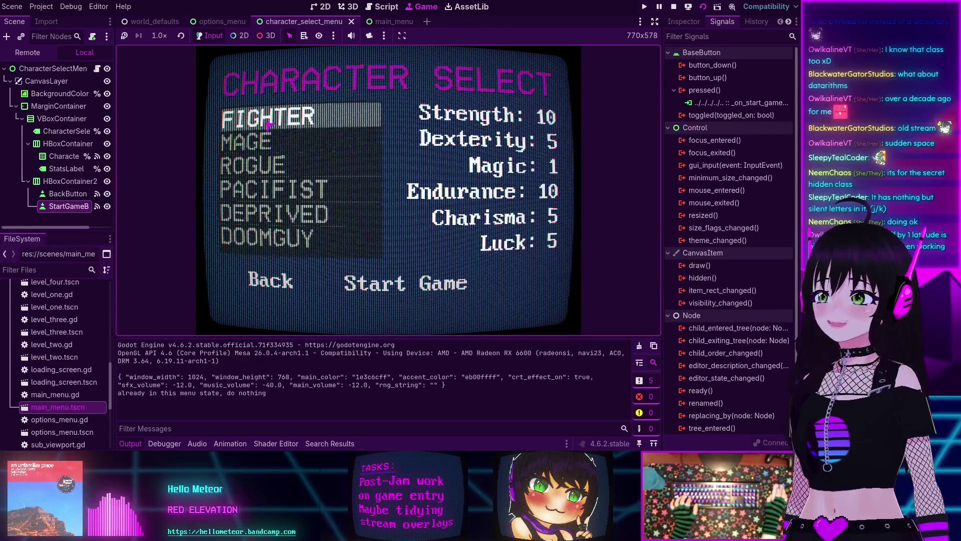
{"action": "left_click", "coordinate": [253, 164]}
{"action": "left_click", "coordinate": [273, 190]}
{"action": "left_click", "coordinate": [278, 213]}
{"action": "left_click", "coordinate": [253, 165]}
{"action": "left_click", "coordinate": [268, 116]}
{"action": "left_click", "coordinate": [273, 190]}
{"action": "left_click", "coordinate": [279, 213]}
{"action": "left_click", "coordinate": [253, 164]}
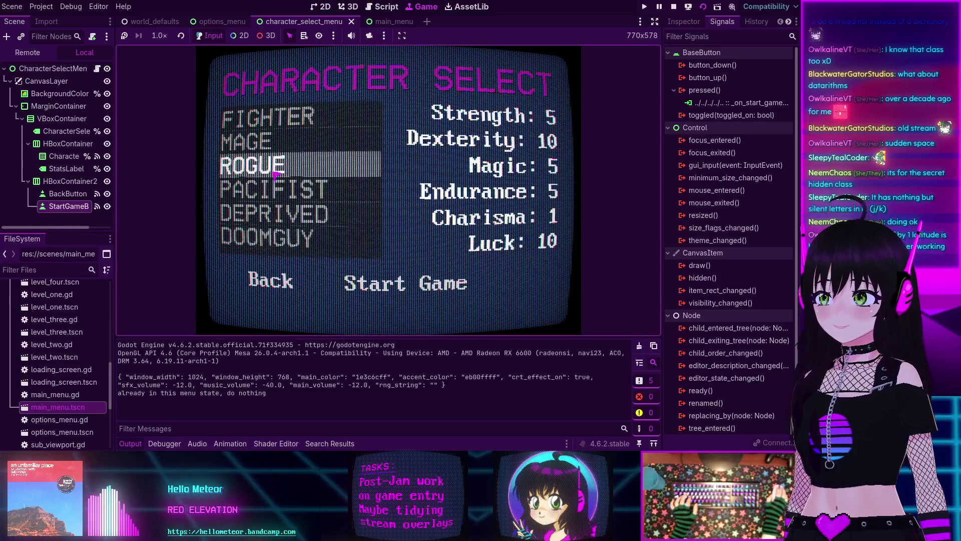
{"action": "left_click", "coordinate": [268, 116]}
{"action": "left_click", "coordinate": [273, 189]}
{"action": "left_click", "coordinate": [265, 238]}
Step: Compare the MAGE, FIGHTER, DEPRIVED, PACIFIST and ROGUE stats, ending with DOOMGUY selected
{"action": "left_click", "coordinate": [270, 141]}
{"action": "left_click", "coordinate": [274, 117]}
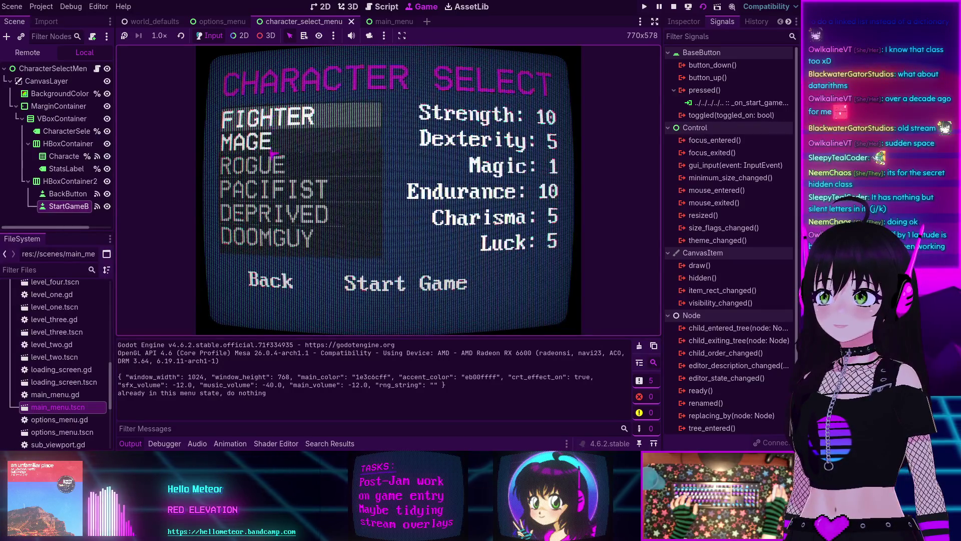
{"action": "left_click", "coordinate": [271, 136]}
{"action": "left_click", "coordinate": [275, 118]}
{"action": "left_click", "coordinate": [270, 141]}
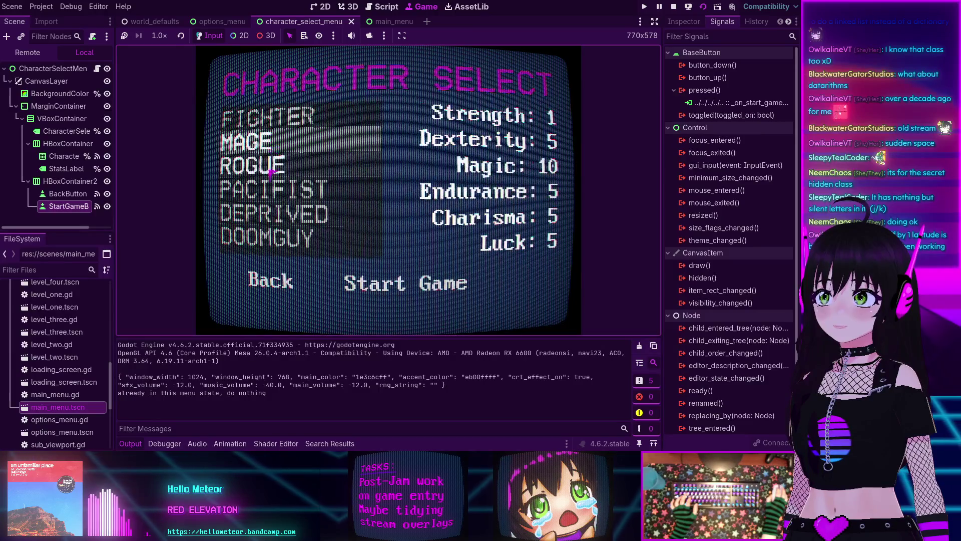
{"action": "left_click", "coordinate": [275, 214]}
{"action": "left_click", "coordinate": [273, 189]}
{"action": "left_click", "coordinate": [261, 114]}
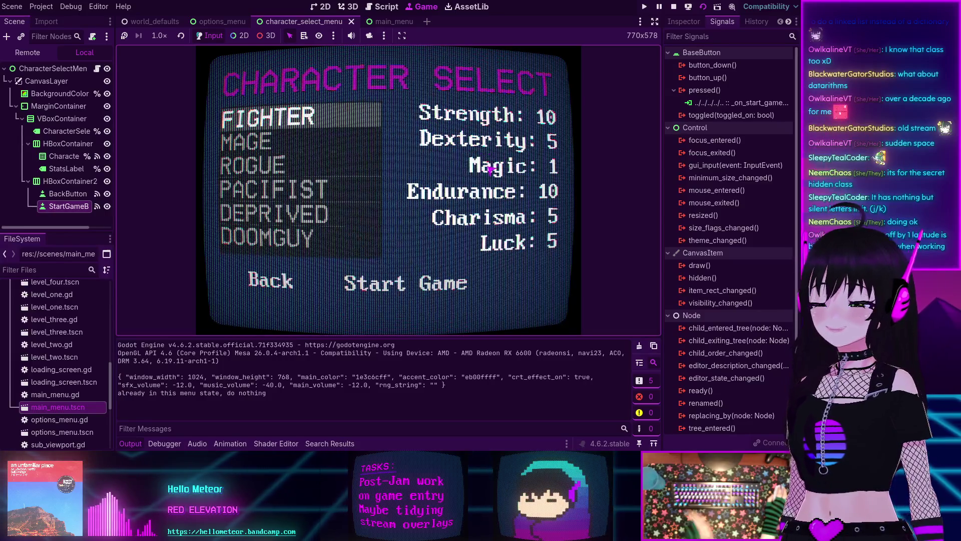
{"action": "left_click", "coordinate": [277, 136]}
{"action": "left_click", "coordinate": [266, 116]}
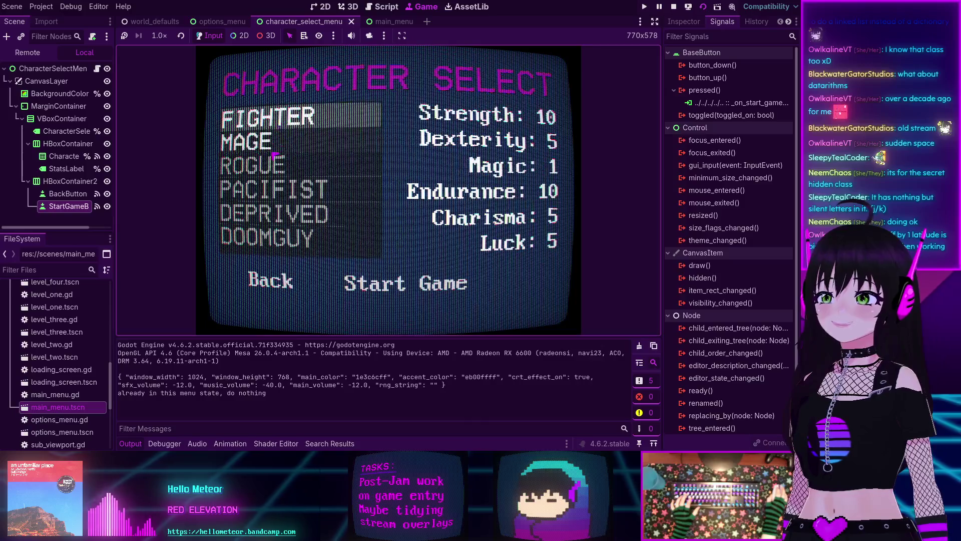
{"action": "left_click", "coordinate": [273, 189]}
{"action": "left_click", "coordinate": [283, 209]}
{"action": "left_click", "coordinate": [289, 223]}
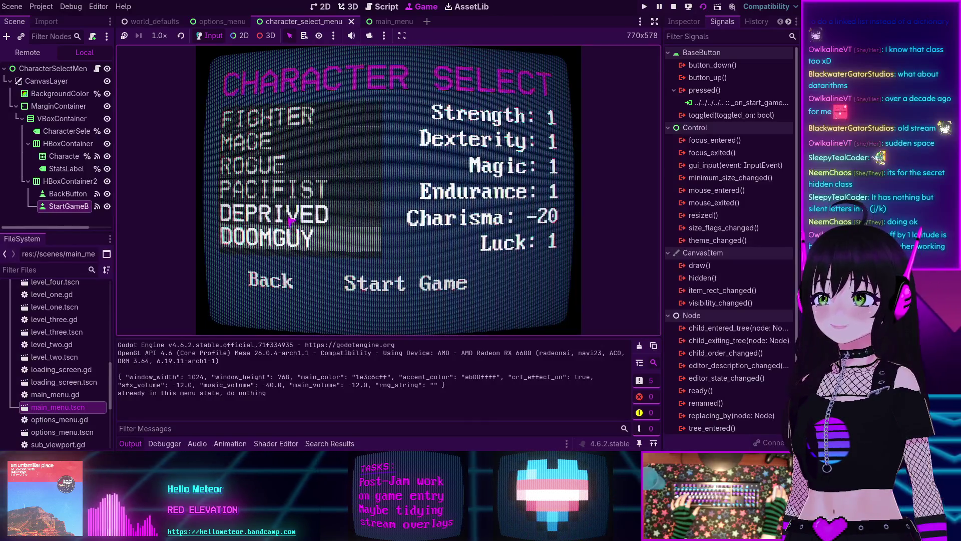
{"action": "left_click", "coordinate": [273, 189]}
{"action": "left_click", "coordinate": [252, 165]}
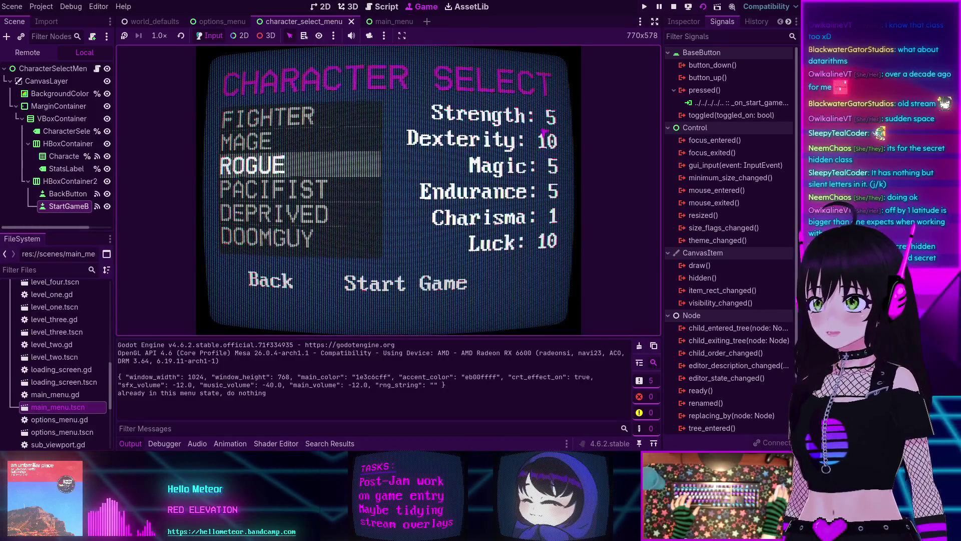
{"action": "left_click", "coordinate": [265, 238]}
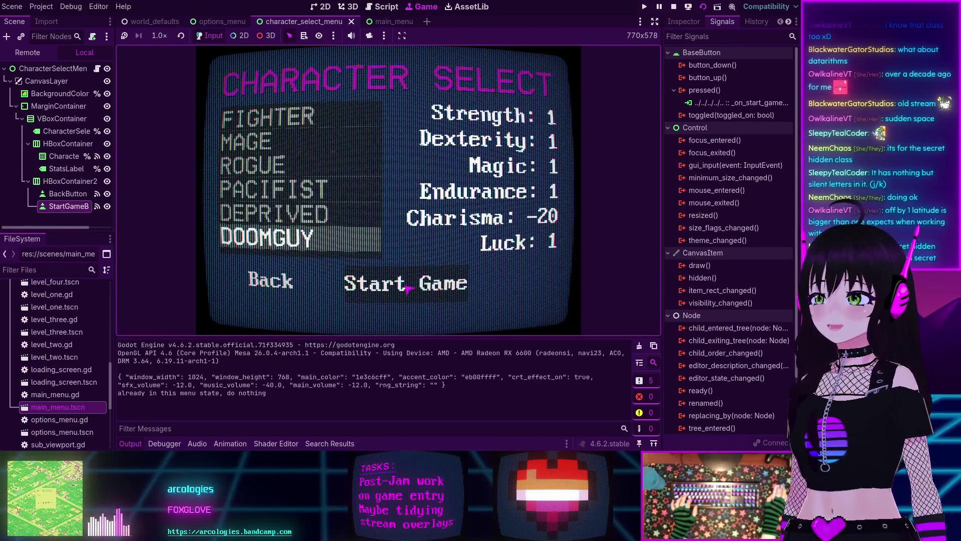
Step: Start the game as DOOMGUY, walk into Level One and open its stats menu
{"action": "left_click", "coordinate": [407, 289]}
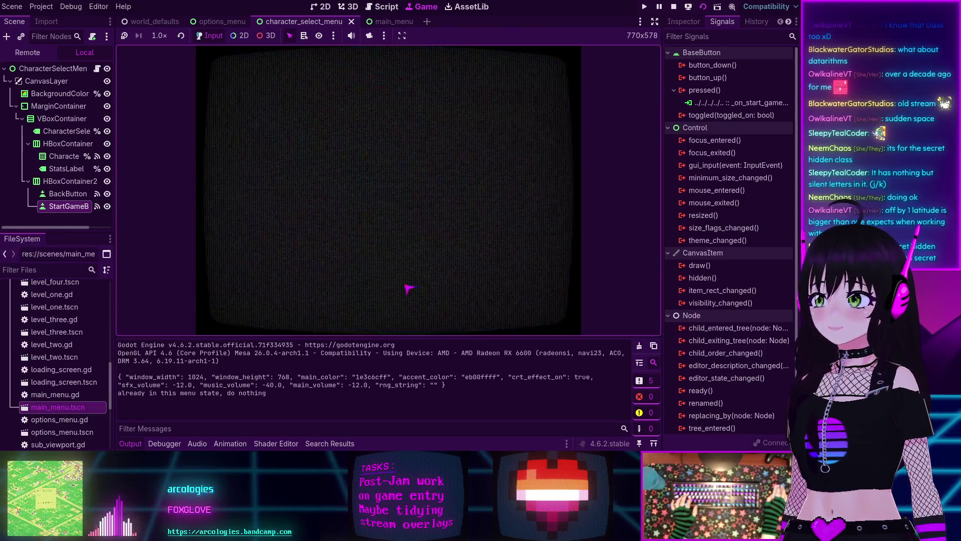
{"action": "key", "text": "Up"}
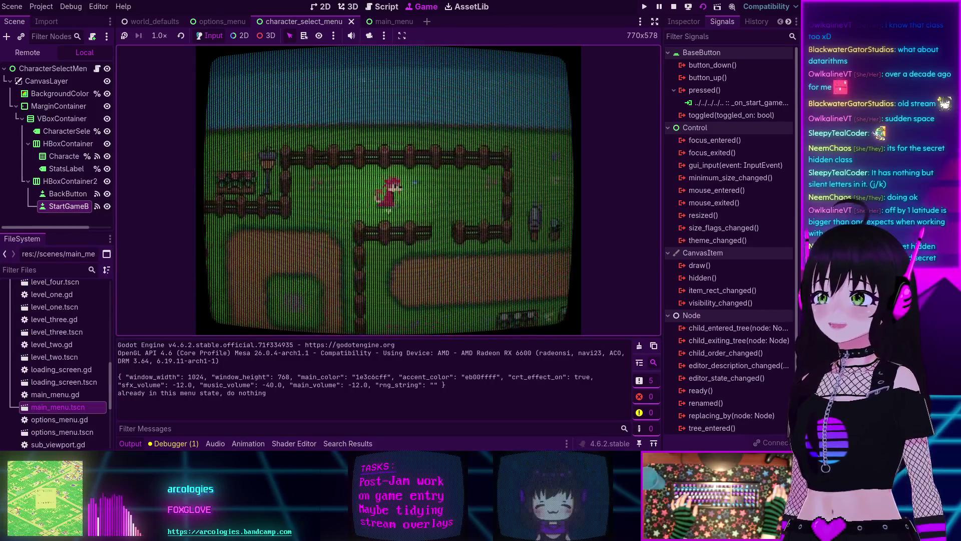
{"action": "key", "text": "Down"}
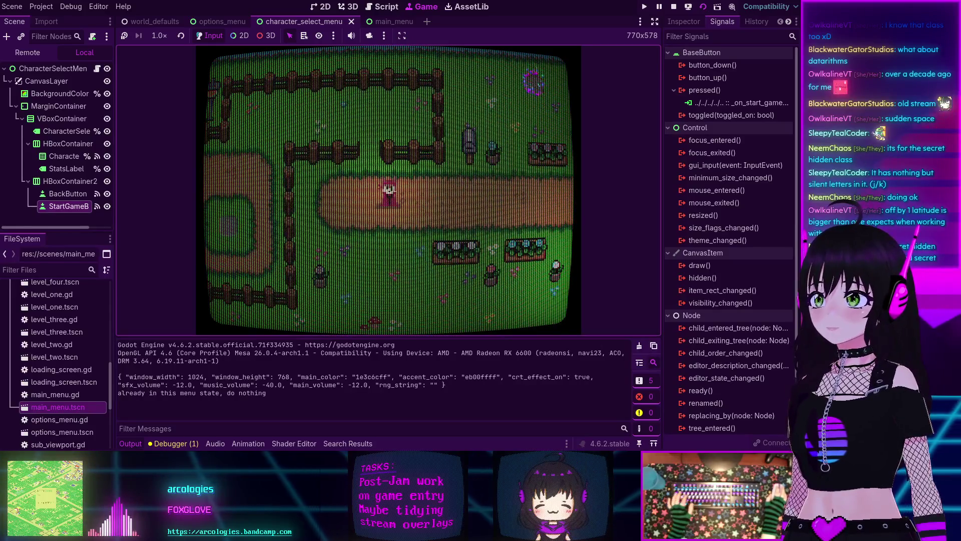
{"action": "key", "text": "Right"}
{"action": "key", "text": "Right"}
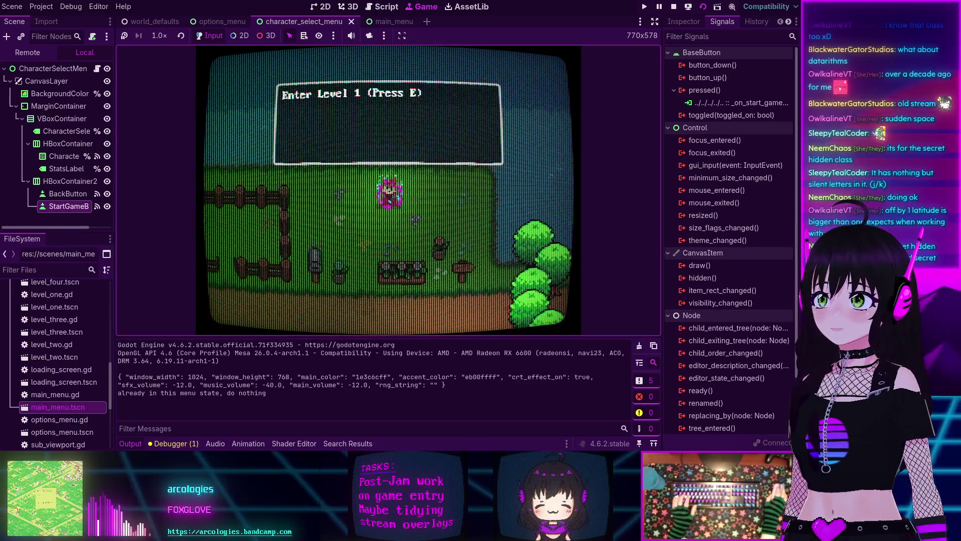
{"action": "key", "text": "e"}
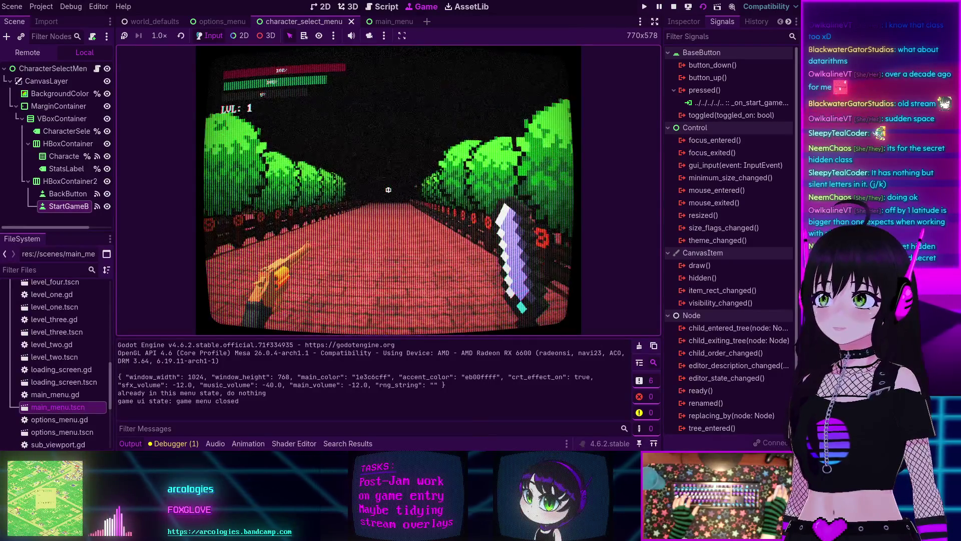
{"action": "key", "text": "Escape"}
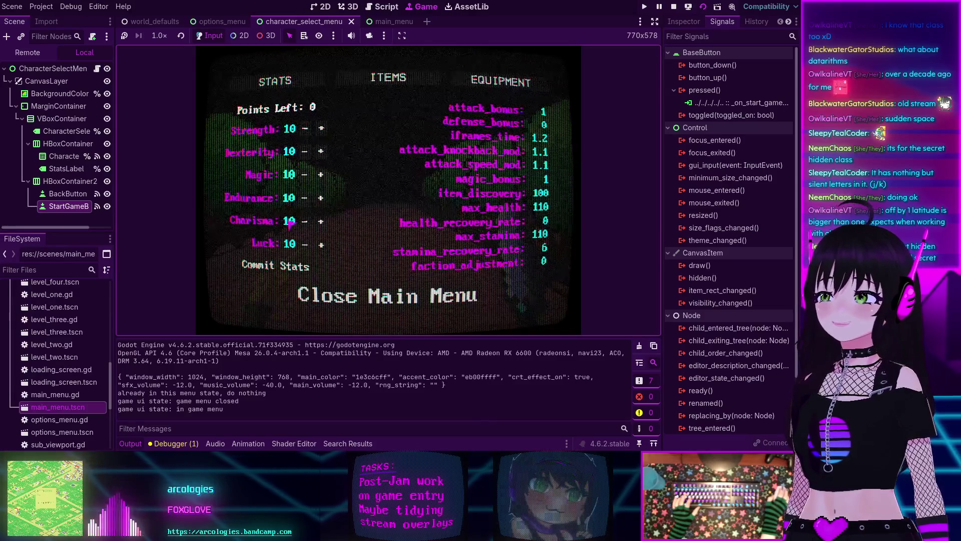
{"action": "left_click", "coordinate": [28, 54]}
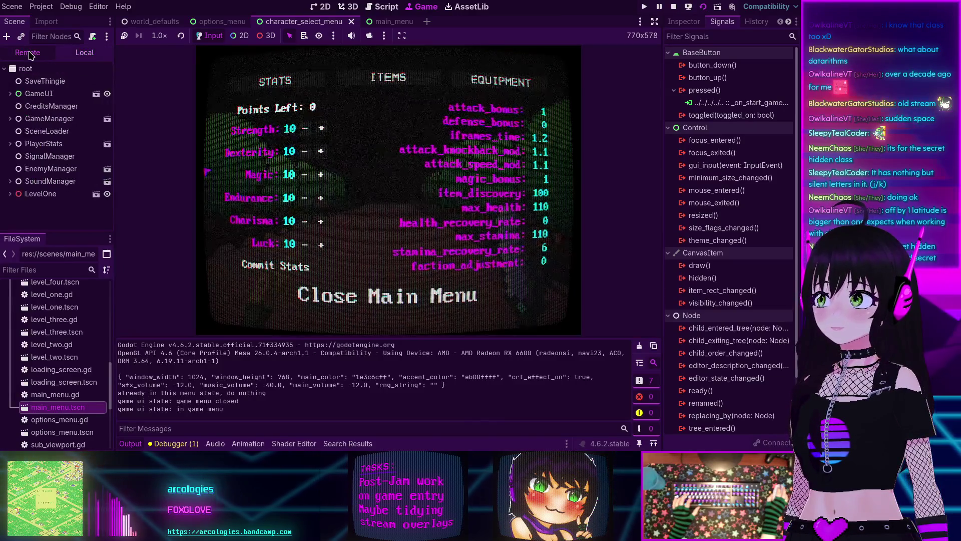
Step: Read the live PlayerStats values (Charisma -20, others 1) in the Inspector, then stop the game
{"action": "left_click", "coordinate": [42, 143]}
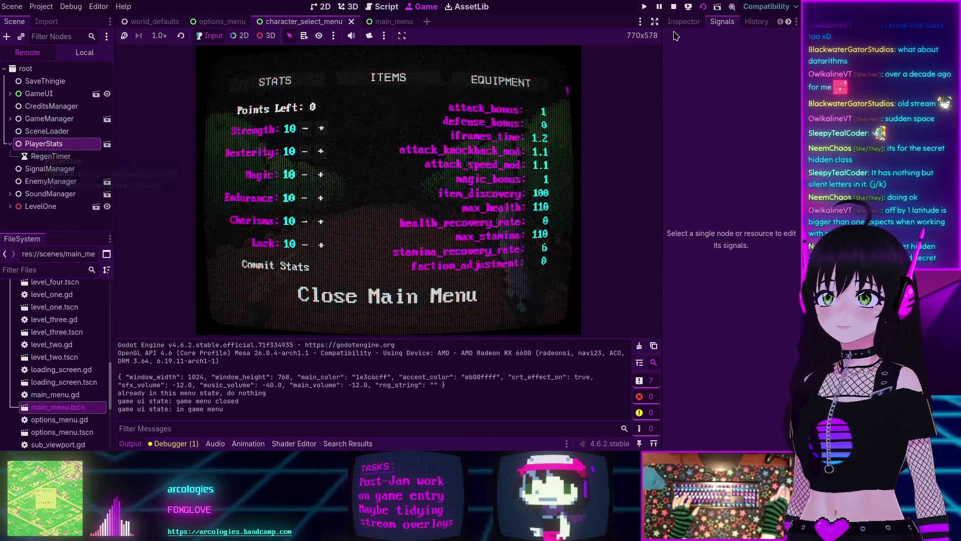
{"action": "left_click", "coordinate": [683, 21]}
{"action": "scroll", "coordinate": [716, 260], "scroll_direction": "down", "scroll_amount": 5}
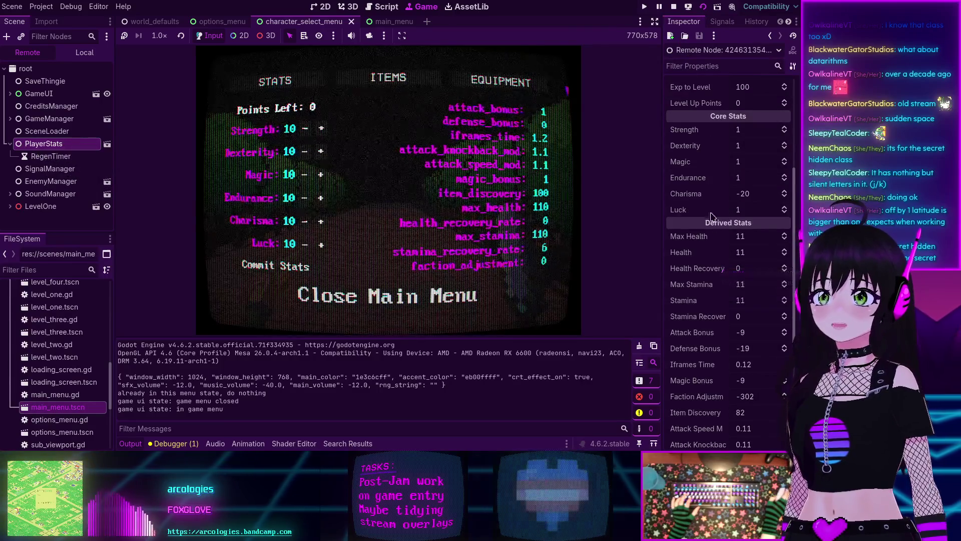
{"action": "scroll", "coordinate": [715, 175], "scroll_direction": "up", "scroll_amount": 1}
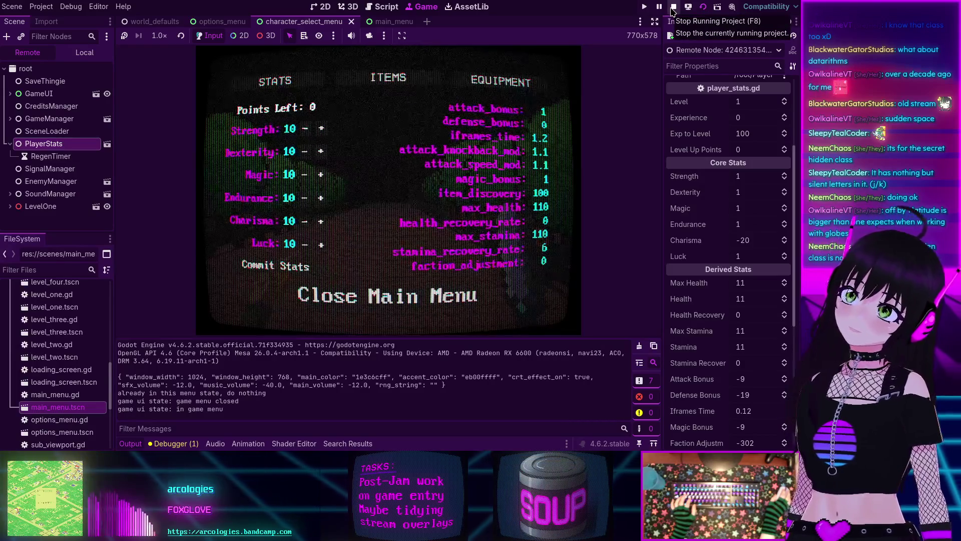
{"action": "left_click", "coordinate": [674, 11]}
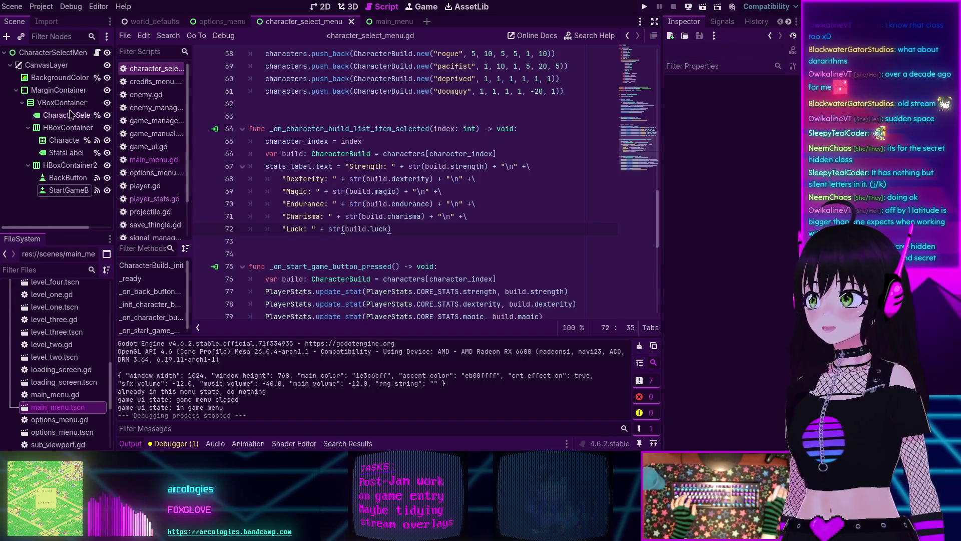
Step: Open game_ui.gd from the globals folder in the FileSystem dock
{"action": "scroll", "coordinate": [57, 340], "scroll_direction": "up", "scroll_amount": 5}
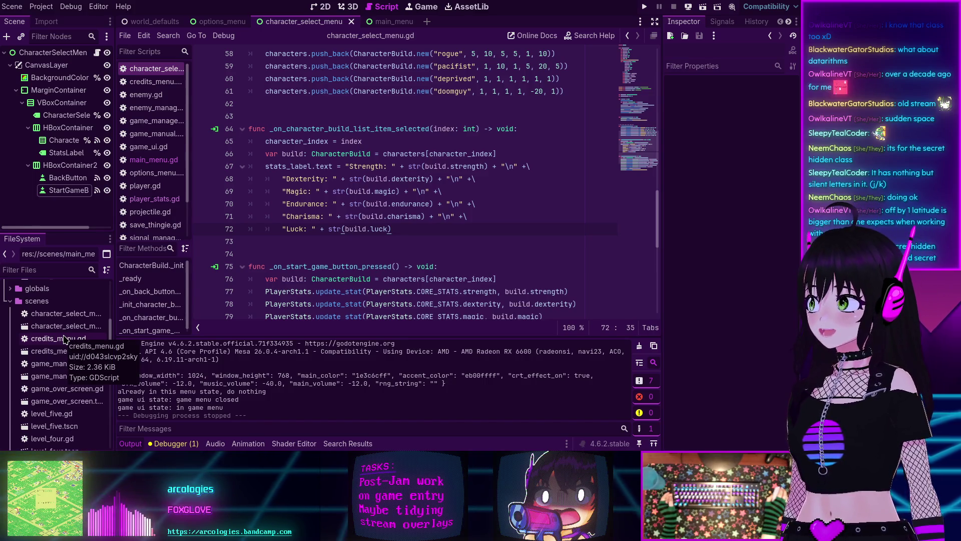
{"action": "scroll", "coordinate": [10, 349], "scroll_direction": "up", "scroll_amount": 3}
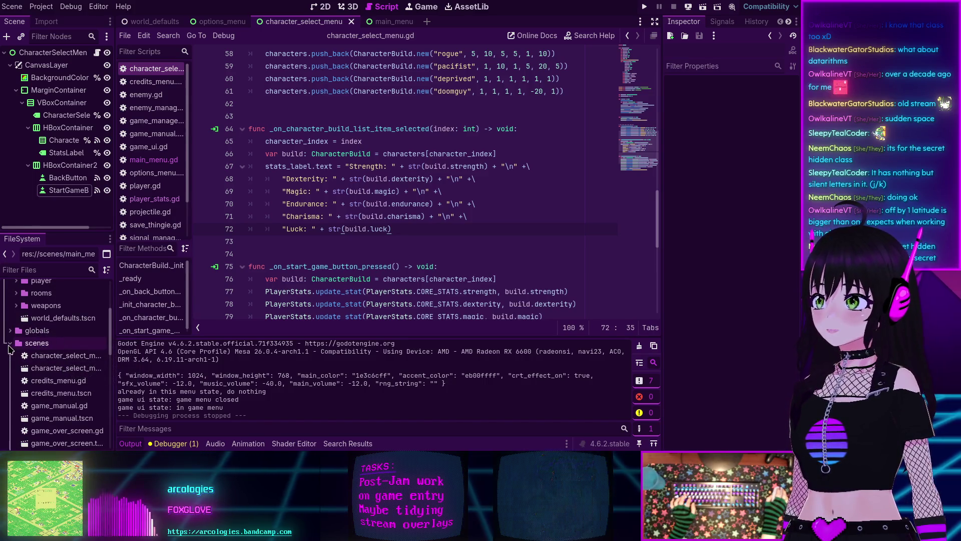
{"action": "scroll", "coordinate": [12, 331], "scroll_direction": "up", "scroll_amount": 6}
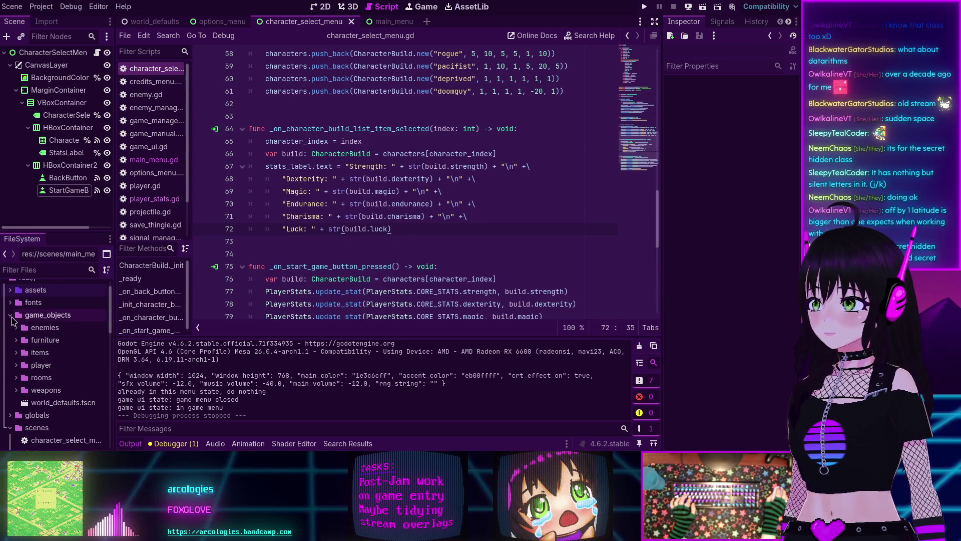
{"action": "scroll", "coordinate": [12, 381], "scroll_direction": "down", "scroll_amount": 1}
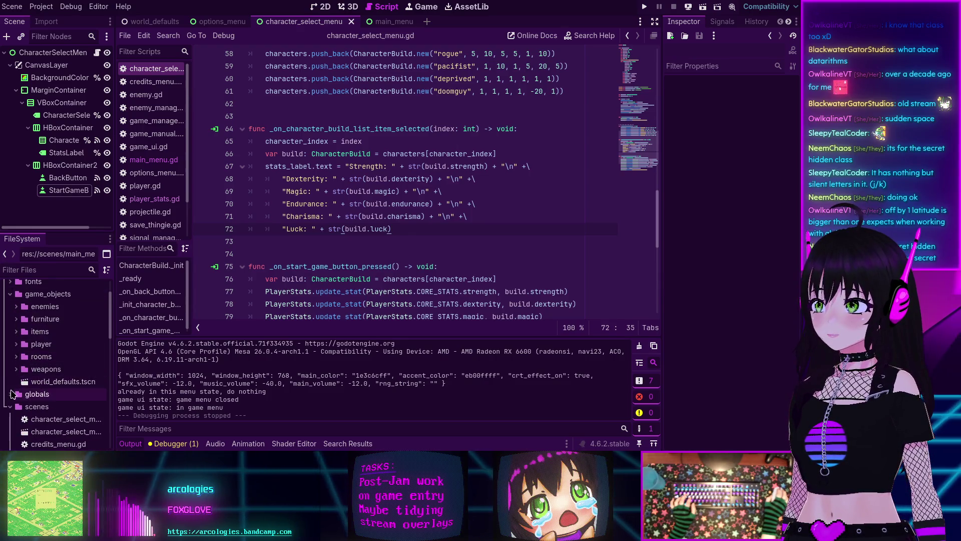
{"action": "left_click", "coordinate": [11, 393]}
{"action": "scroll", "coordinate": [30, 390], "scroll_direction": "down", "scroll_amount": 4}
{"action": "left_click", "coordinate": [49, 385]}
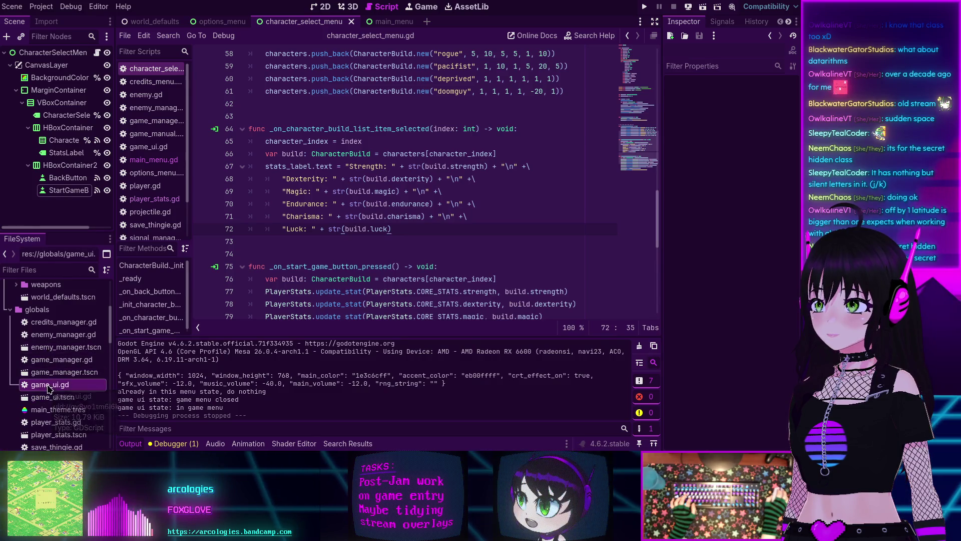
{"action": "double_click", "coordinate": [57, 385]}
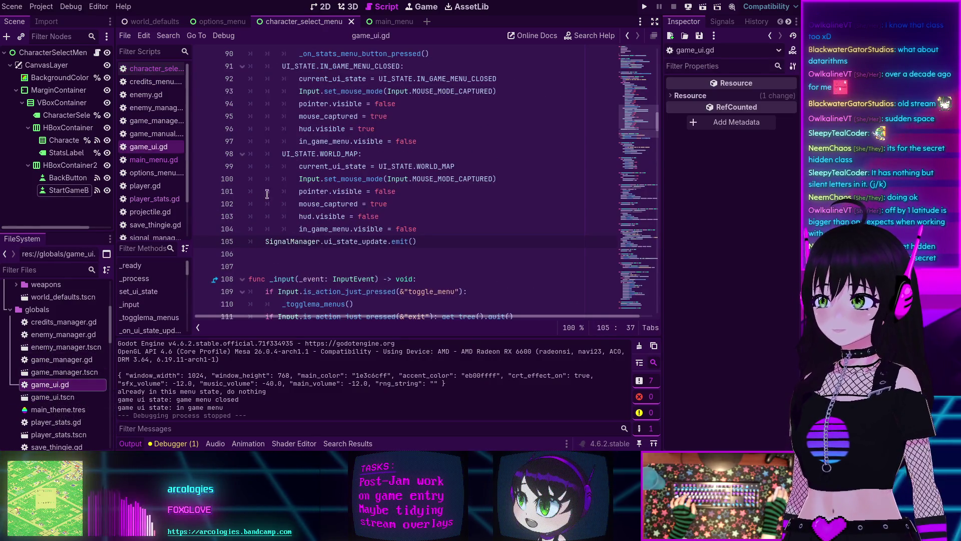
Step: Find and select the update_stats_menu function, then go back to character_select_menu.gd
{"action": "scroll", "coordinate": [260, 197], "scroll_direction": "down", "scroll_amount": 4}
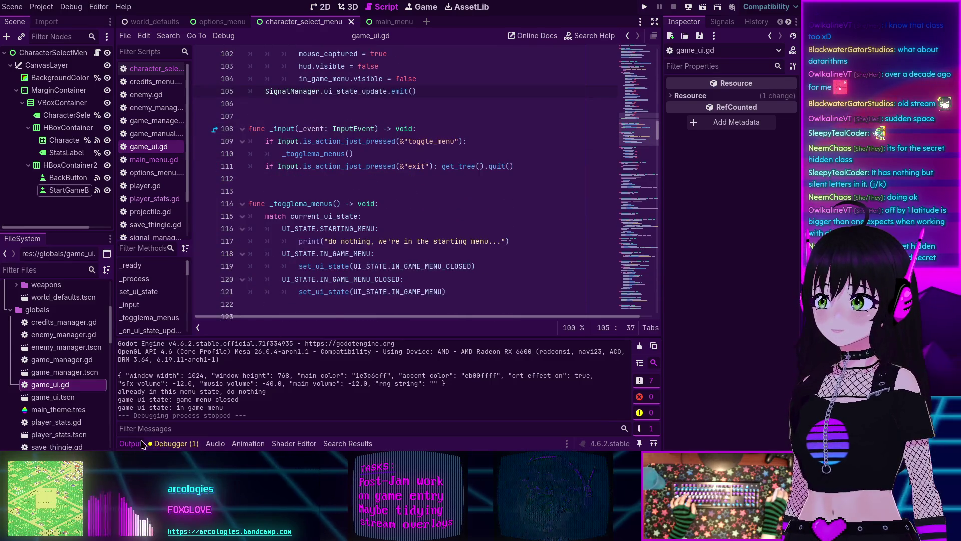
{"action": "left_click", "coordinate": [147, 444]}
{"action": "scroll", "coordinate": [307, 219], "scroll_direction": "down", "scroll_amount": 4}
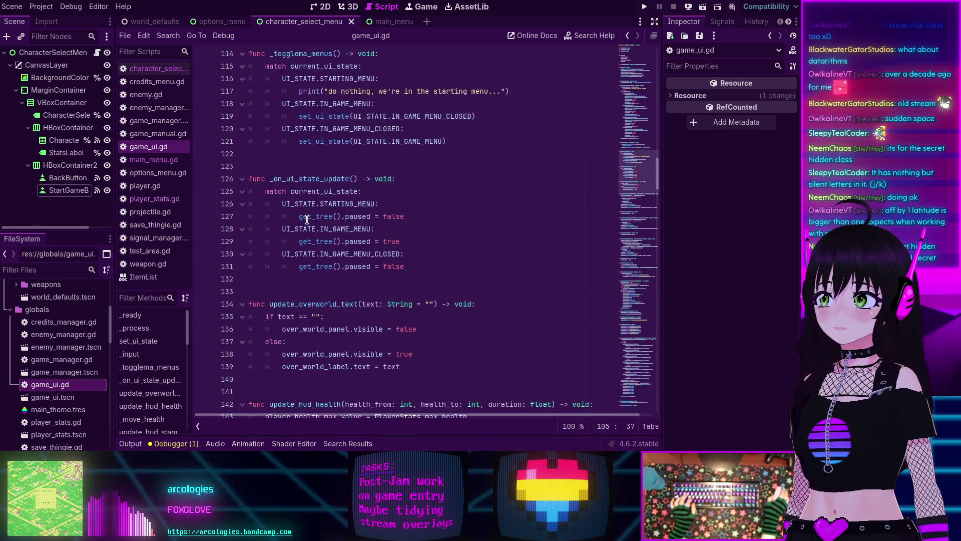
{"action": "scroll", "coordinate": [307, 220], "scroll_direction": "down", "scroll_amount": 5}
{"action": "scroll", "coordinate": [308, 219], "scroll_direction": "down", "scroll_amount": 7}
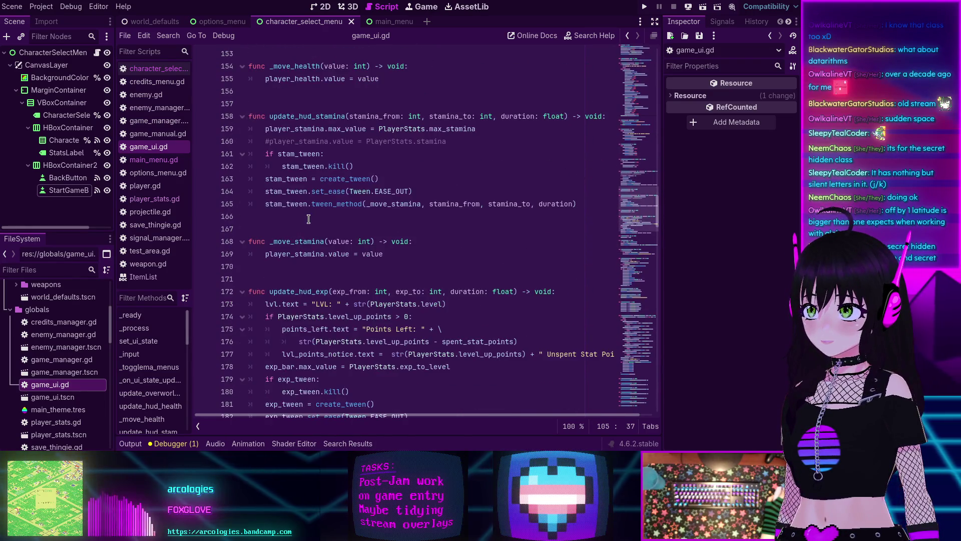
{"action": "scroll", "coordinate": [309, 219], "scroll_direction": "down", "scroll_amount": 8}
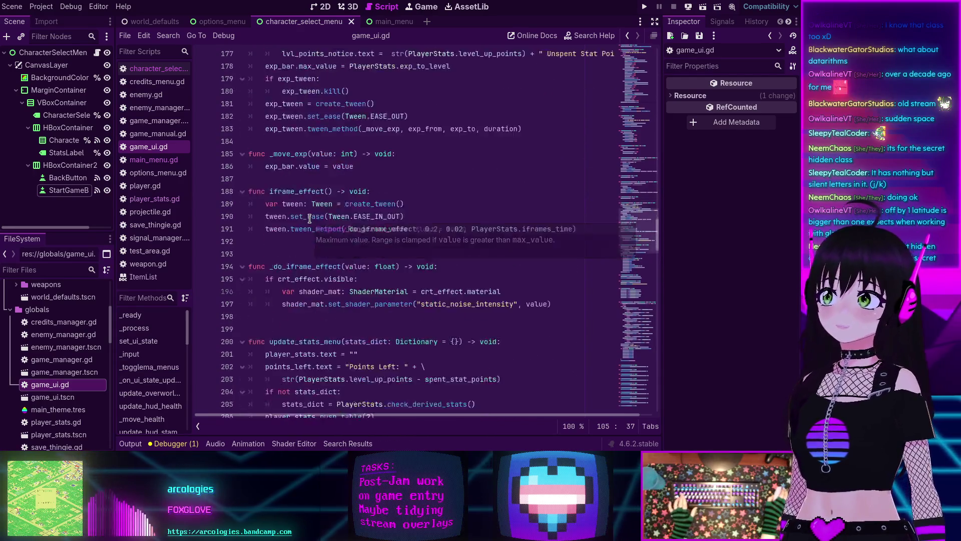
{"action": "scroll", "coordinate": [309, 218], "scroll_direction": "down", "scroll_amount": 6}
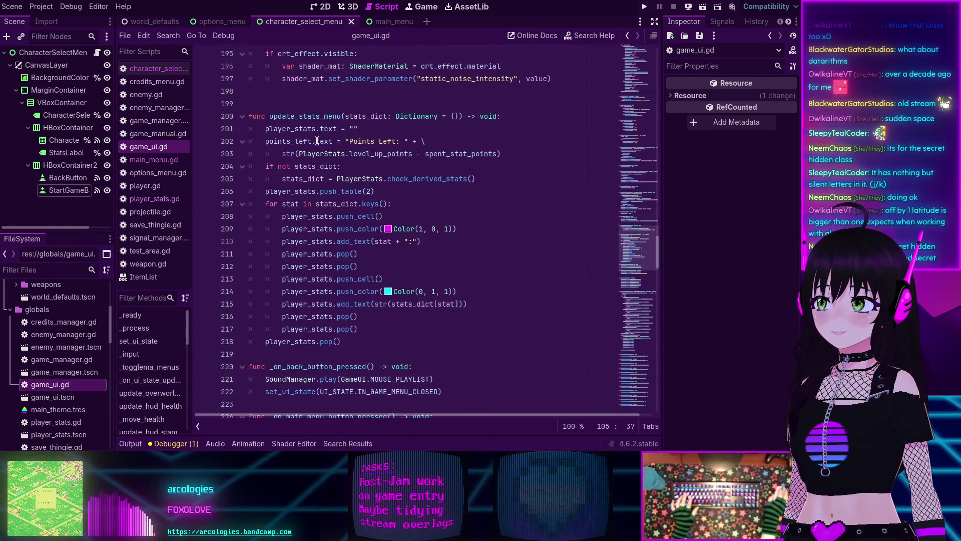
{"action": "double_click", "coordinate": [311, 115]}
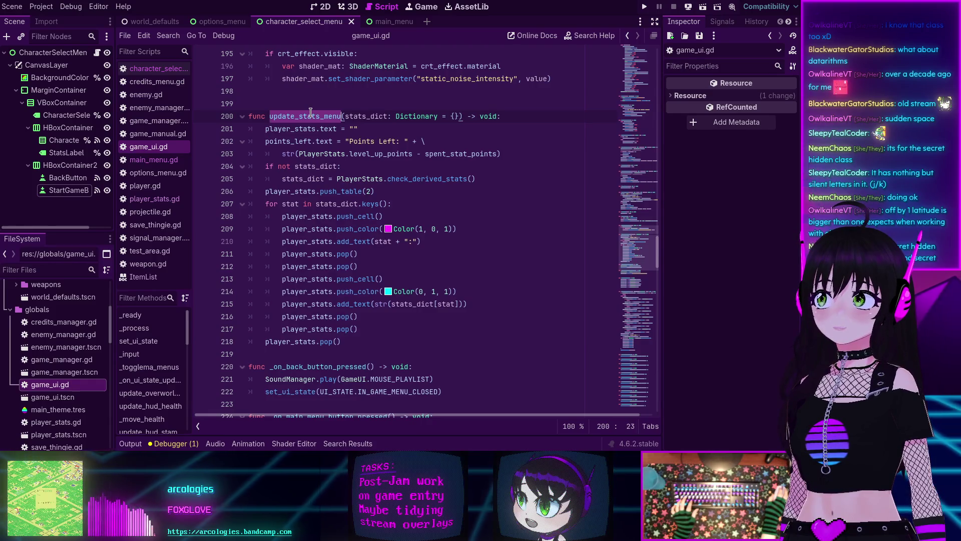
{"action": "key", "text": "alt+Left"}
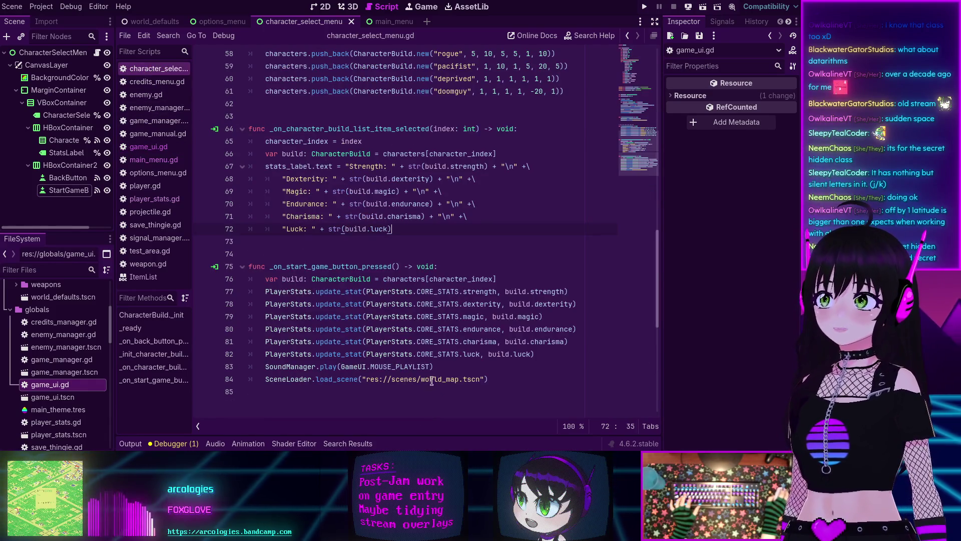
Step: Insert a GameUI.update_stats_menu() call on a new line above SoundManager.play
{"action": "left_click", "coordinate": [443, 366]}
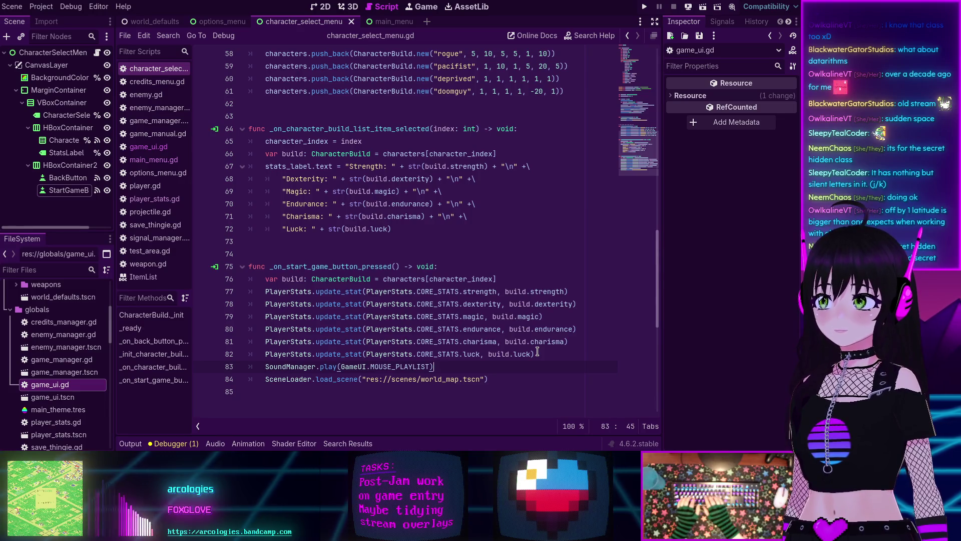
{"action": "key", "text": "ctrl+shift+Return"}
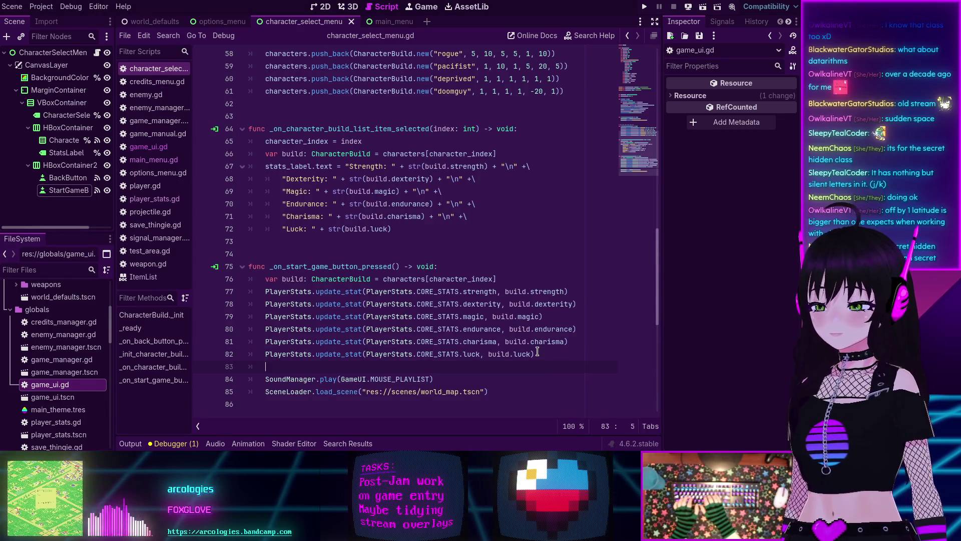
{"action": "type", "text": "GameUI."}
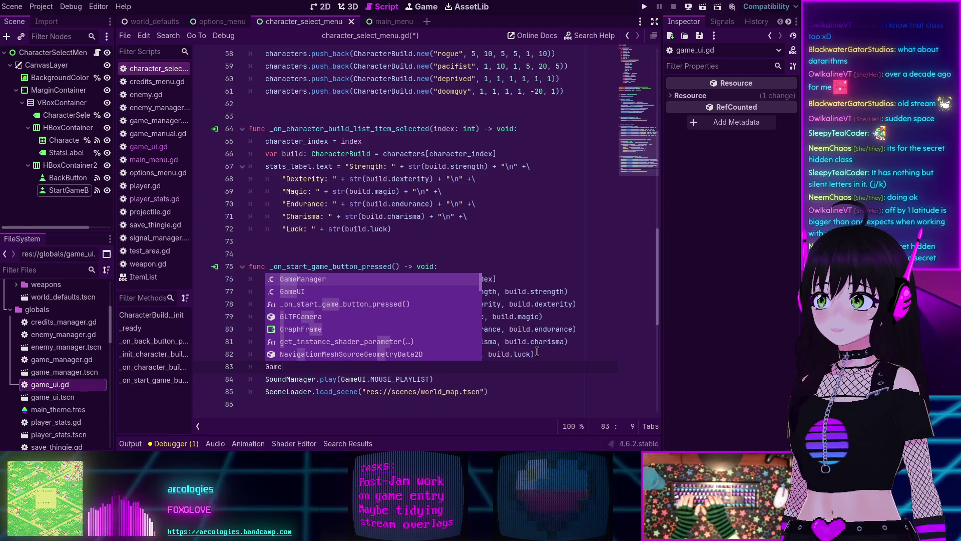
{"action": "type", "text": "up"}
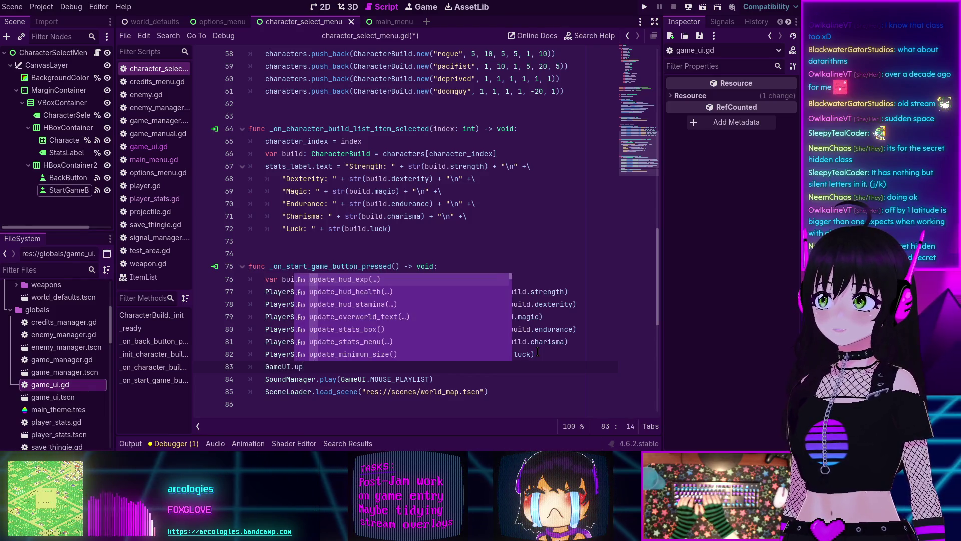
{"action": "key", "text": "Down"}
{"action": "key", "text": "Down"}
{"action": "key", "text": "Down"}
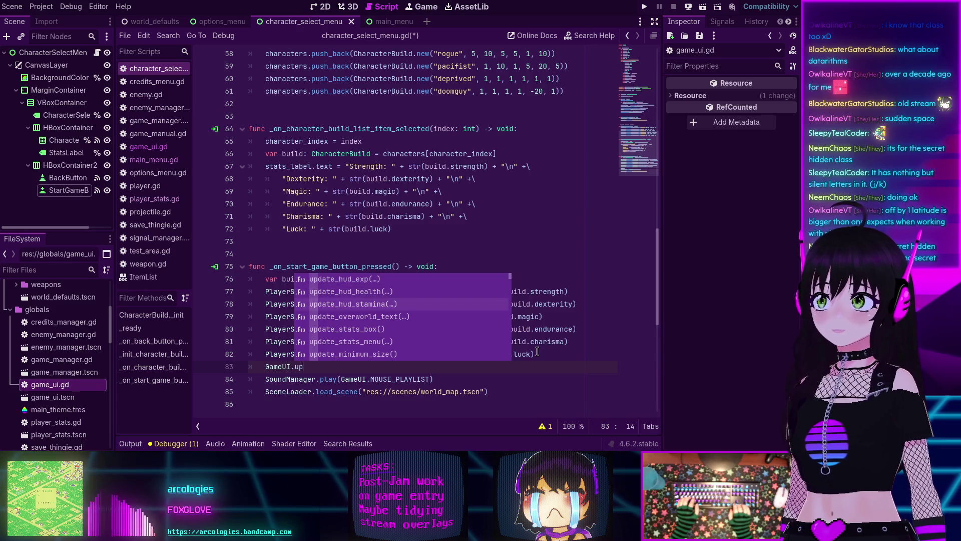
{"action": "key", "text": "Return"}
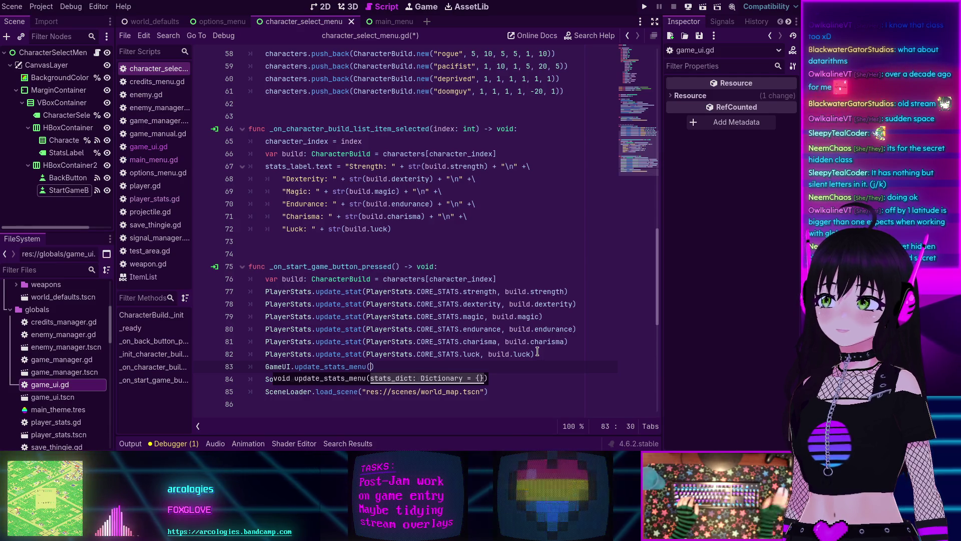
{"action": "left_click", "coordinate": [400, 367]}
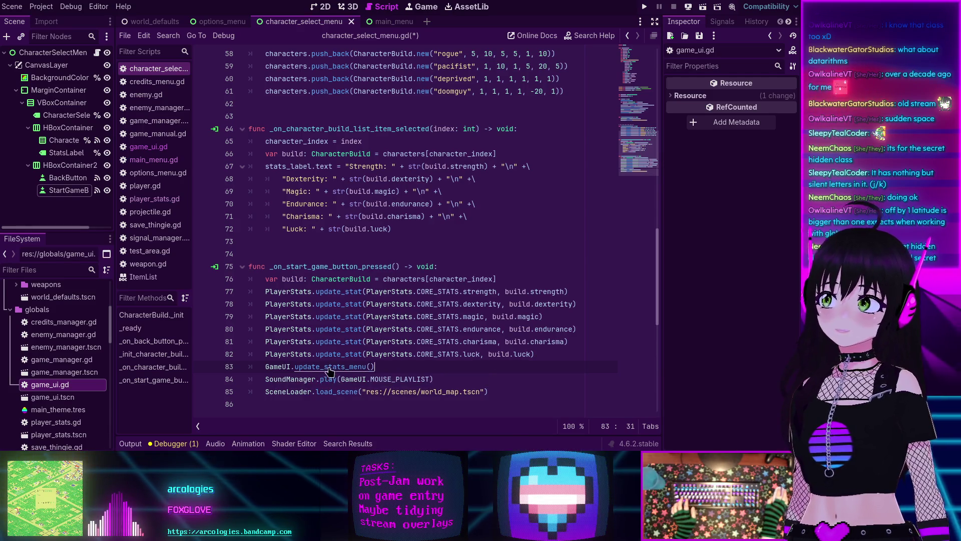
Step: Inspect update_stats_menu's definition and its check_derived_stats() fallback in game_ui.gd, then save
{"action": "left_click", "coordinate": [346, 367], "text": "ctrl"}
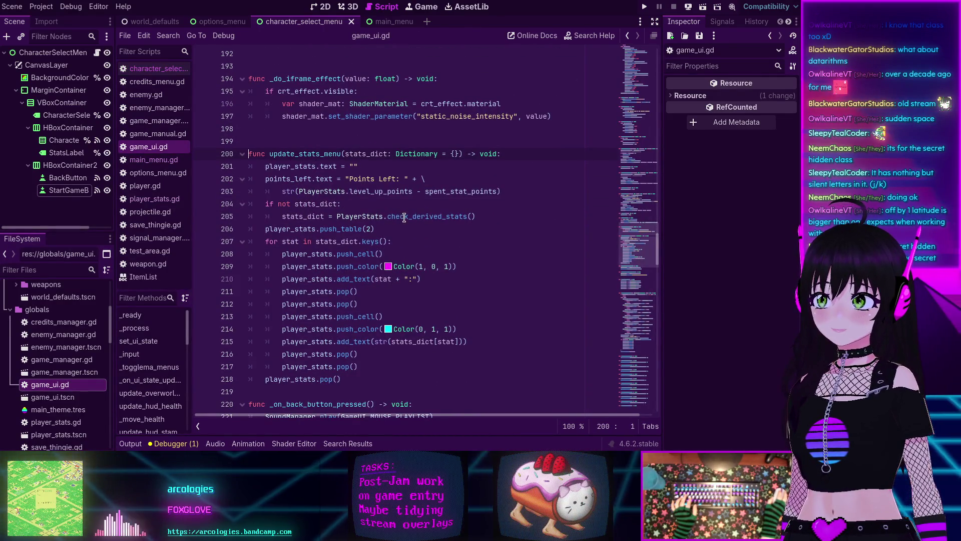
{"action": "mouse_move", "coordinate": [404, 218]}
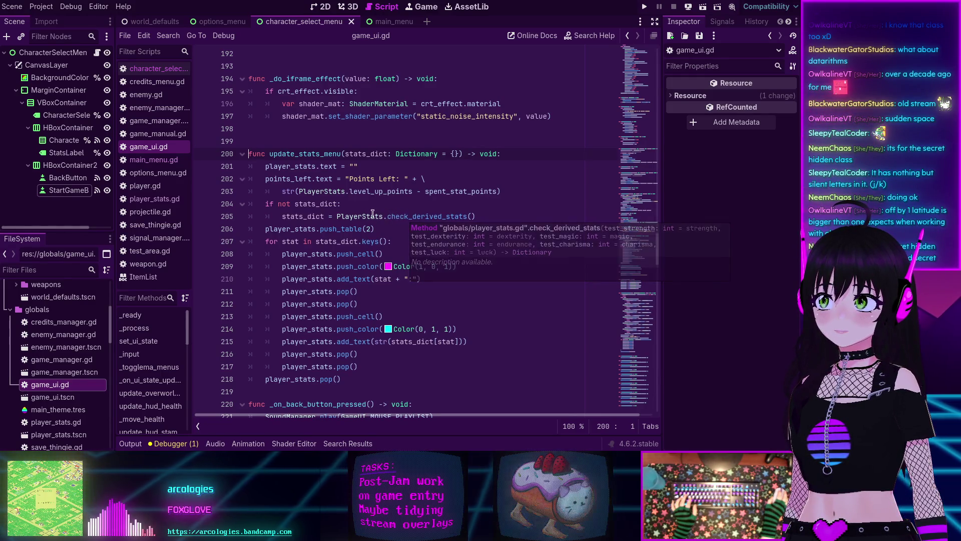
{"action": "mouse_move", "coordinate": [339, 266]}
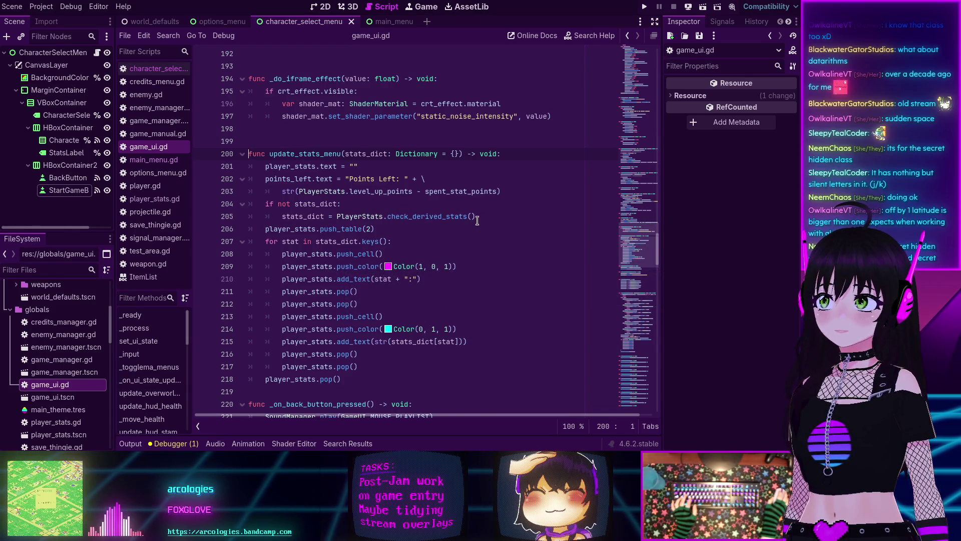
{"action": "left_click", "coordinate": [440, 219]}
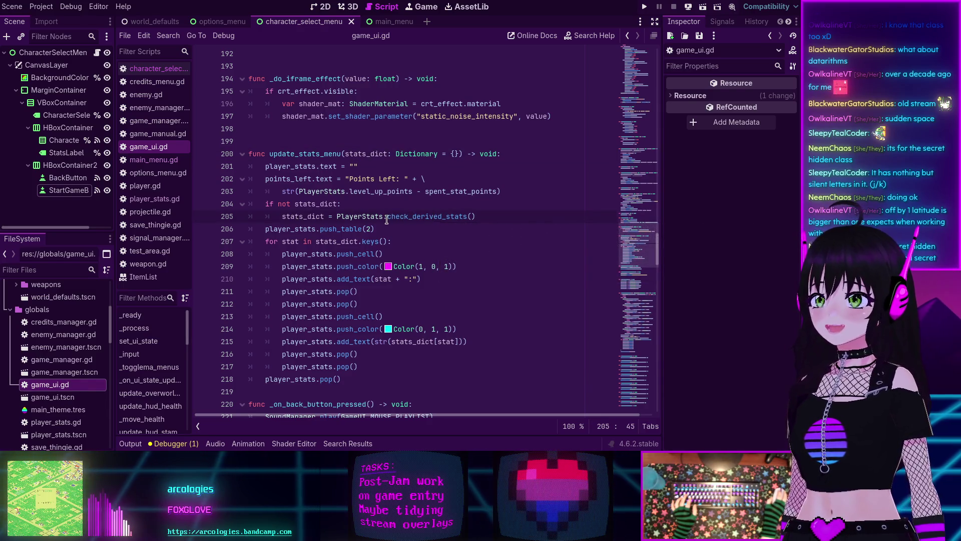
{"action": "key", "text": "ctrl+s"}
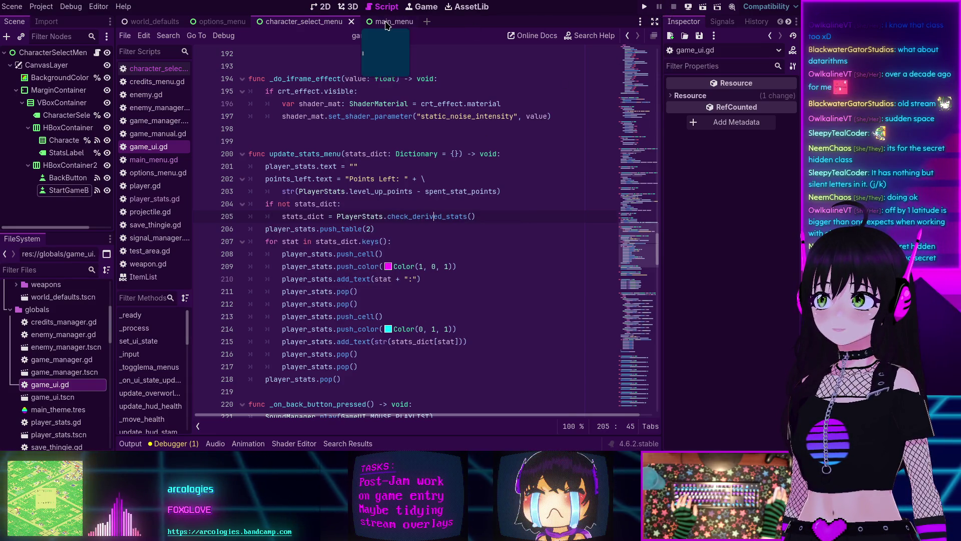
Step: Run the character select scene, pick a build, start, and walk into Level 1
{"action": "left_click", "coordinate": [704, 9]}
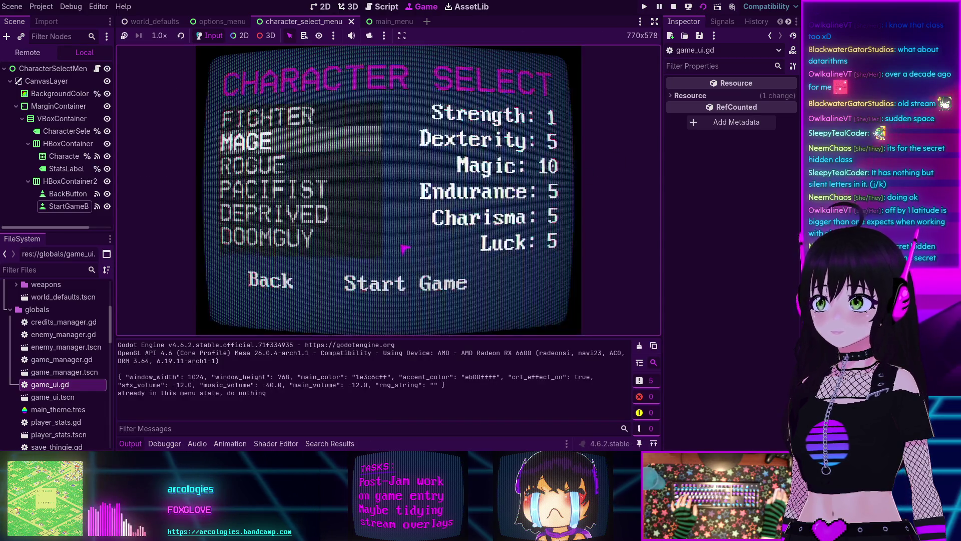
{"action": "left_click", "coordinate": [270, 240]}
{"action": "left_click", "coordinate": [383, 283]}
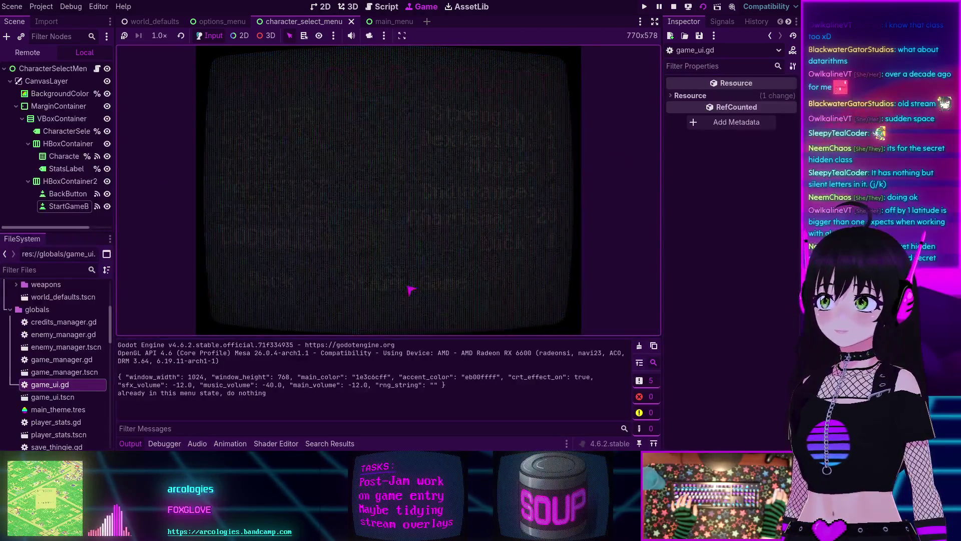
{"action": "key", "text": "Up"}
{"action": "key", "text": "Right"}
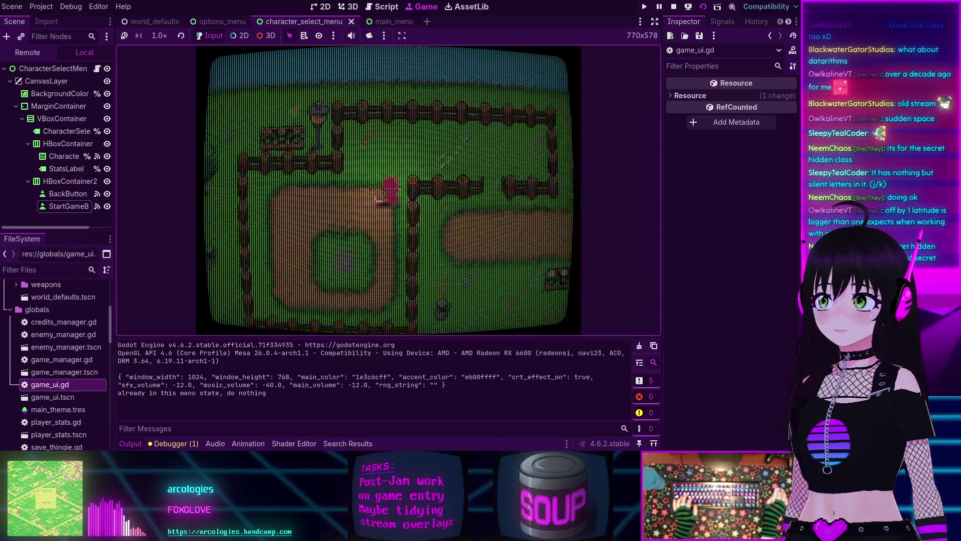
{"action": "key", "text": "Up"}
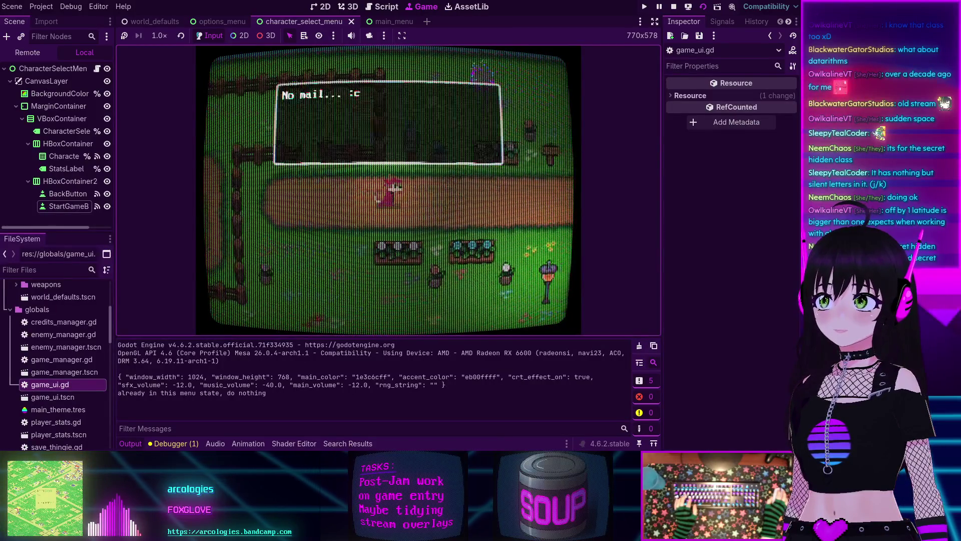
{"action": "key", "text": "Up"}
{"action": "key", "text": "Right"}
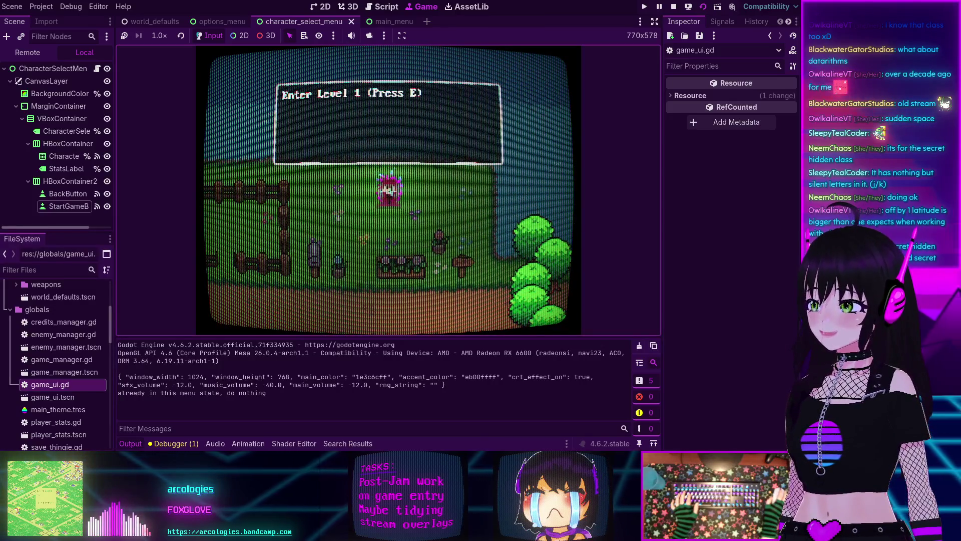
{"action": "key", "text": "e"}
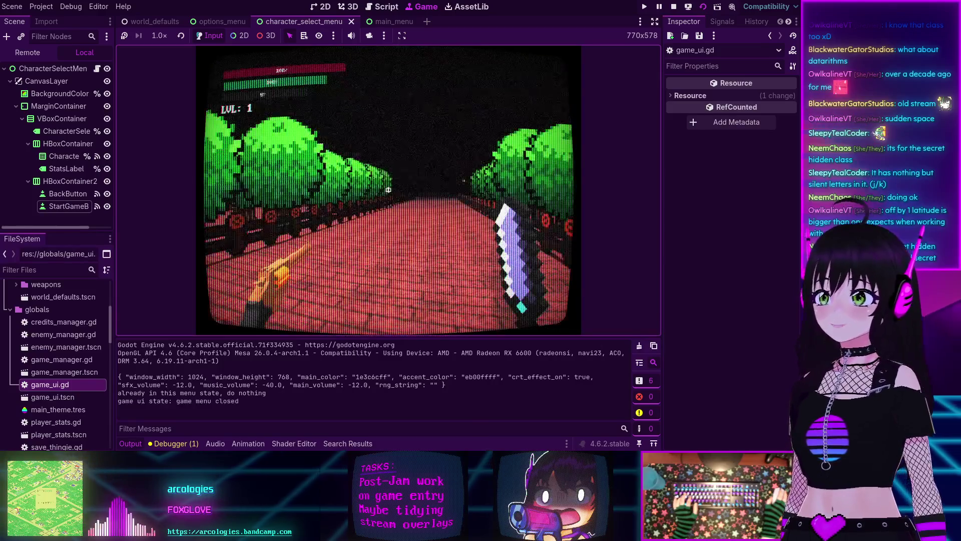
Step: Open and close the stats menu, play until the YOU DIED screen, and stop
{"action": "key", "text": "Escape"}
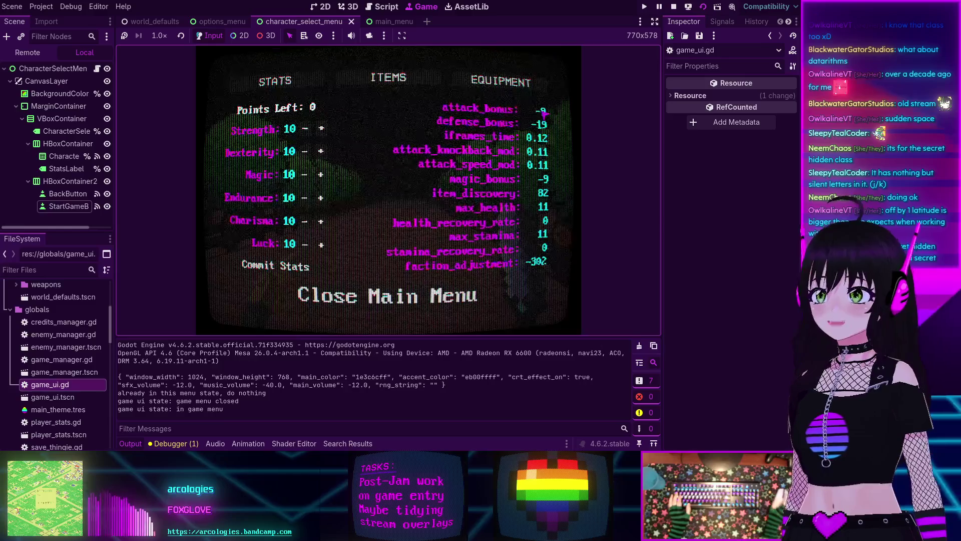
{"action": "key", "text": "Escape"}
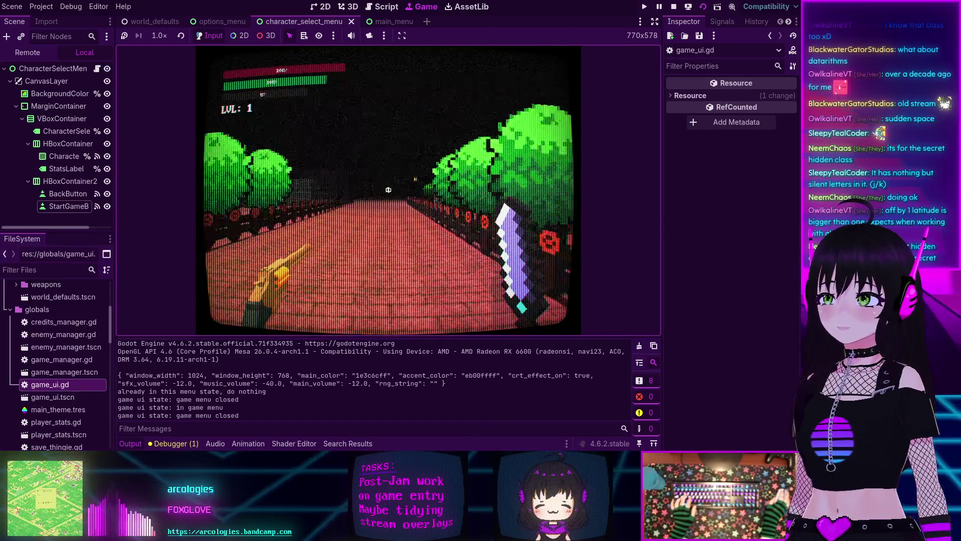
{"action": "mouse_move", "coordinate": [388, 190]}
{"action": "key", "text": "w"}
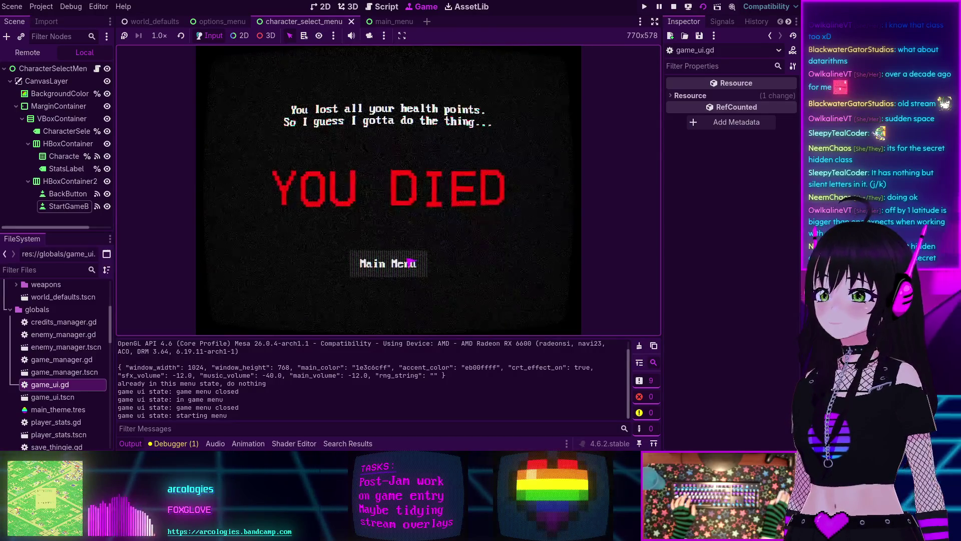
{"action": "left_click", "coordinate": [674, 6]}
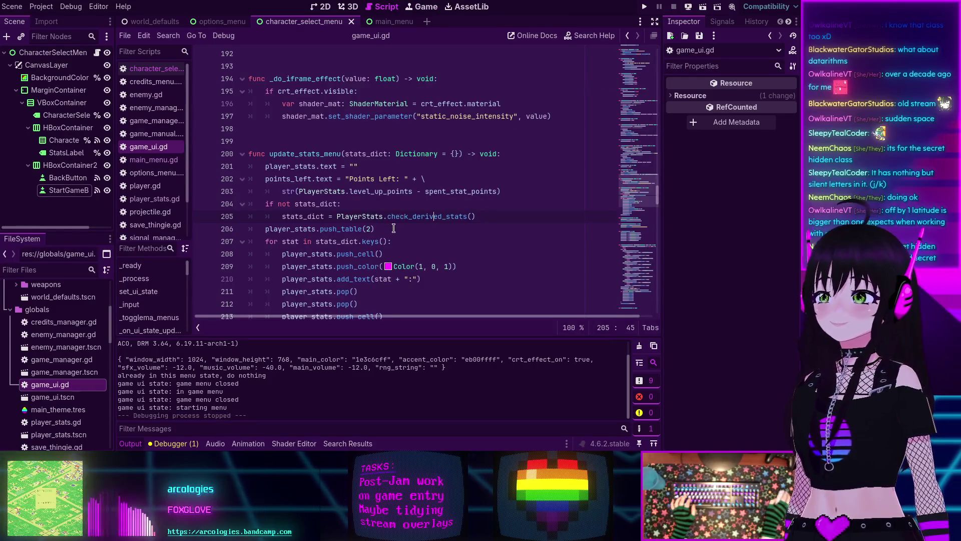
Step: Relaunch the game, start from character select, and enter Level 1
{"action": "scroll", "coordinate": [394, 229], "scroll_direction": "down", "scroll_amount": 3}
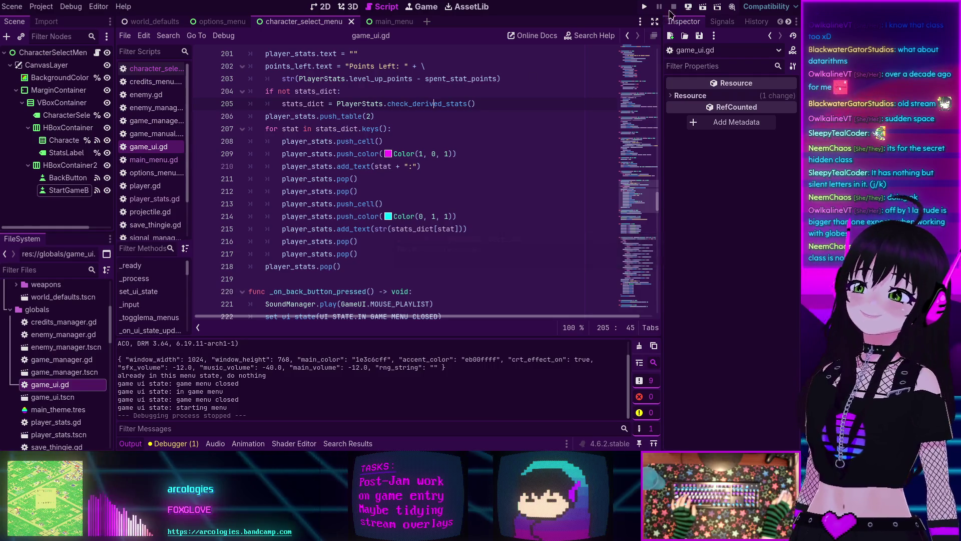
{"action": "left_click", "coordinate": [703, 7]}
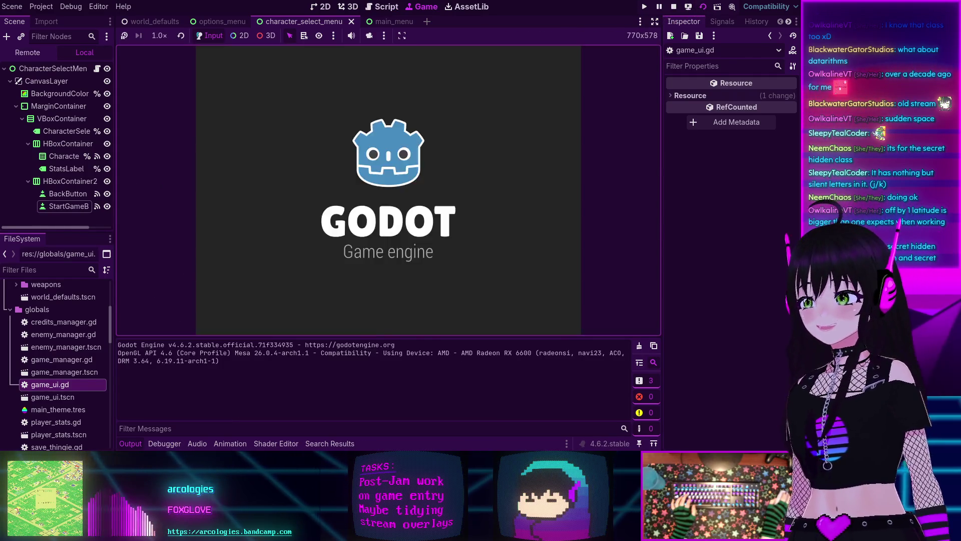
{"action": "left_click", "coordinate": [393, 282]}
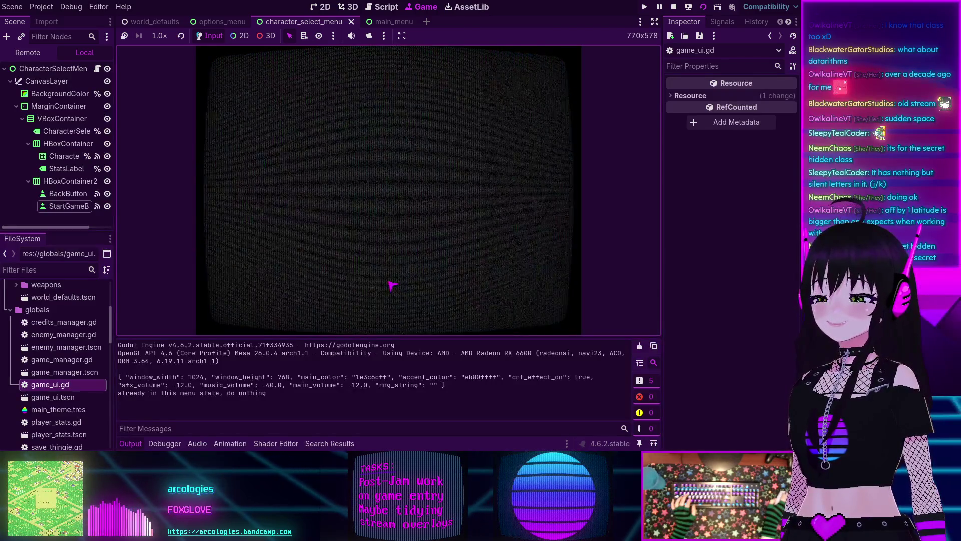
{"action": "key", "text": "Right"}
{"action": "key", "text": "Up"}
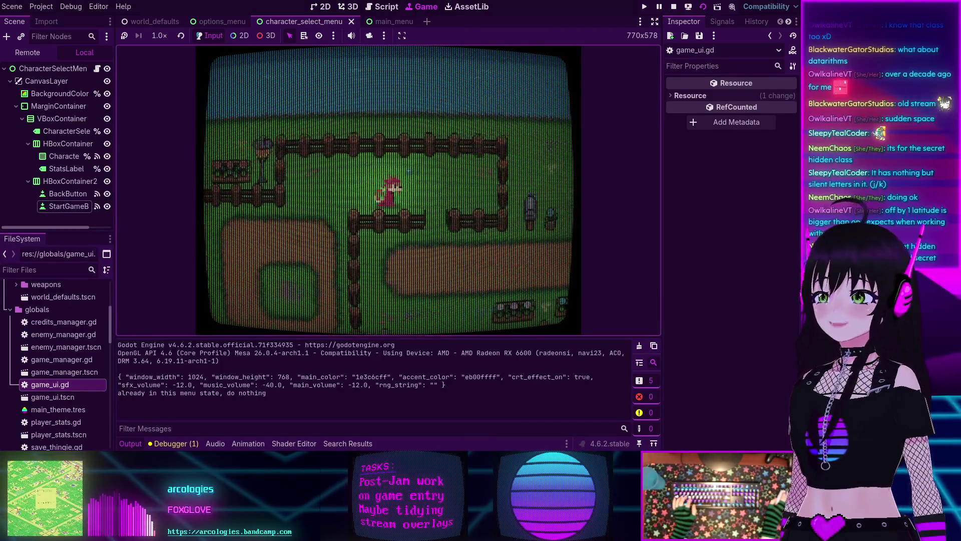
{"action": "key", "text": "Right"}
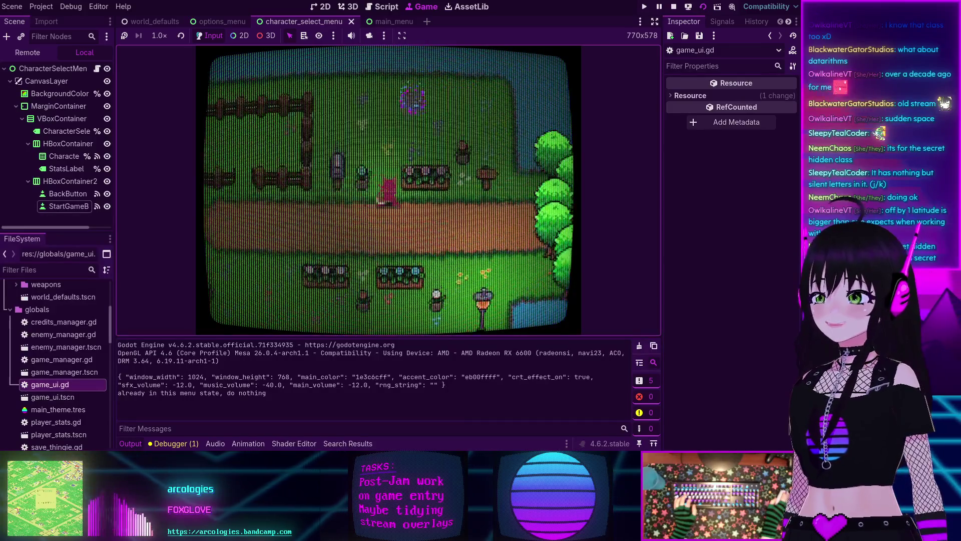
{"action": "key", "text": "e"}
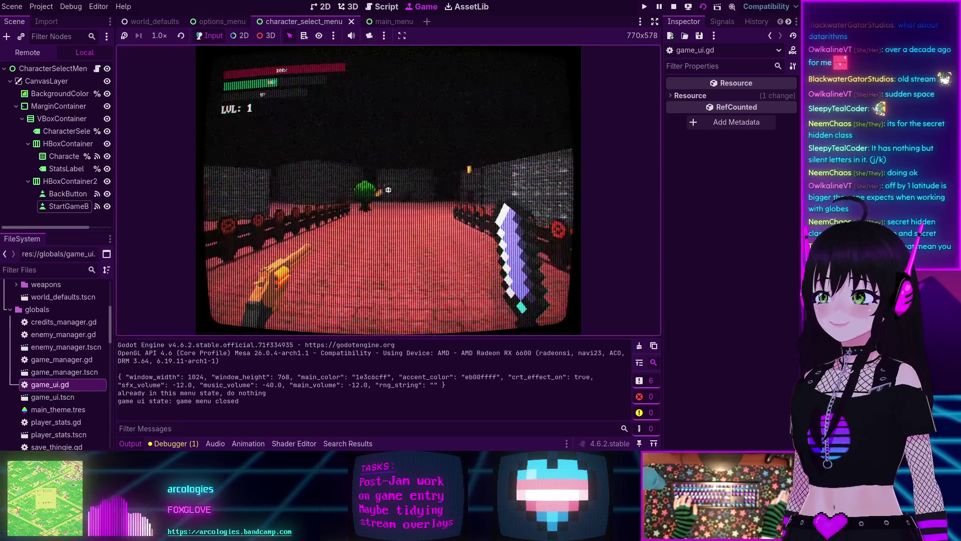
Step: Move through Level 1 along the bushes and red path until dying, then stop the game
{"action": "key", "text": "w"}
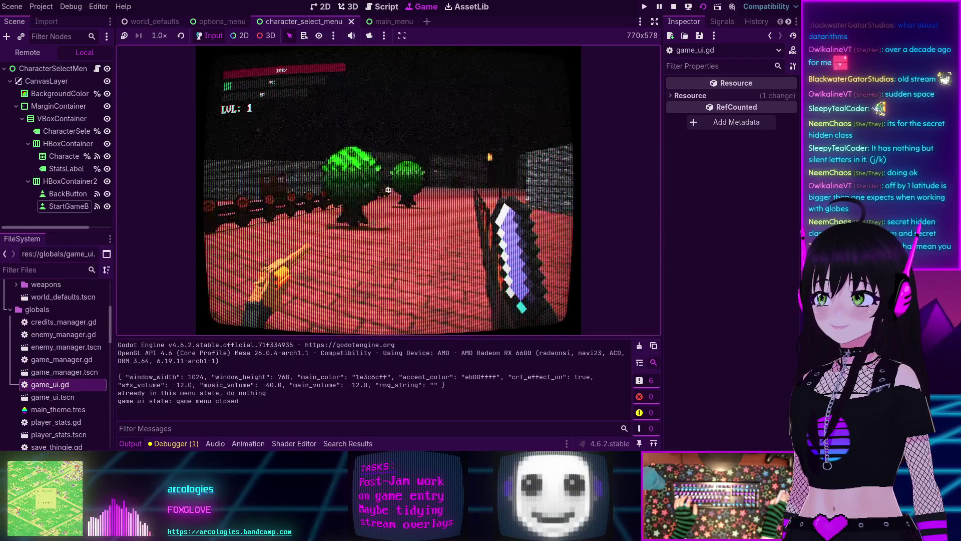
{"action": "key", "text": "w"}
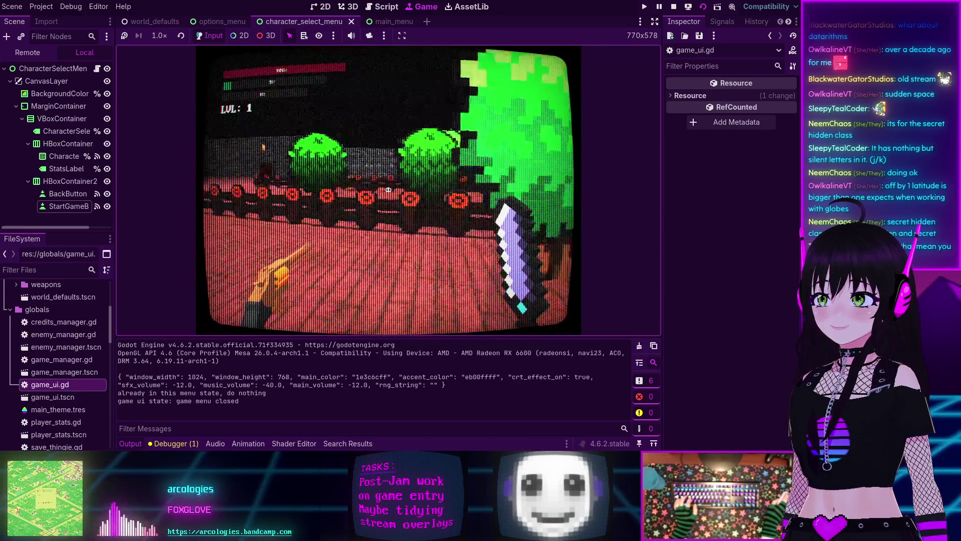
{"action": "key", "text": "w"}
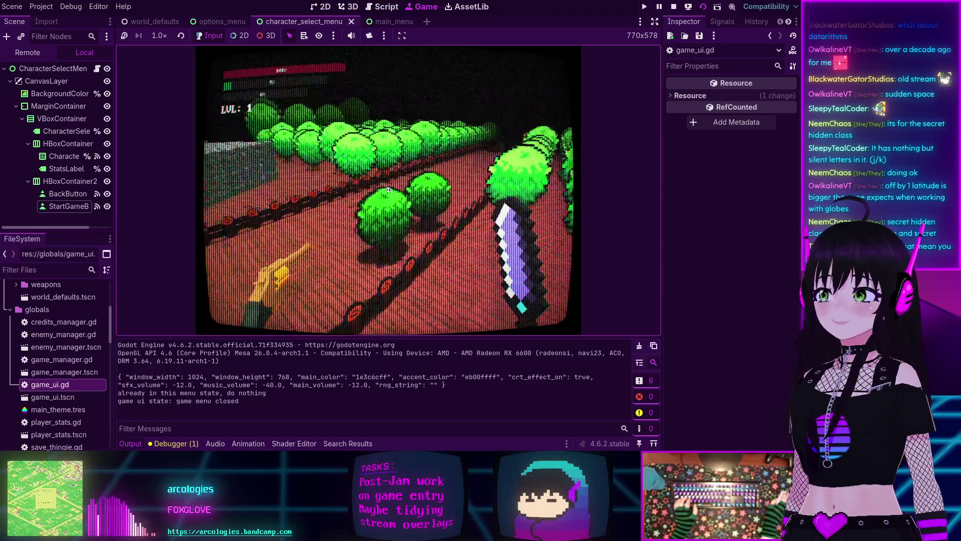
{"action": "key", "text": "w"}
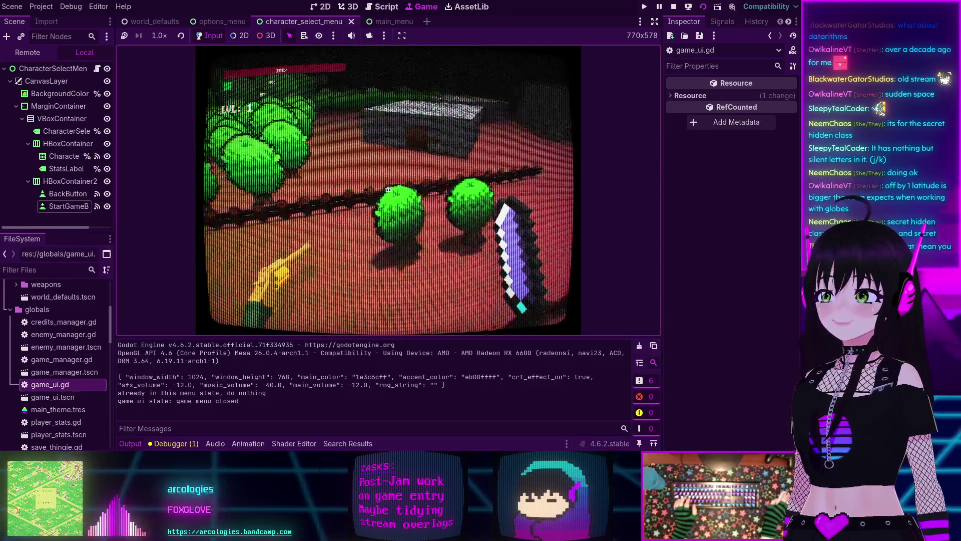
{"action": "key", "text": "w"}
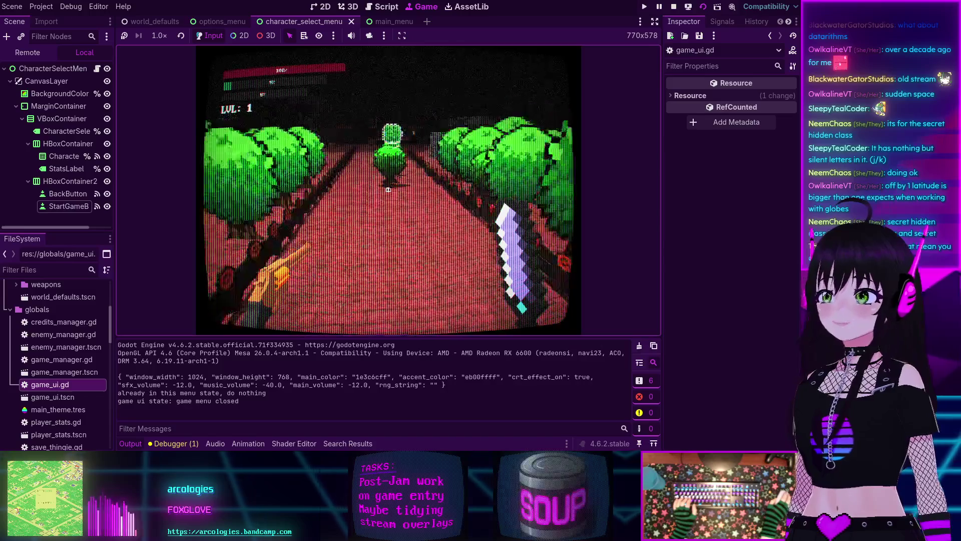
{"action": "key", "text": "w"}
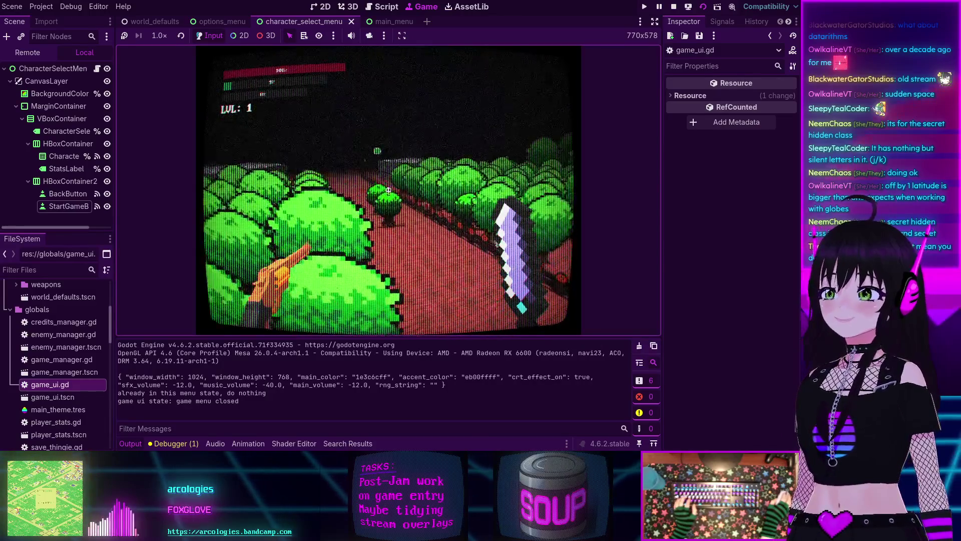
{"action": "key", "text": "w"}
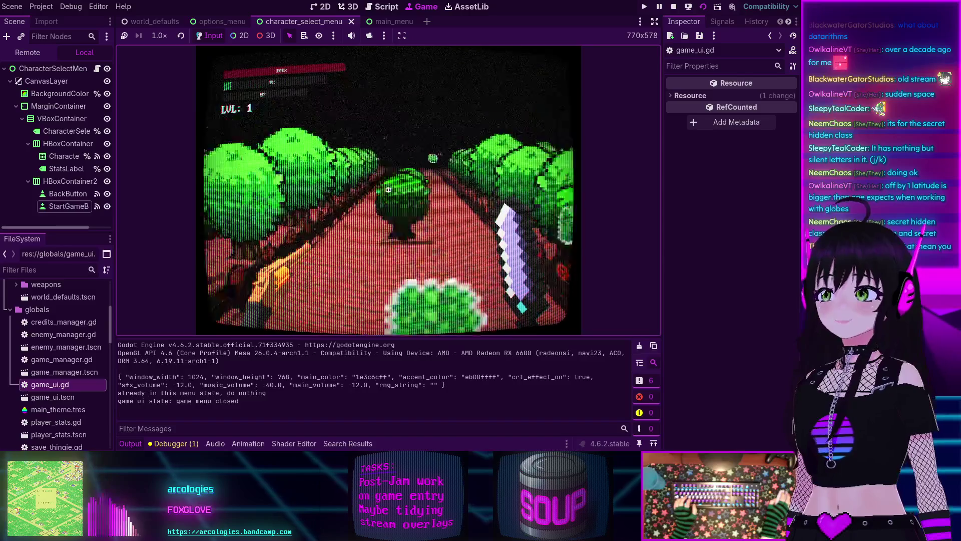
{"action": "key", "text": "w"}
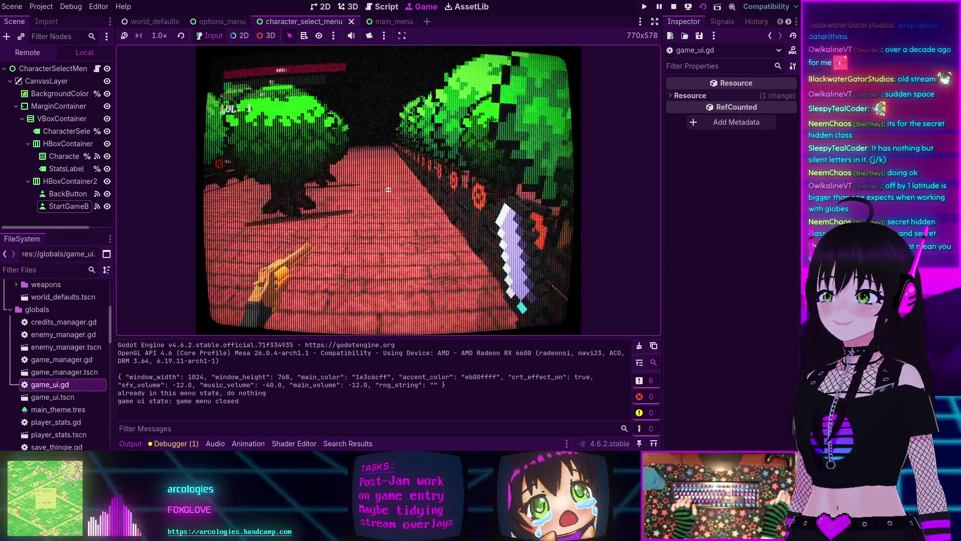
{"action": "key", "text": "w"}
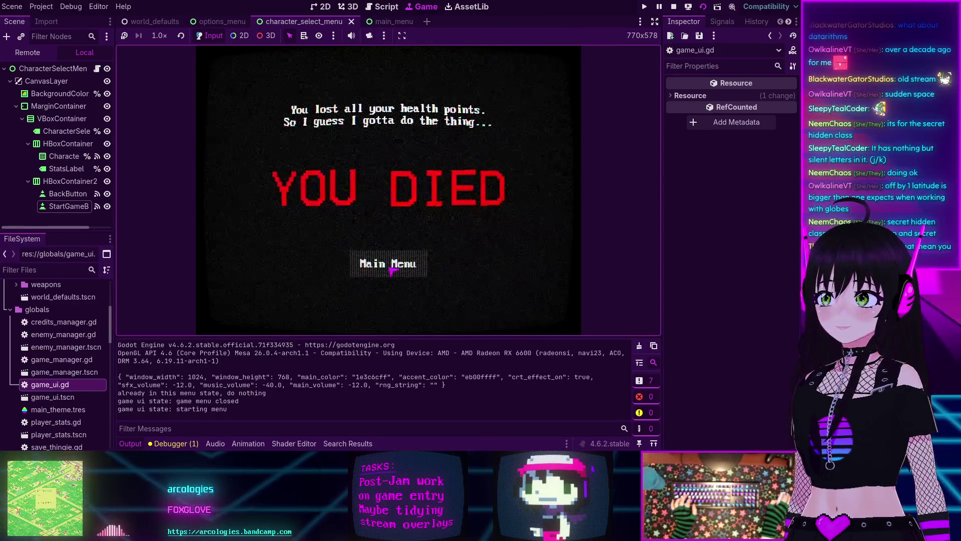
{"action": "left_click", "coordinate": [674, 7]}
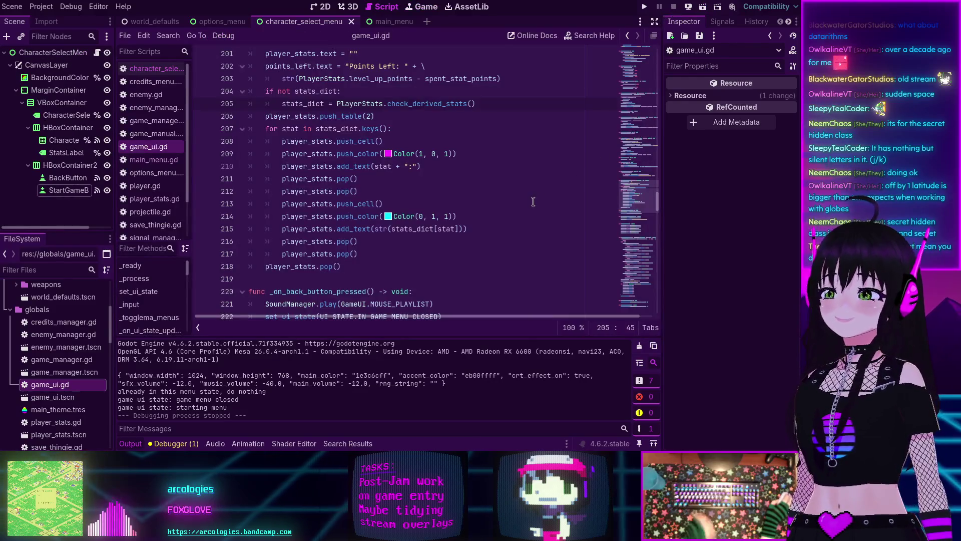
Step: Open player_stats.gd and read through its _ready stat refresh calls
{"action": "left_click", "coordinate": [138, 445]}
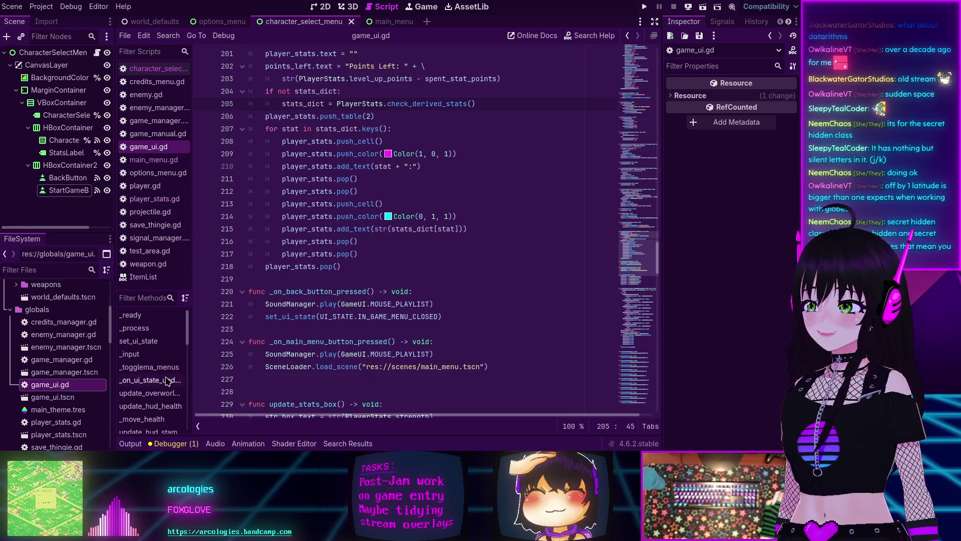
{"action": "left_click", "coordinate": [150, 198]}
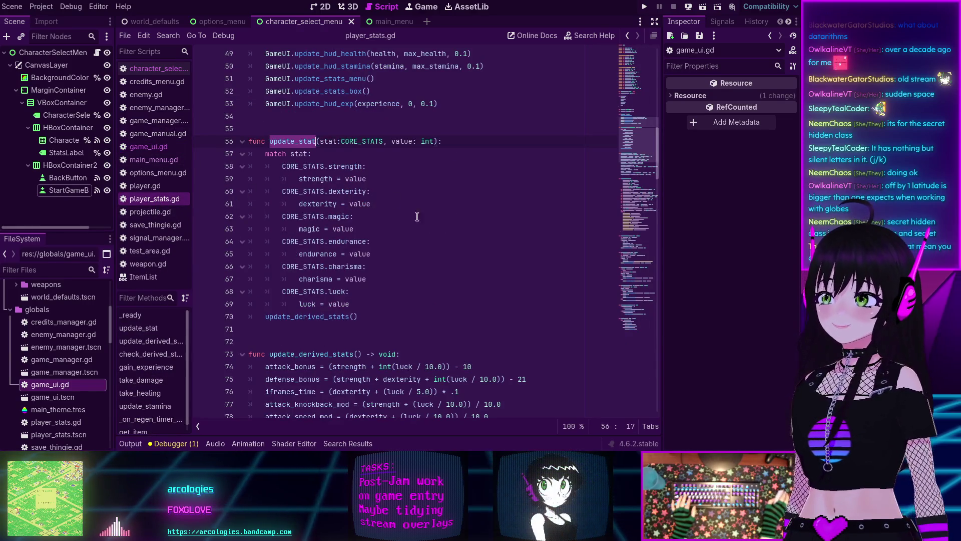
{"action": "scroll", "coordinate": [375, 157], "scroll_direction": "down", "scroll_amount": 5}
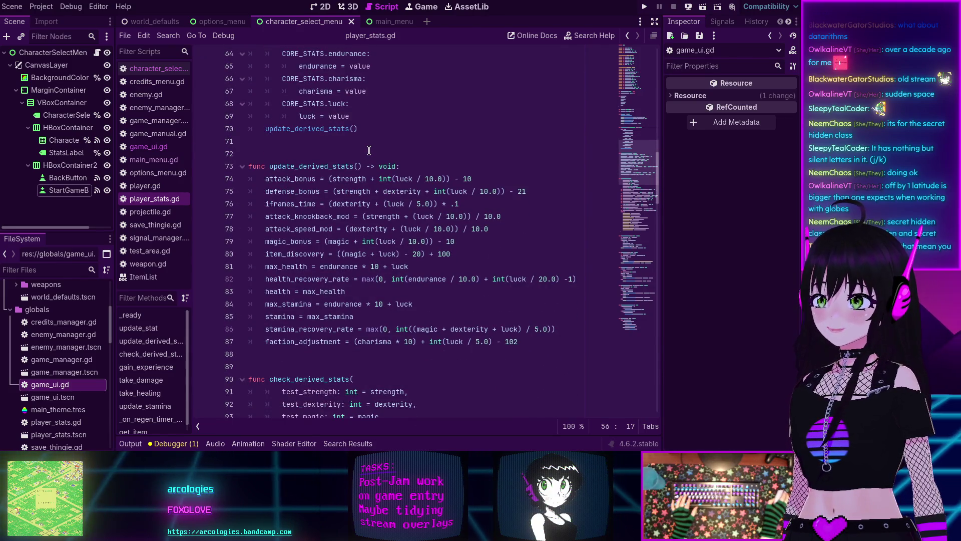
{"action": "scroll", "coordinate": [372, 156], "scroll_direction": "down", "scroll_amount": 4}
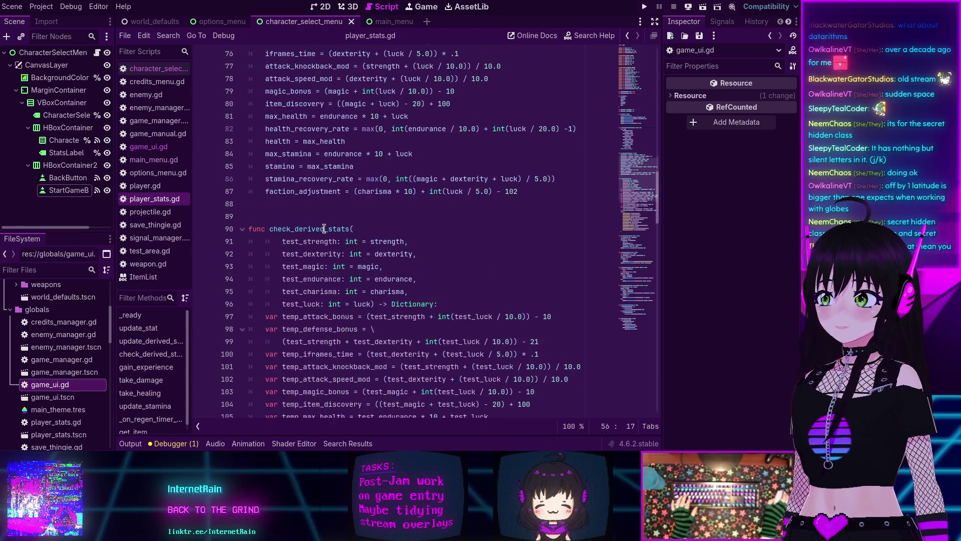
{"action": "scroll", "coordinate": [325, 229], "scroll_direction": "up", "scroll_amount": 4}
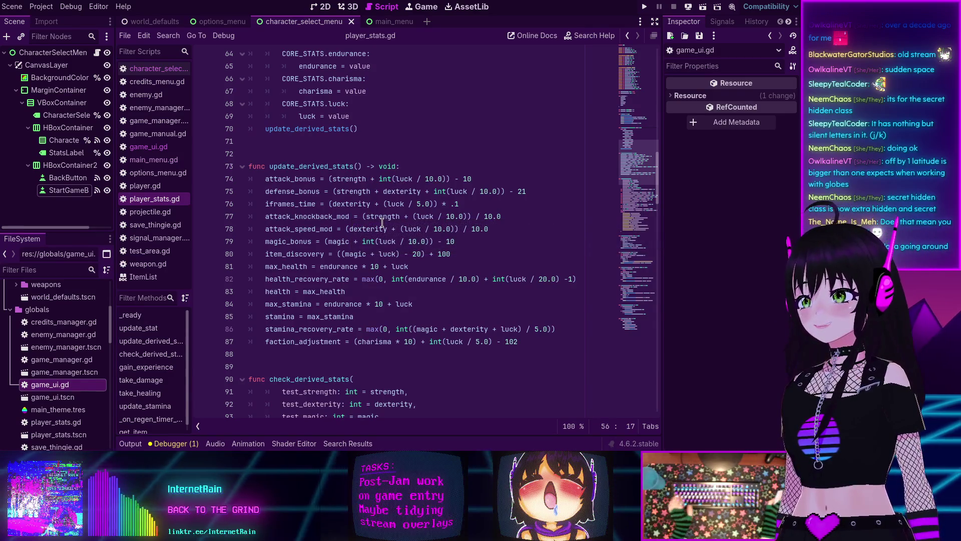
{"action": "scroll", "coordinate": [373, 216], "scroll_direction": "down", "scroll_amount": 4}
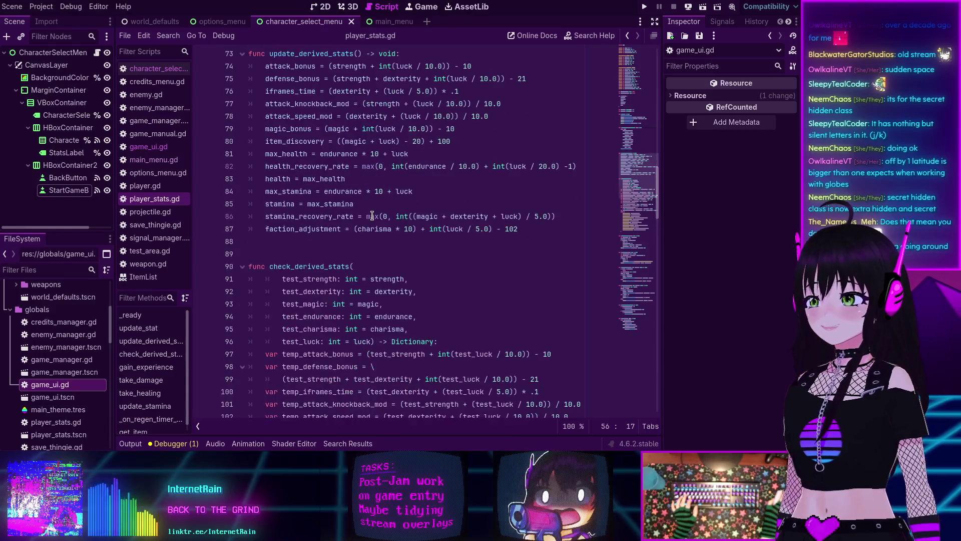
{"action": "scroll", "coordinate": [373, 216], "scroll_direction": "up", "scroll_amount": 5}
{"action": "scroll", "coordinate": [372, 216], "scroll_direction": "up", "scroll_amount": 3}
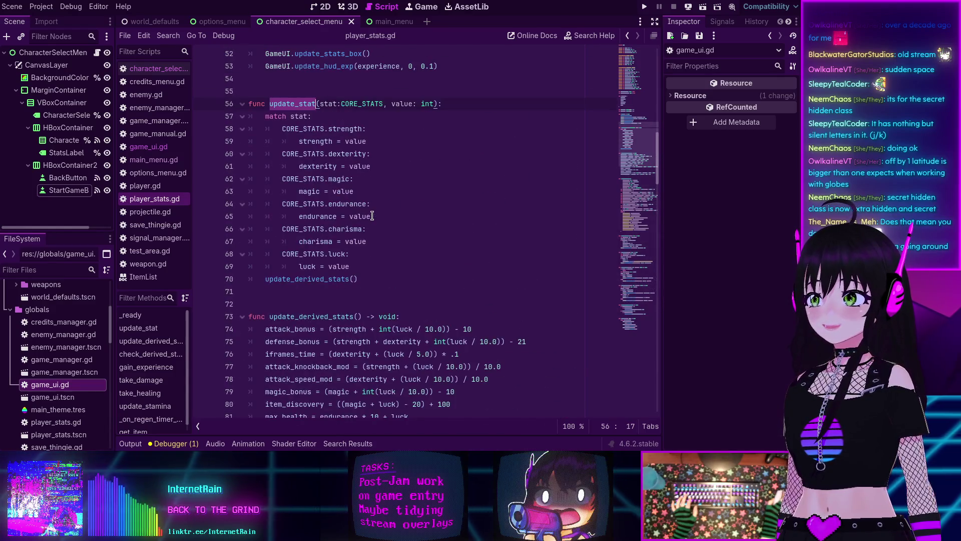
{"action": "scroll", "coordinate": [372, 216], "scroll_direction": "down", "scroll_amount": 3}
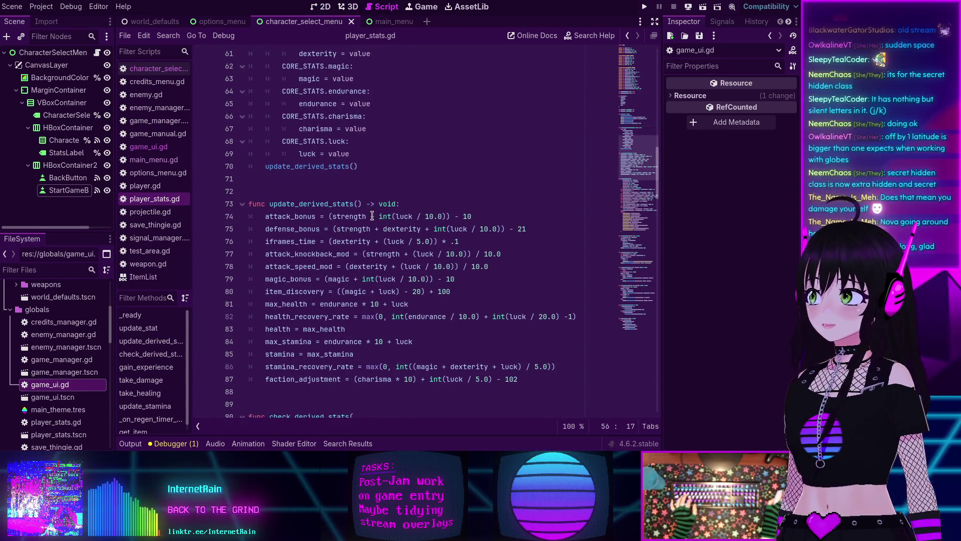
{"action": "scroll", "coordinate": [372, 216], "scroll_direction": "down", "scroll_amount": 2}
{"action": "scroll", "coordinate": [373, 214], "scroll_direction": "down", "scroll_amount": 6}
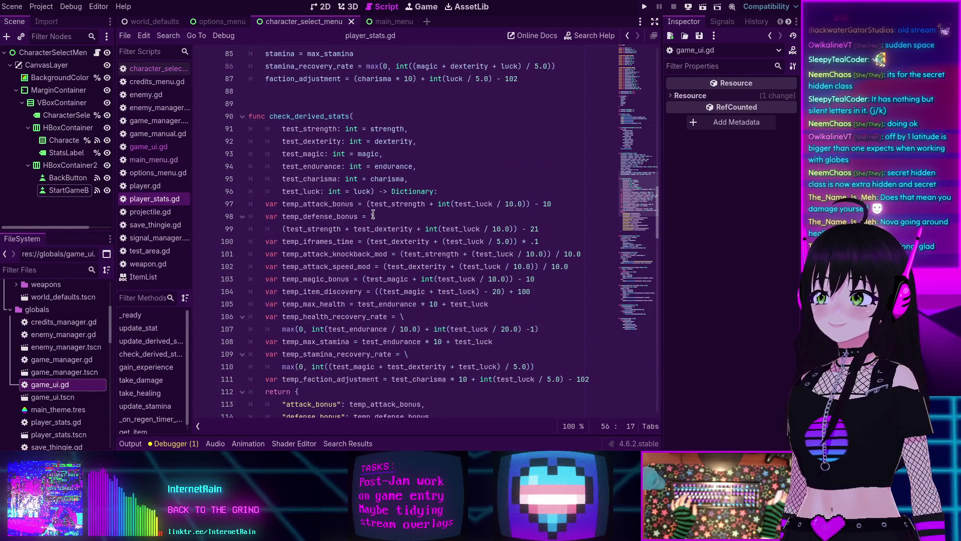
{"action": "scroll", "coordinate": [373, 214], "scroll_direction": "up", "scroll_amount": 6}
{"action": "scroll", "coordinate": [373, 215], "scroll_direction": "up", "scroll_amount": 17}
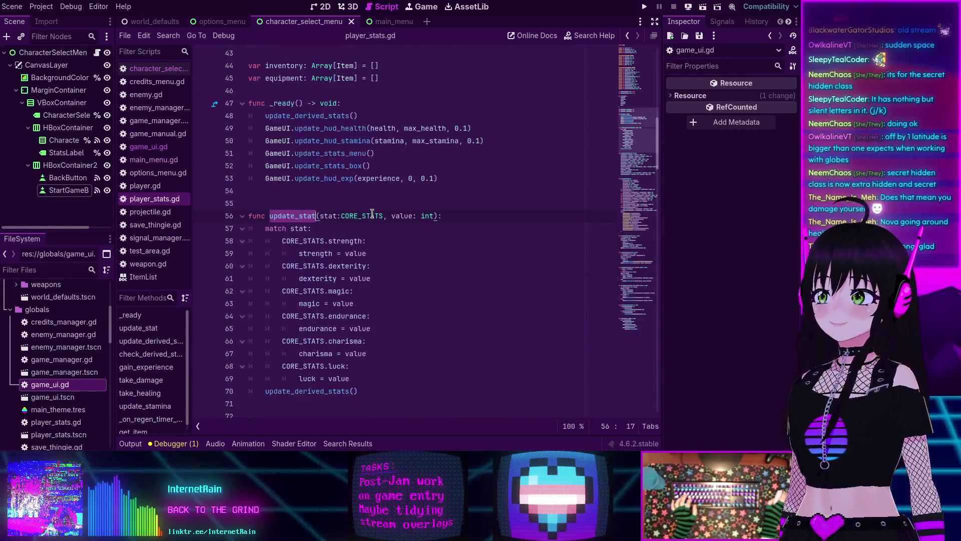
{"action": "scroll", "coordinate": [373, 214], "scroll_direction": "up", "scroll_amount": 3}
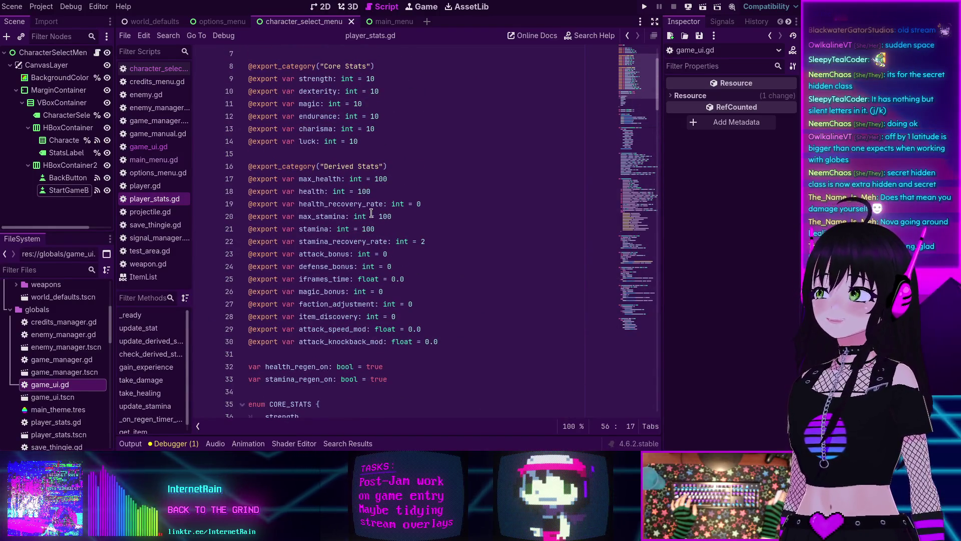
{"action": "scroll", "coordinate": [371, 213], "scroll_direction": "down", "scroll_amount": 12}
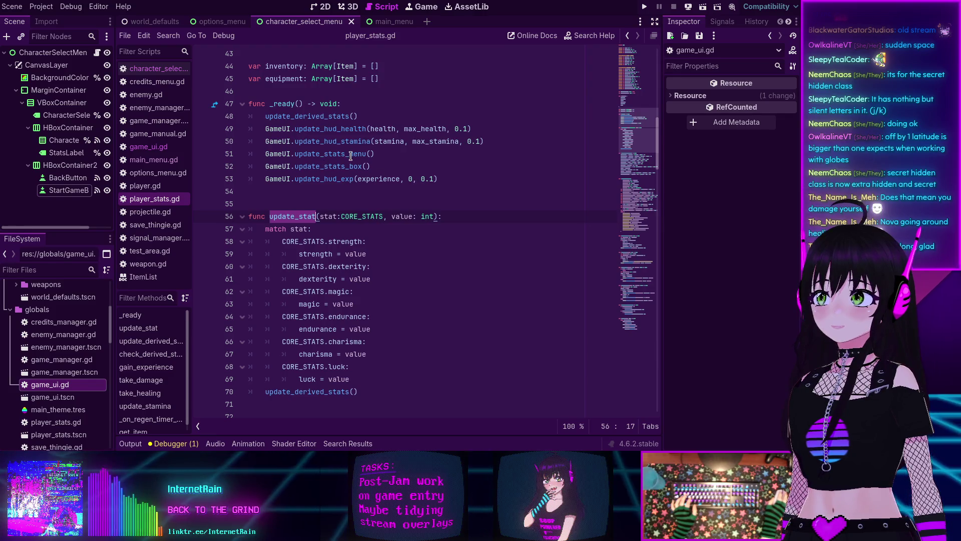
Step: Jump from the GameUI.update_stats_box() call to its definition in game_ui.gd
{"action": "double_click", "coordinate": [332, 155]}
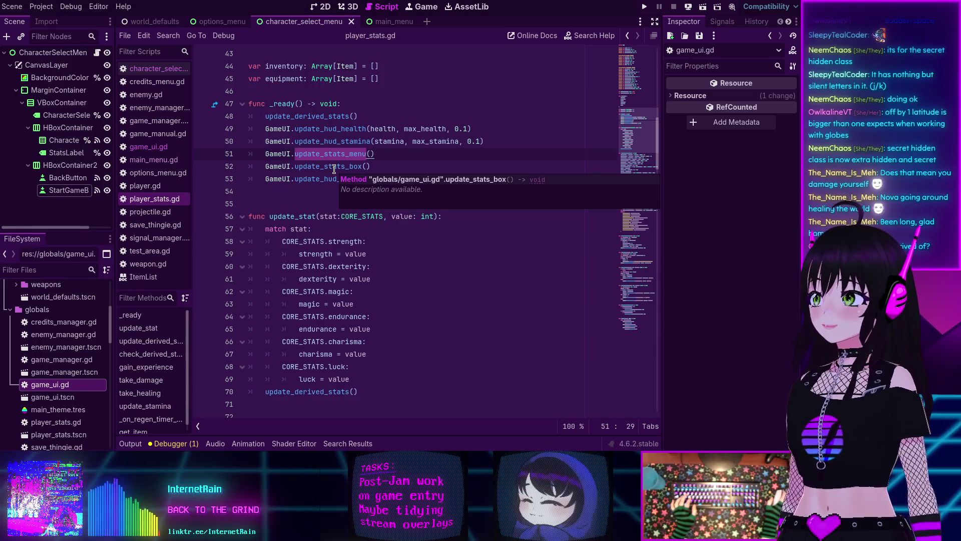
{"action": "double_click", "coordinate": [316, 166]}
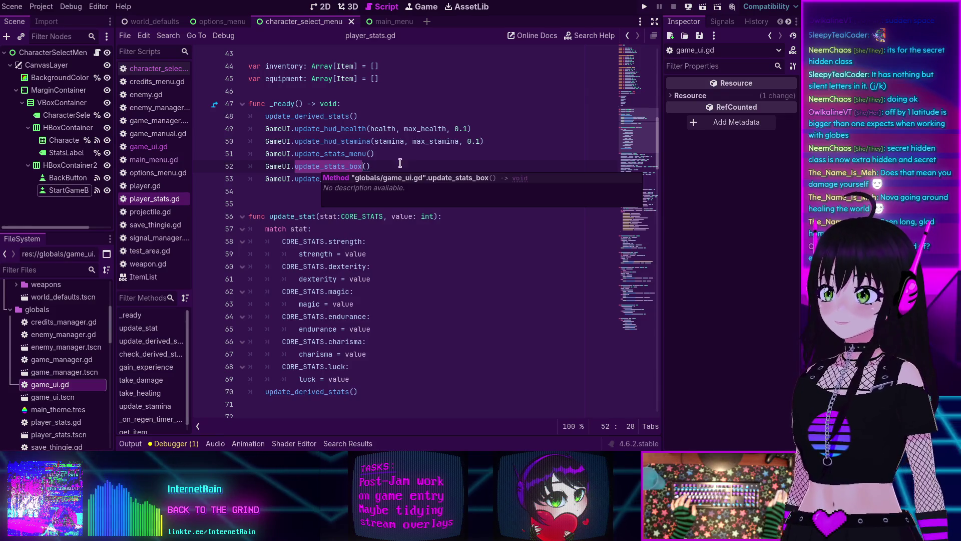
{"action": "left_click", "coordinate": [387, 165]}
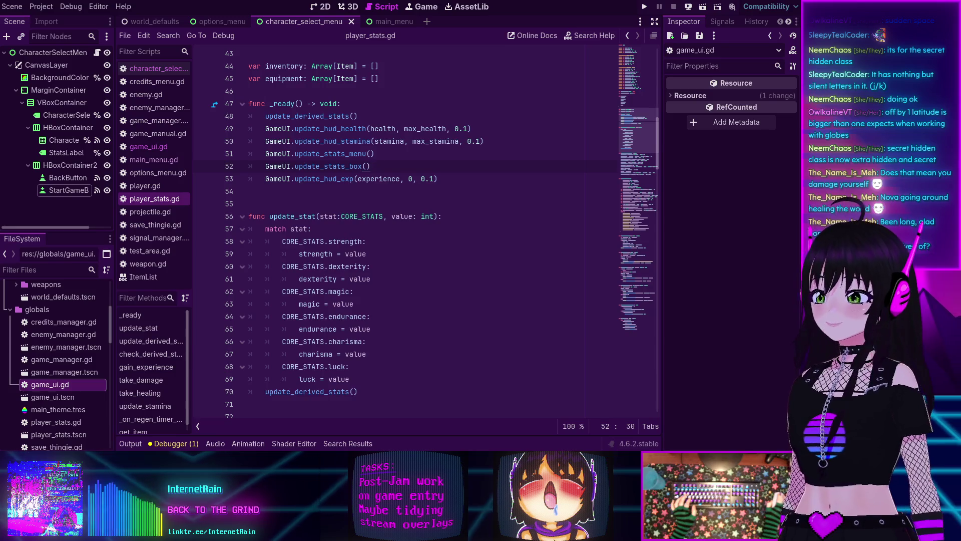
{"action": "mouse_move", "coordinate": [334, 329]}
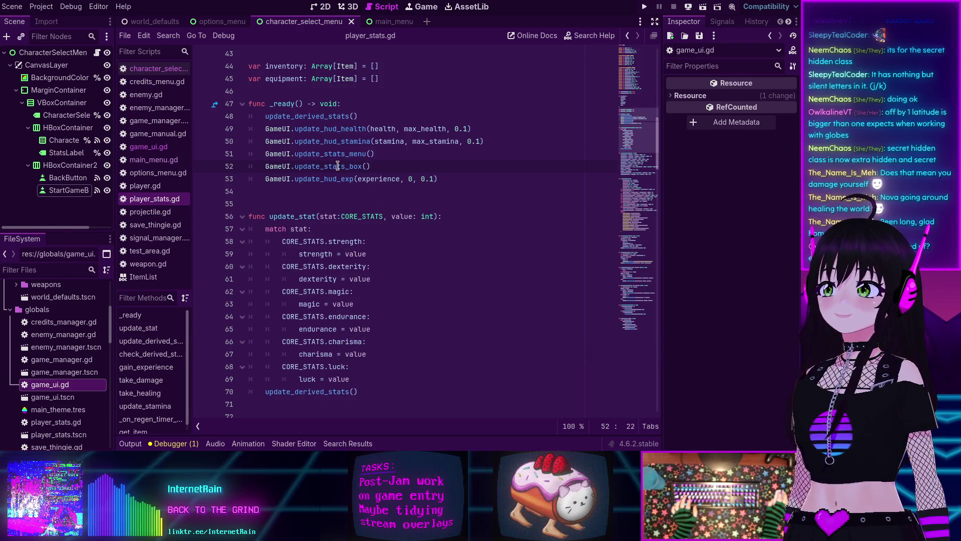
{"action": "left_click", "coordinate": [355, 166], "text": "ctrl"}
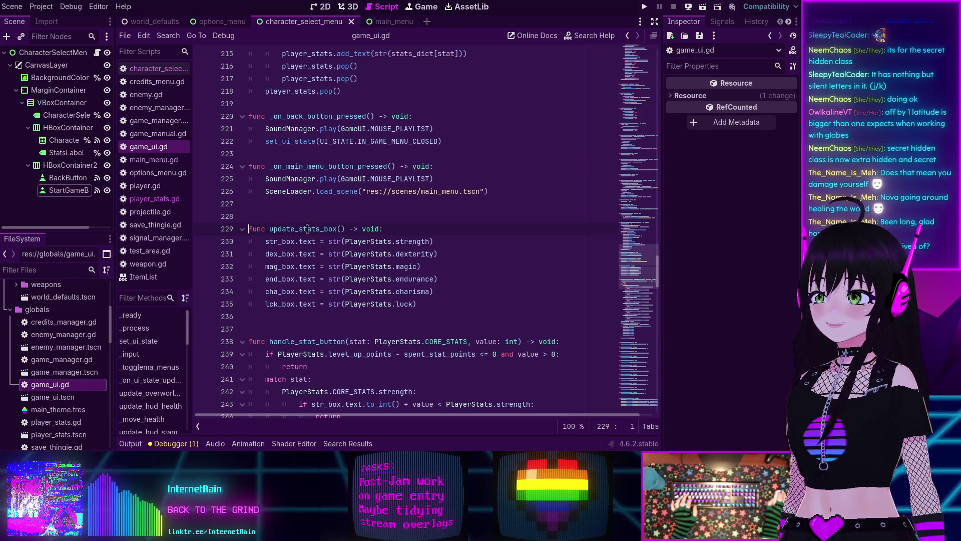
Step: Add GameUI.update_stats_box() above update_stats_menu() in the start-game handler, save, and rerun the scene
{"action": "double_click", "coordinate": [308, 229]}
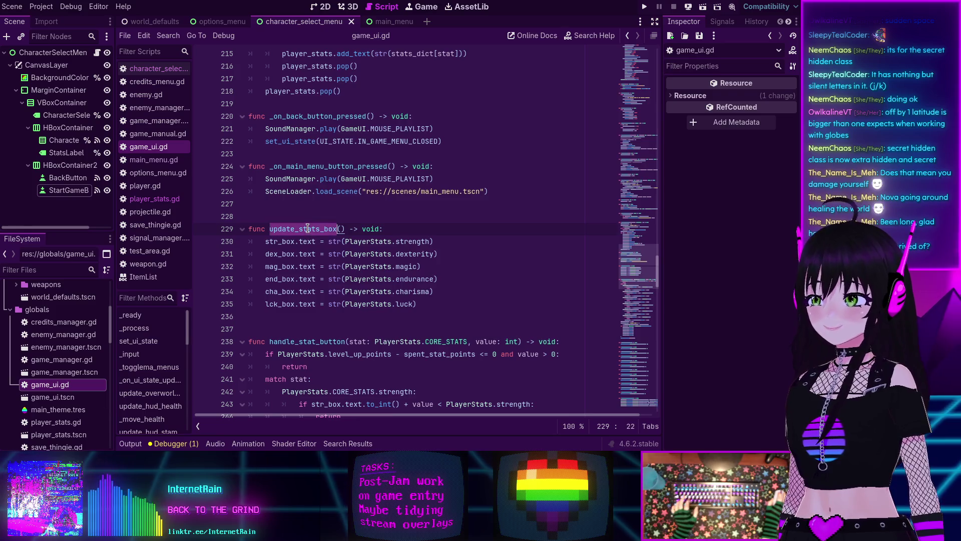
{"action": "left_click", "coordinate": [155, 70]}
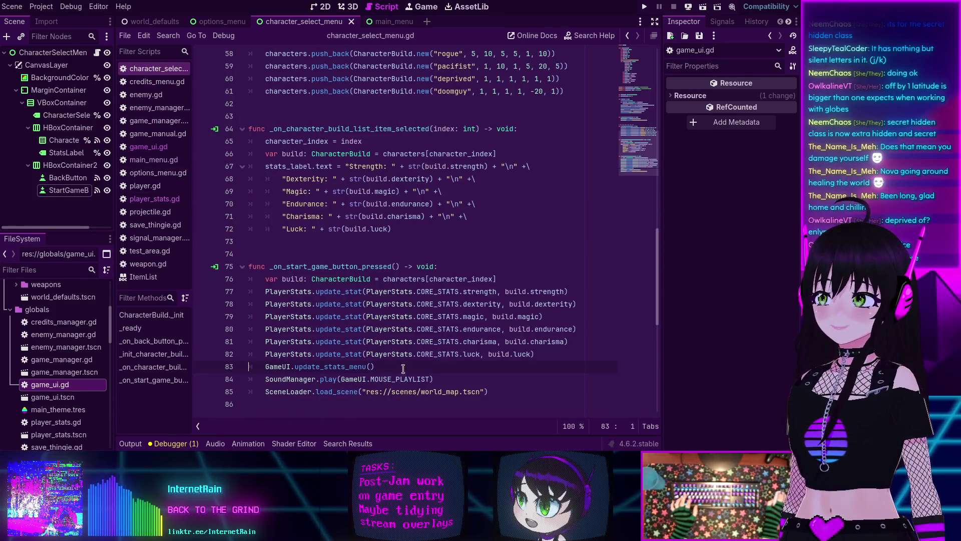
{"action": "left_click", "coordinate": [542, 354]}
{"action": "key", "text": "Return"}
{"action": "type", "text": "GameUI.upd"}
{"action": "key", "text": "Return"}
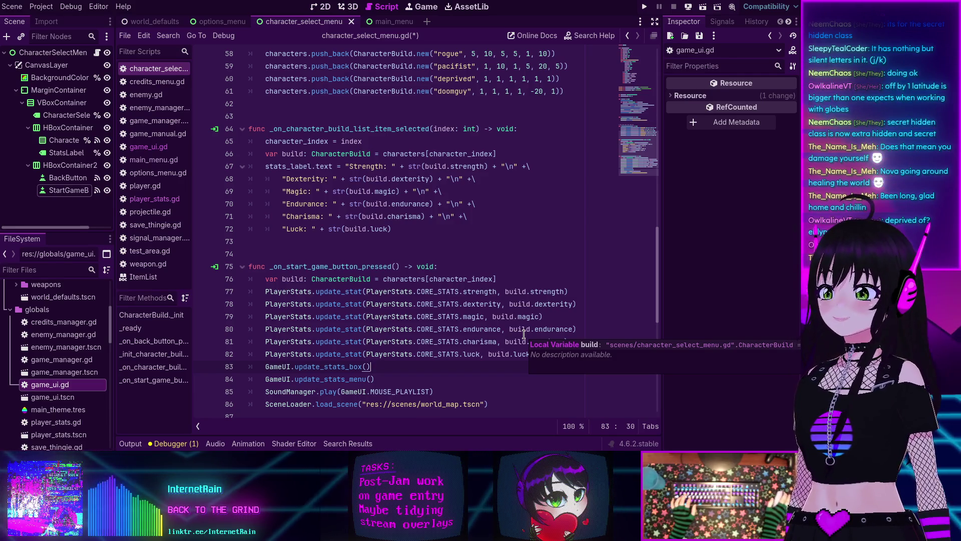
{"action": "key", "text": "ctrl+s"}
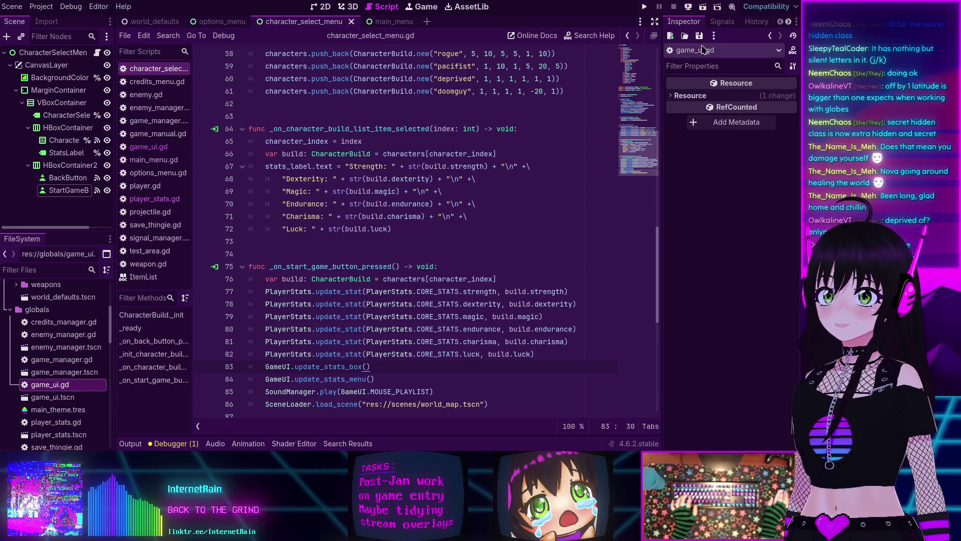
{"action": "left_click", "coordinate": [704, 11]}
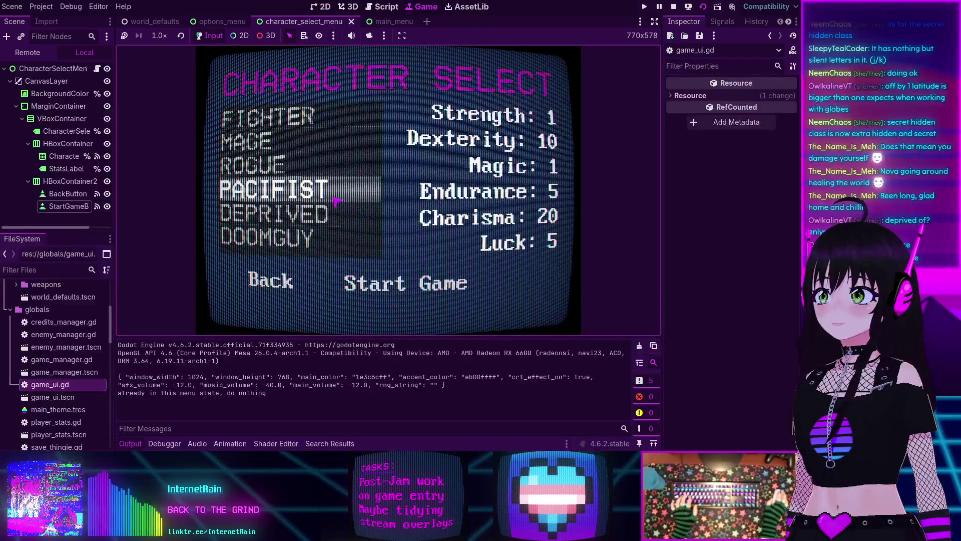
Step: Start the game as DOOMGUY, walk into level 1, and bring up the in-game stats menu
{"action": "left_click", "coordinate": [346, 240]}
{"action": "left_click", "coordinate": [386, 296]}
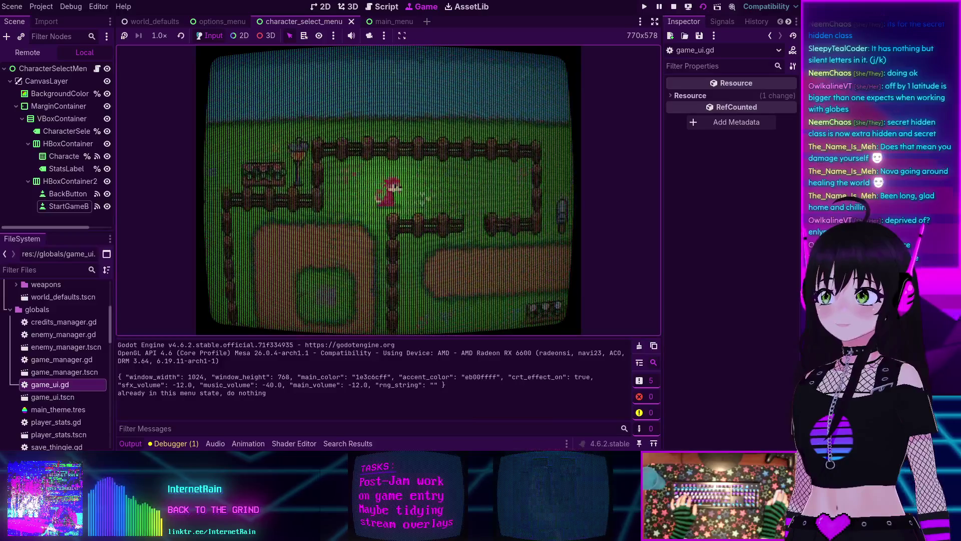
{"action": "key", "text": "Down"}
{"action": "key", "text": "space"}
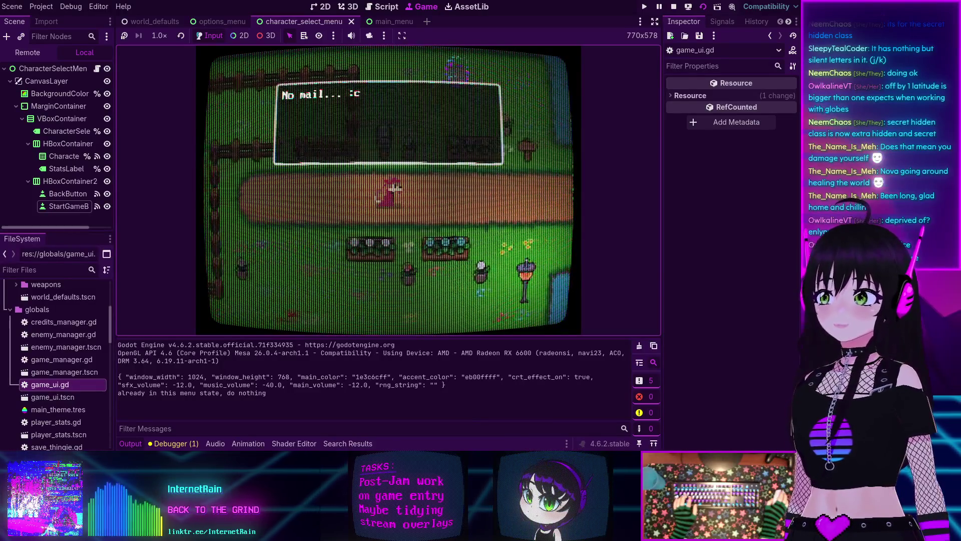
{"action": "key", "text": "Right"}
{"action": "key", "text": "e"}
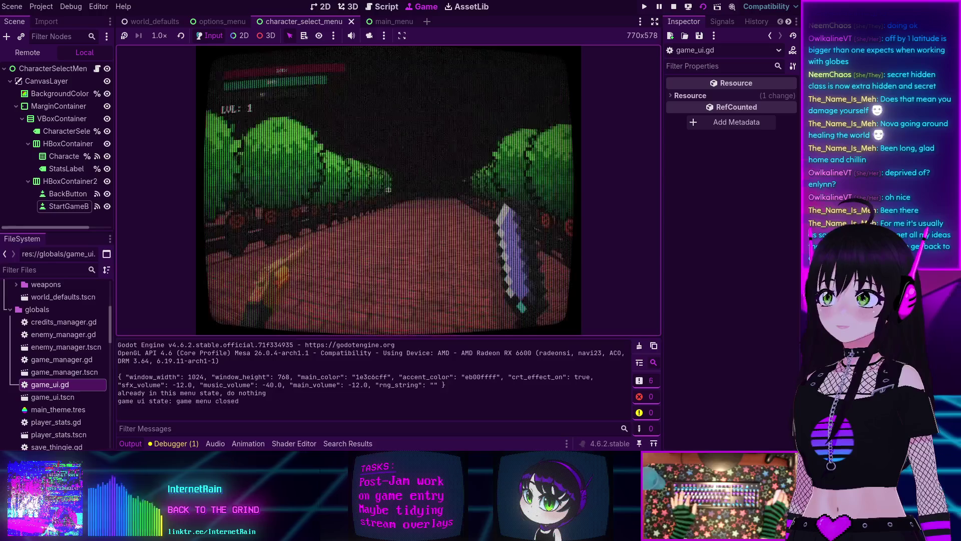
{"action": "key", "text": "Escape"}
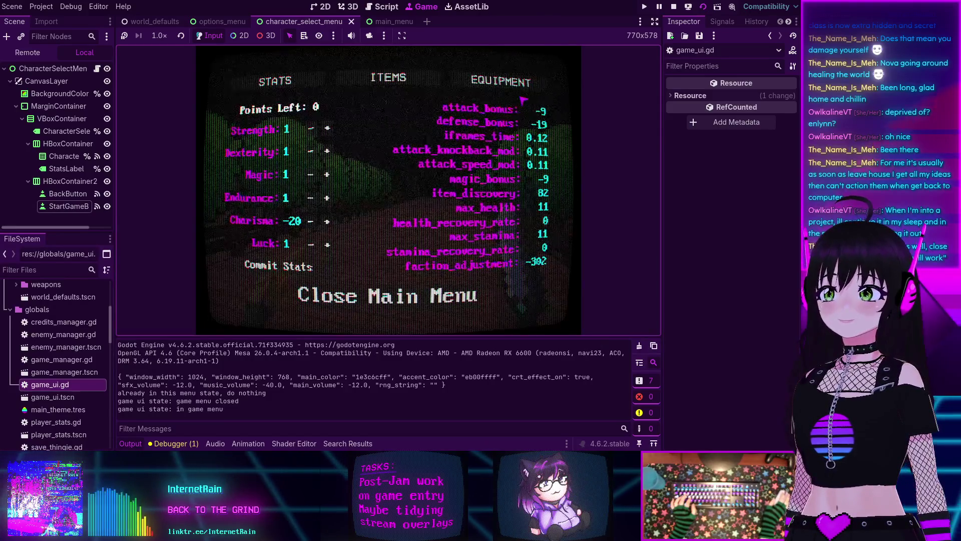
Step: Close the stats menu, advance and shoot the green enemy by the fence, then stop the game
{"action": "left_click", "coordinate": [331, 310]}
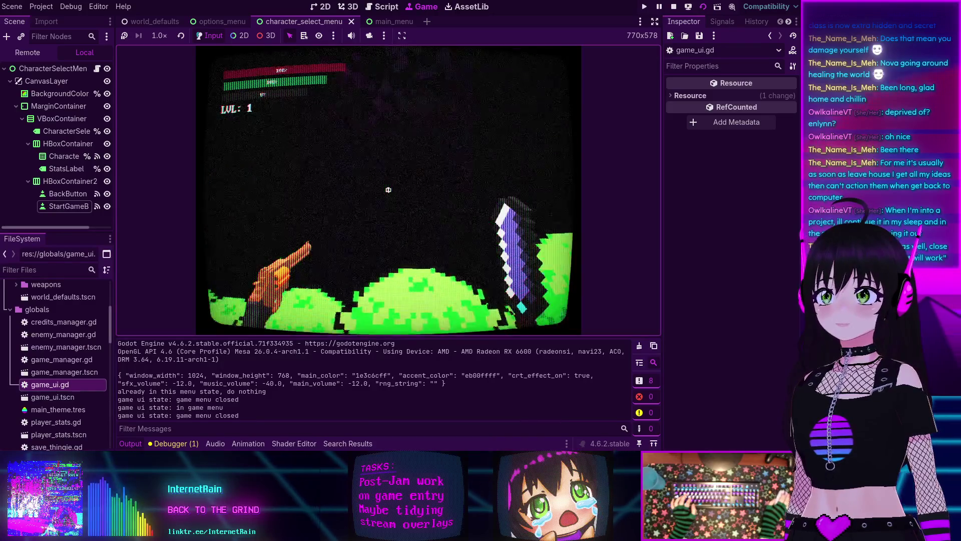
{"action": "key", "text": "w"}
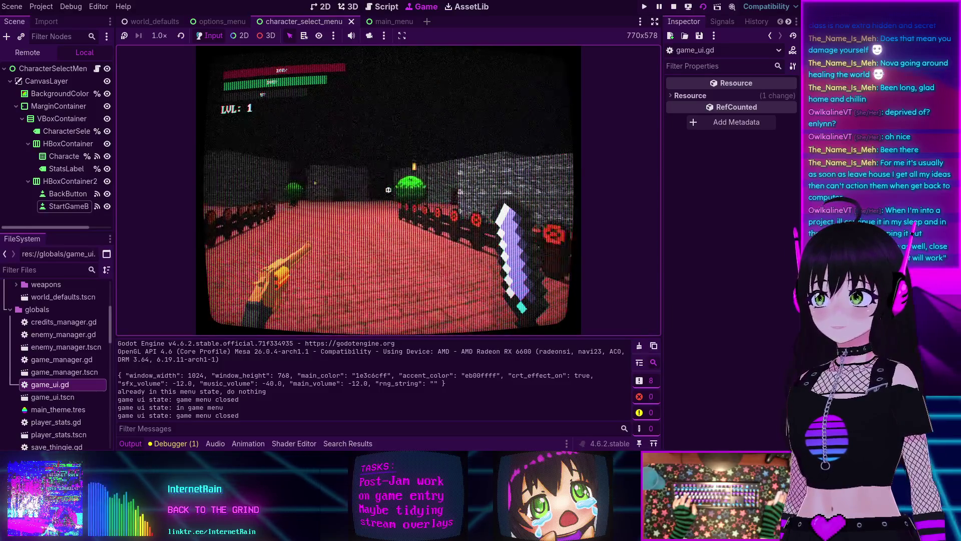
{"action": "left_click", "coordinate": [388, 189]}
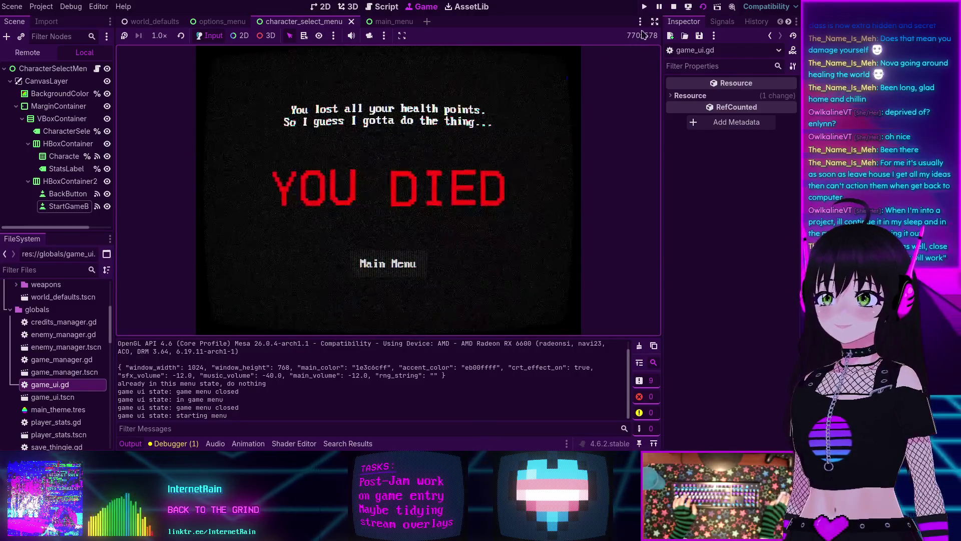
{"action": "left_click", "coordinate": [673, 6]}
Step: Open player_stats.gd from the script list to review its derived stats code
{"action": "scroll", "coordinate": [430, 204], "scroll_direction": "up", "scroll_amount": 4}
{"action": "scroll", "coordinate": [317, 216], "scroll_direction": "down", "scroll_amount": 12}
{"action": "scroll", "coordinate": [317, 216], "scroll_direction": "up", "scroll_amount": 7}
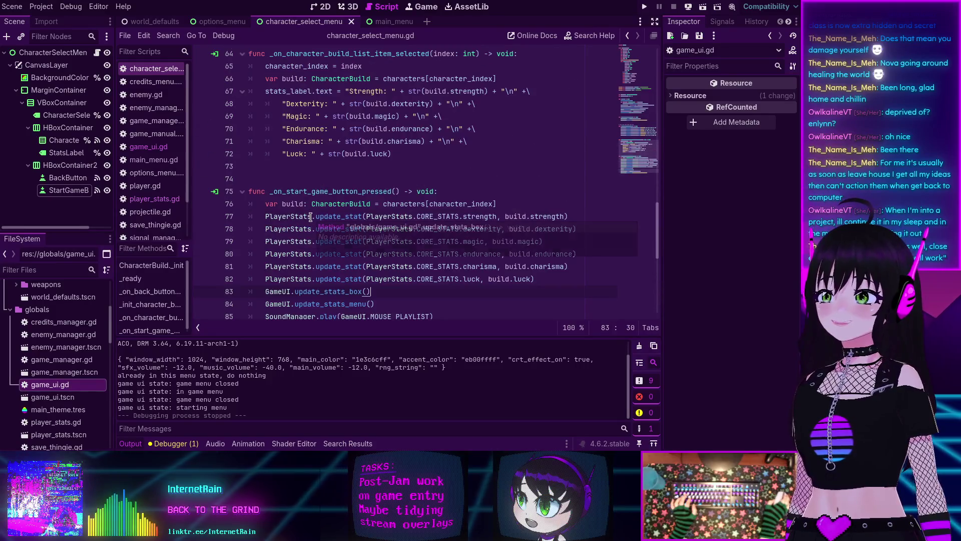
{"action": "scroll", "coordinate": [384, 181], "scroll_direction": "up", "scroll_amount": 13}
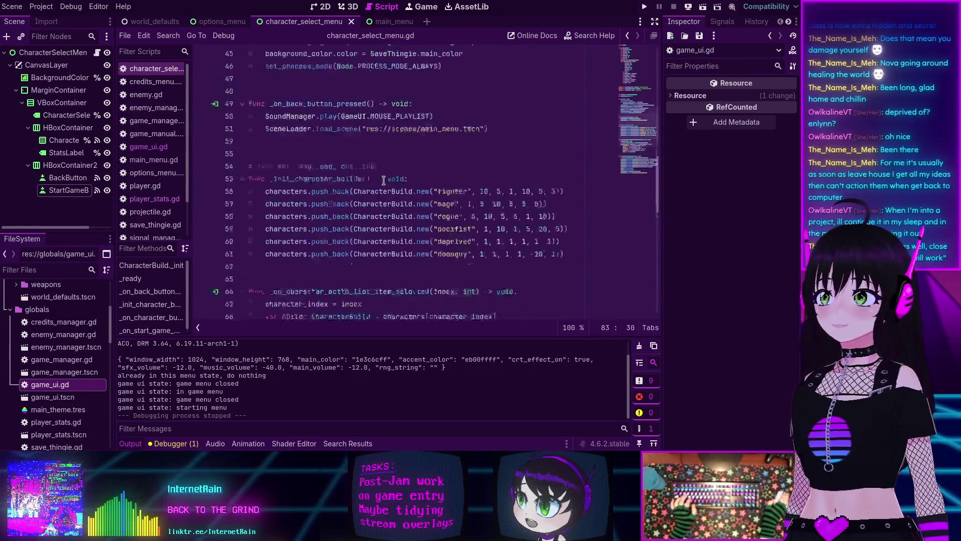
{"action": "scroll", "coordinate": [384, 181], "scroll_direction": "down", "scroll_amount": 7}
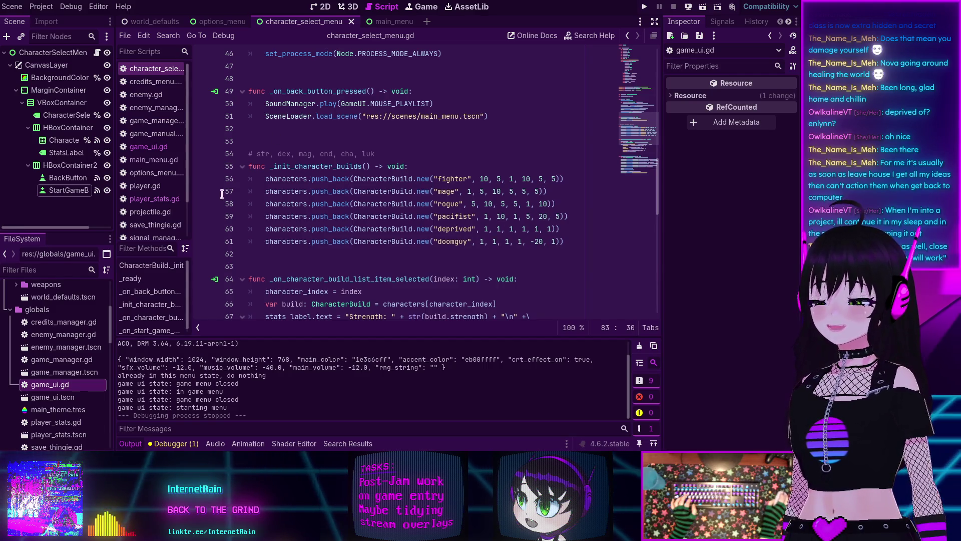
{"action": "left_click", "coordinate": [155, 198]}
{"action": "scroll", "coordinate": [286, 197], "scroll_direction": "down", "scroll_amount": 10}
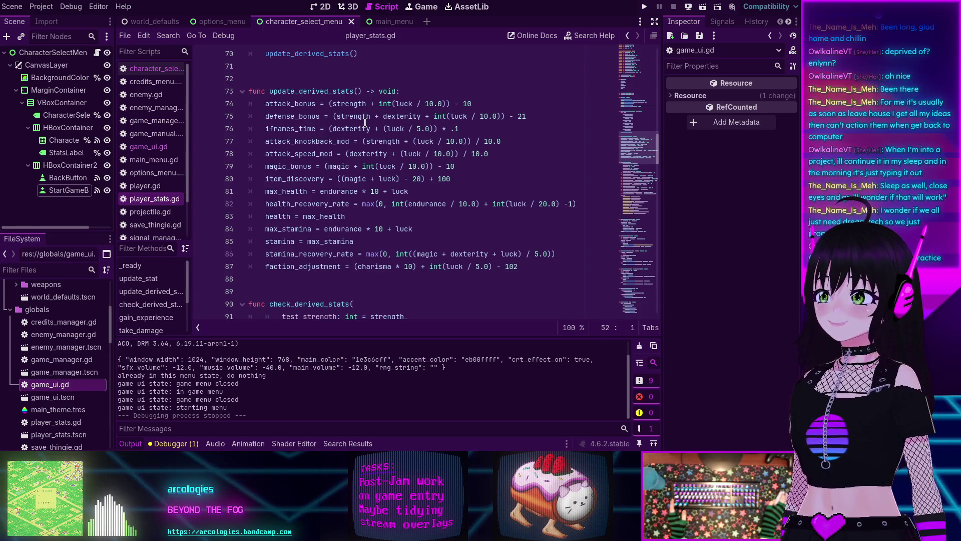
Step: Inspect the health = max_health line in player_stats.gd, then return to character_select_menu.gd
{"action": "mouse_move", "coordinate": [365, 123]}
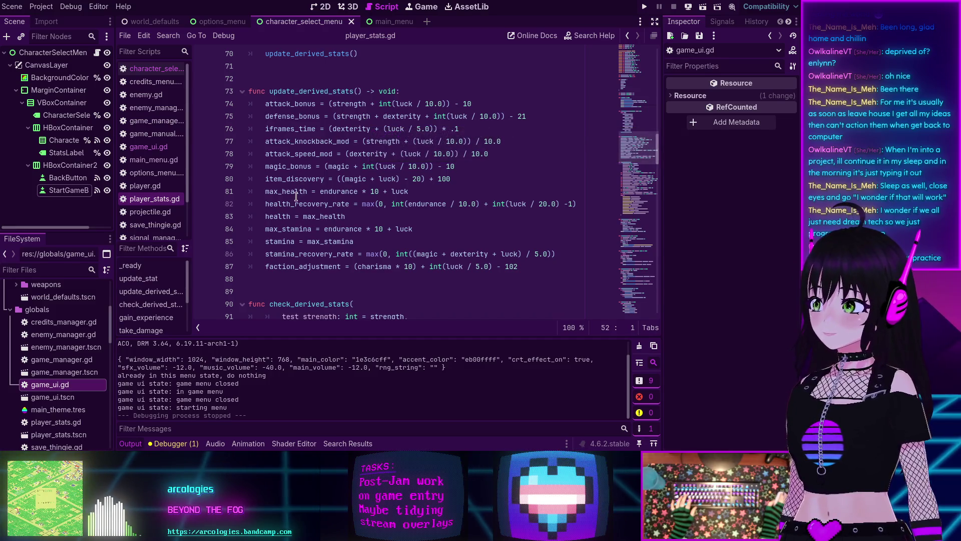
{"action": "mouse_move", "coordinate": [296, 197]}
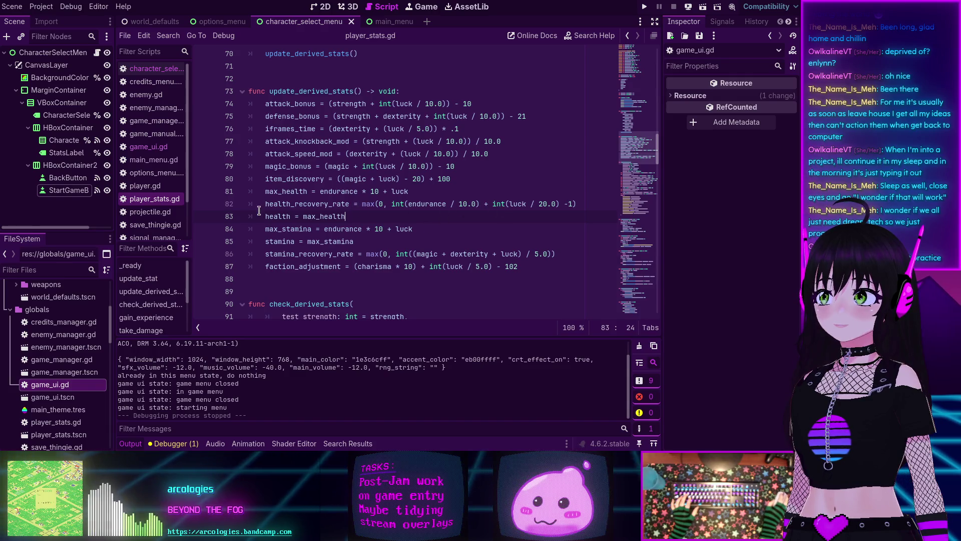
{"action": "left_click", "coordinate": [332, 218]}
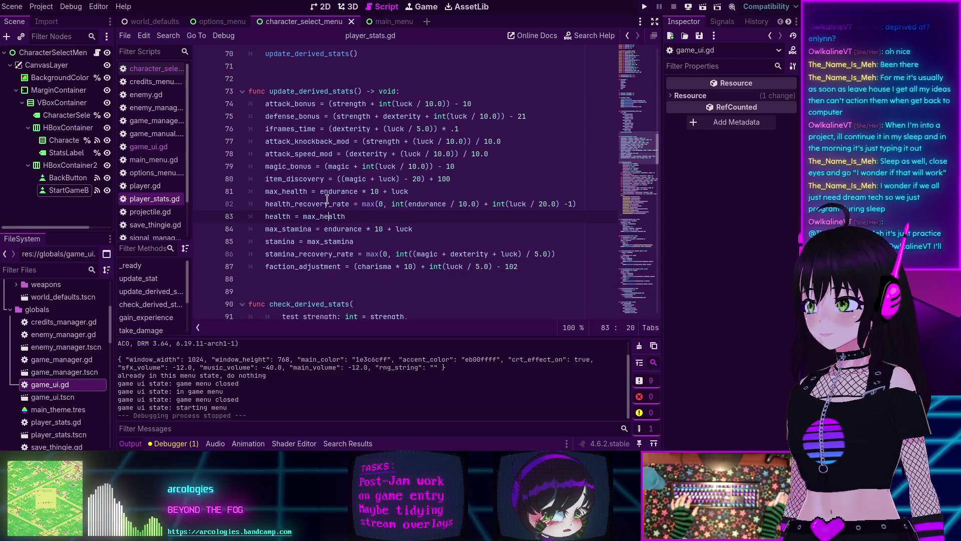
{"action": "mouse_move", "coordinate": [327, 199]}
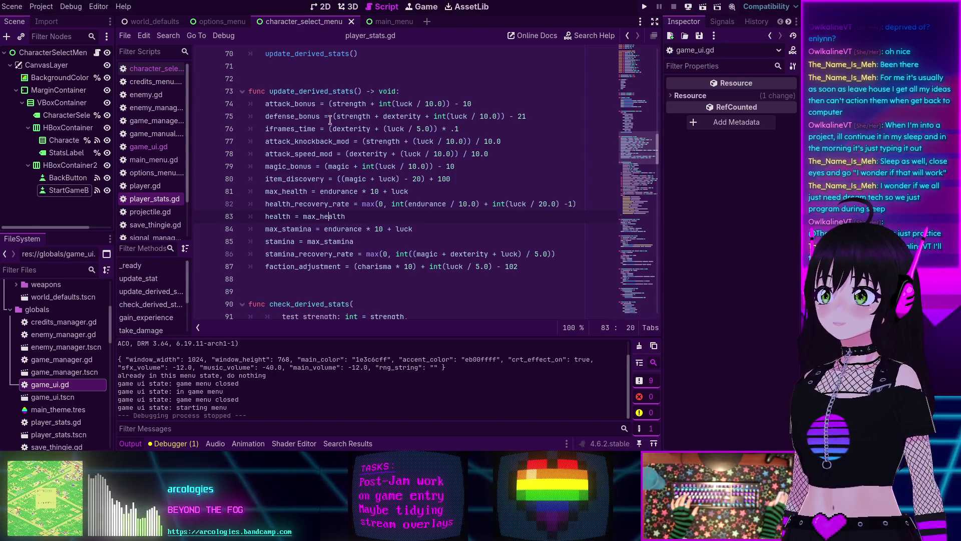
{"action": "scroll", "coordinate": [355, 165], "scroll_direction": "down", "scroll_amount": 5}
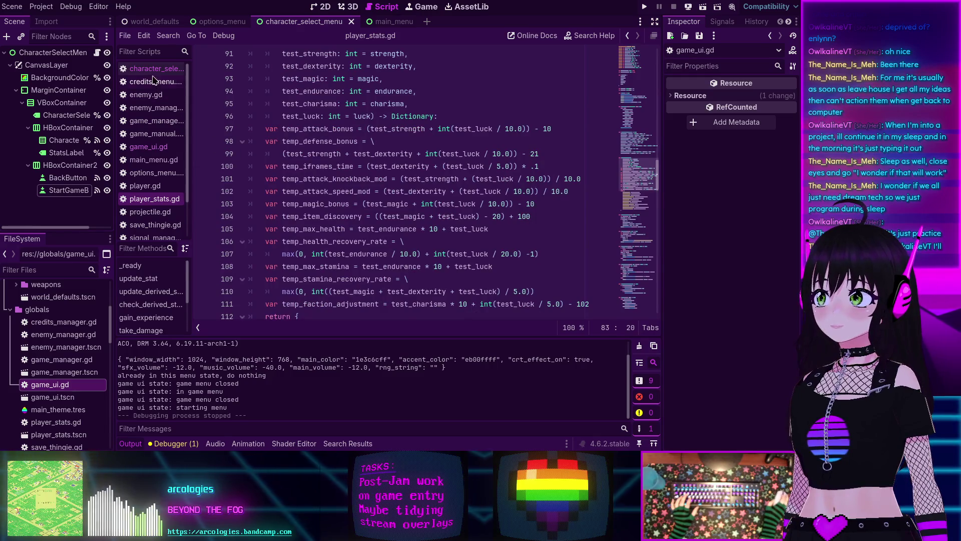
{"action": "left_click", "coordinate": [153, 70]}
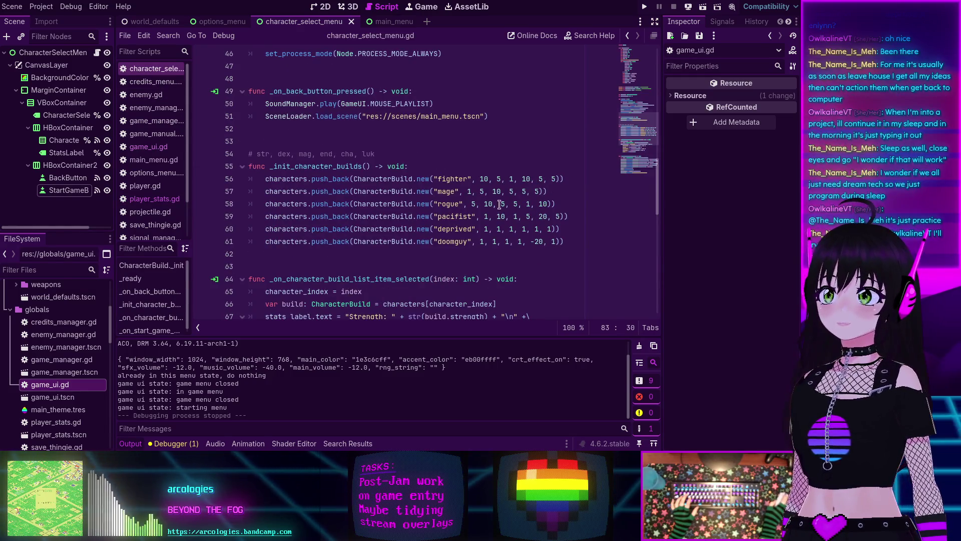
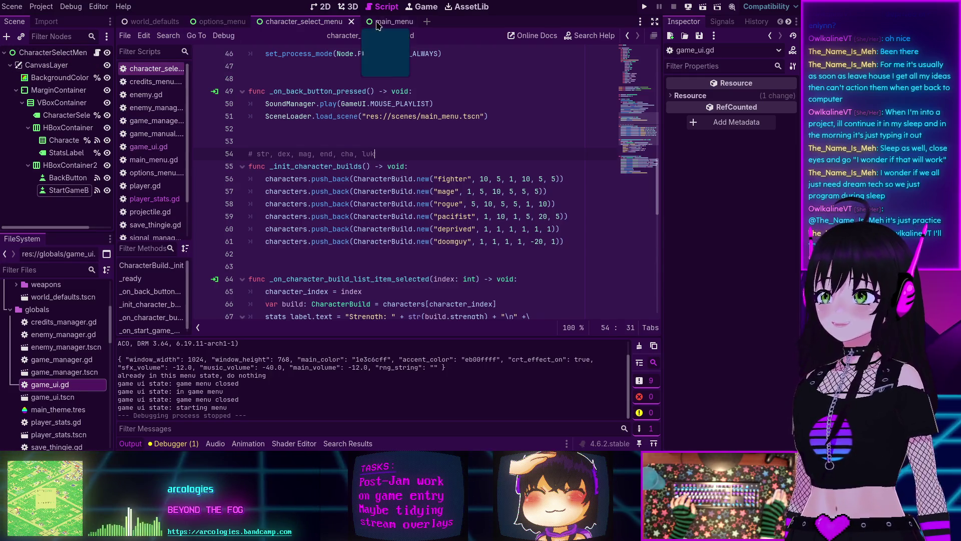
Step: Look over the _ready code in character_select_menu.gd, then run the project with F5
{"action": "scroll", "coordinate": [467, 190], "scroll_direction": "up", "scroll_amount": 4}
{"action": "scroll", "coordinate": [294, 197], "scroll_direction": "down", "scroll_amount": 8}
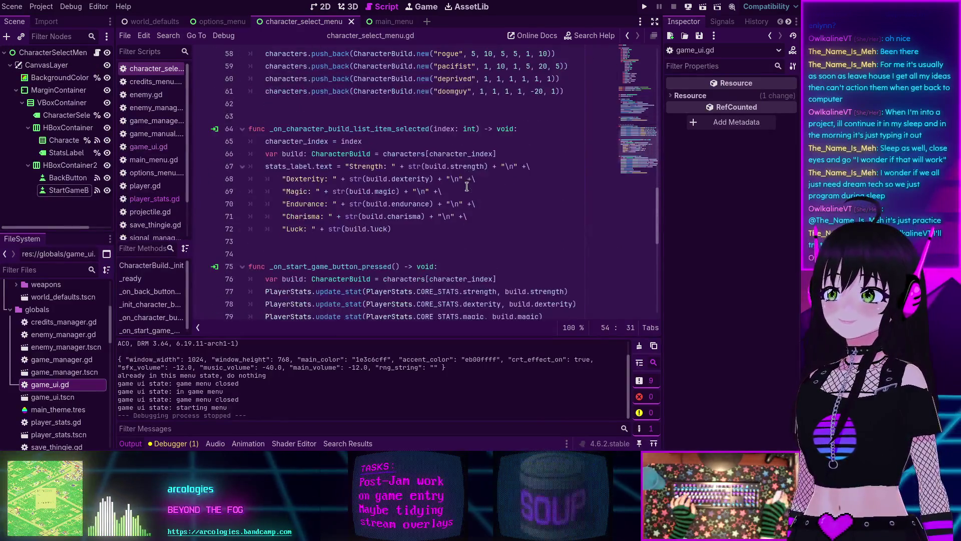
{"action": "scroll", "coordinate": [447, 167], "scroll_direction": "down", "scroll_amount": 3}
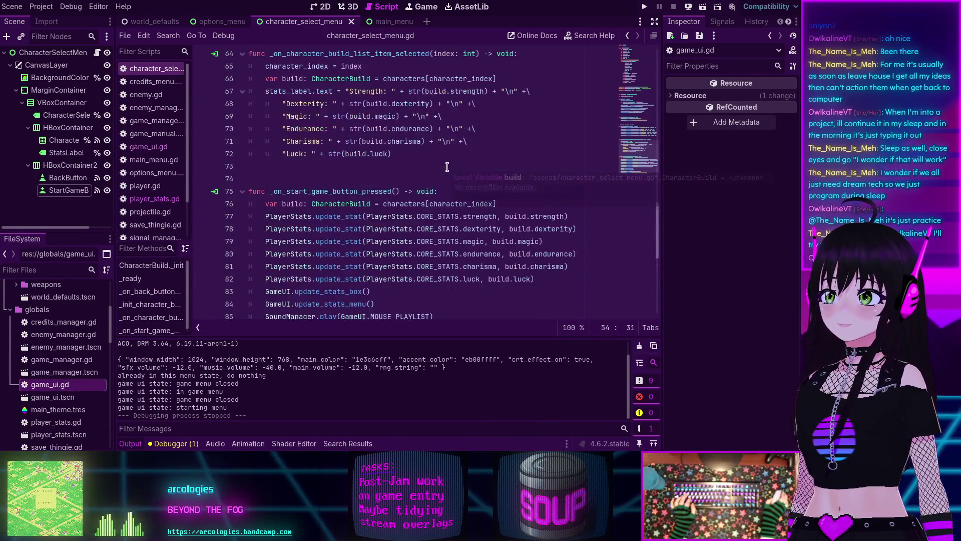
{"action": "scroll", "coordinate": [405, 139], "scroll_direction": "up", "scroll_amount": 11}
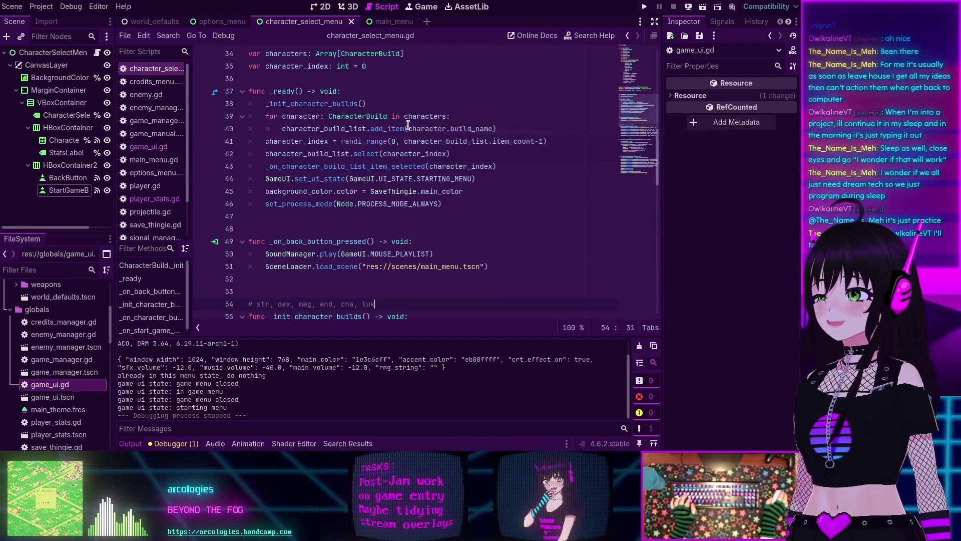
{"action": "scroll", "coordinate": [408, 202], "scroll_direction": "down", "scroll_amount": 1}
{"action": "scroll", "coordinate": [384, 191], "scroll_direction": "up", "scroll_amount": 2}
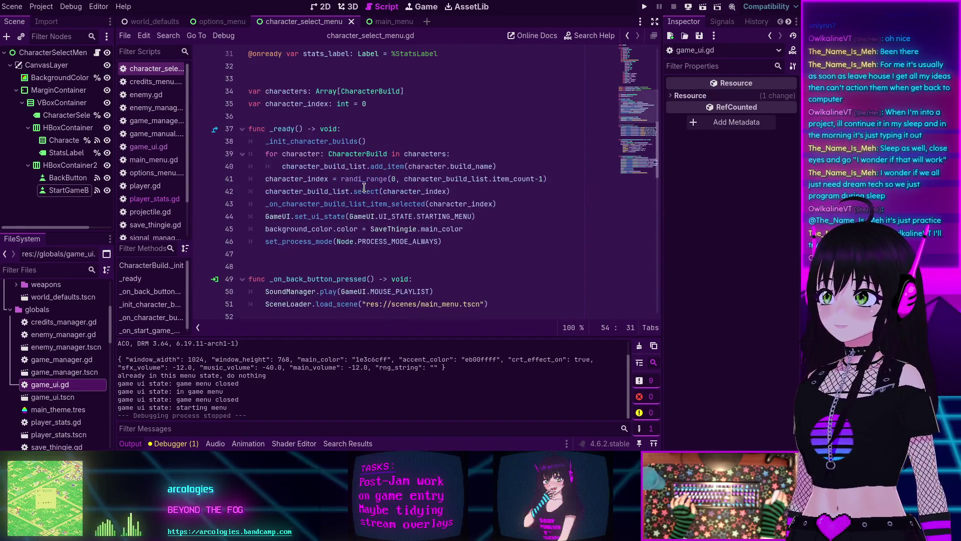
{"action": "scroll", "coordinate": [341, 142], "scroll_direction": "up", "scroll_amount": 2}
{"action": "scroll", "coordinate": [446, 86], "scroll_direction": "down", "scroll_amount": 3}
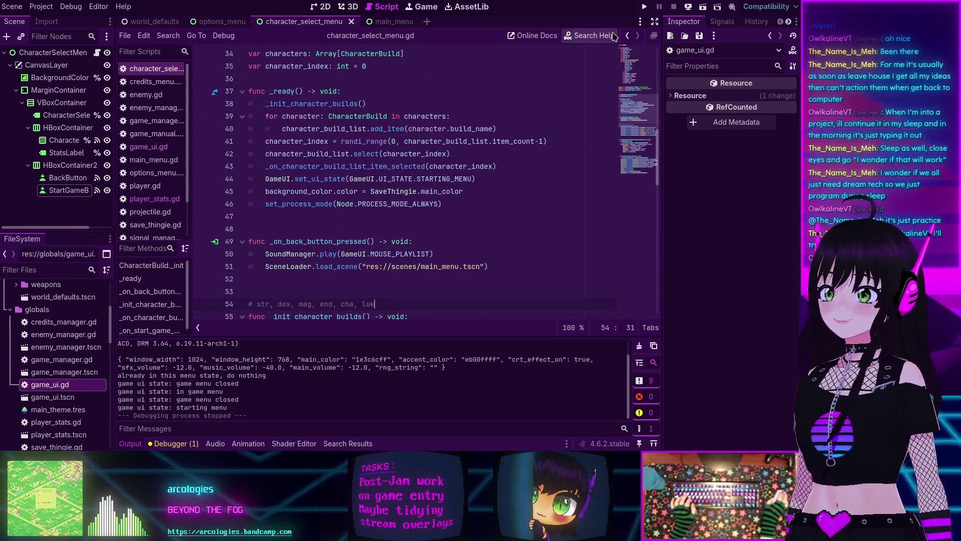
{"action": "key", "text": "F5"}
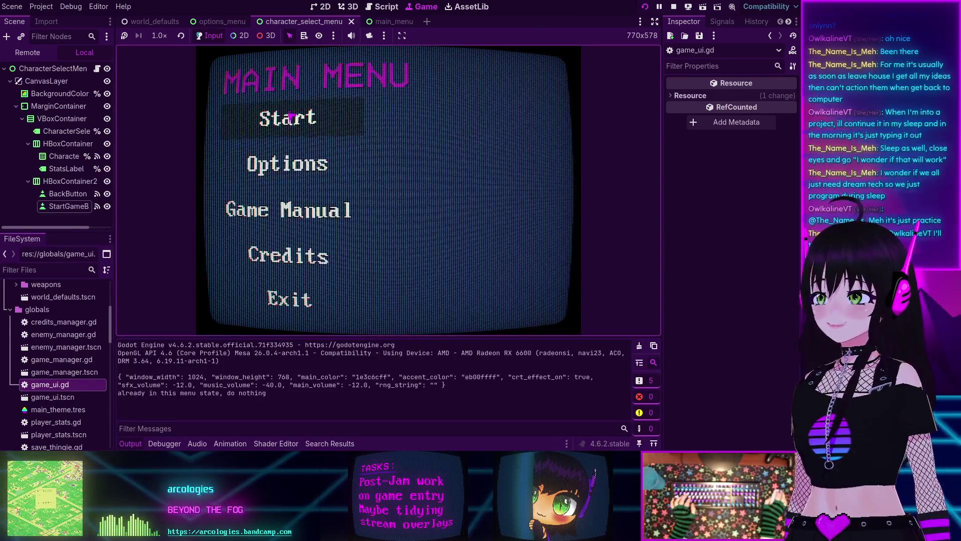
Step: Start a game from the main menu, walk the character on the world map, then stop the run
{"action": "left_click", "coordinate": [289, 121]}
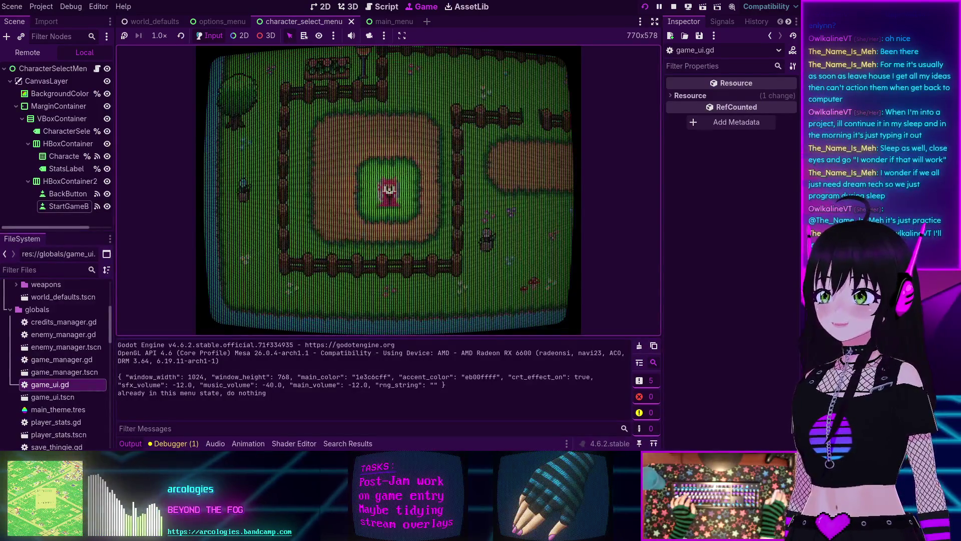
{"action": "key", "text": "w"}
{"action": "key", "text": "F8"}
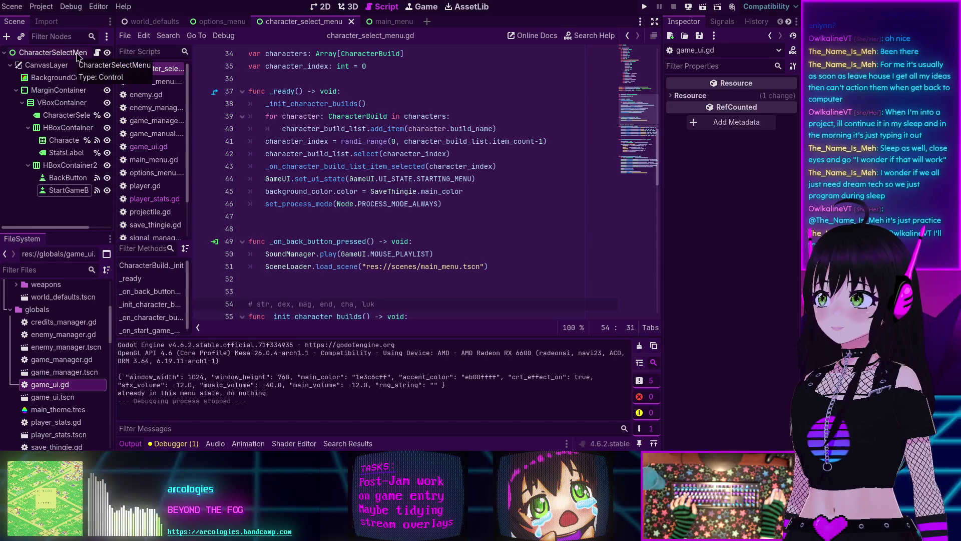
Step: Jump from the main_menu StartButton's pressed() signal to its handler in main_menu.gd
{"action": "left_click", "coordinate": [385, 22]}
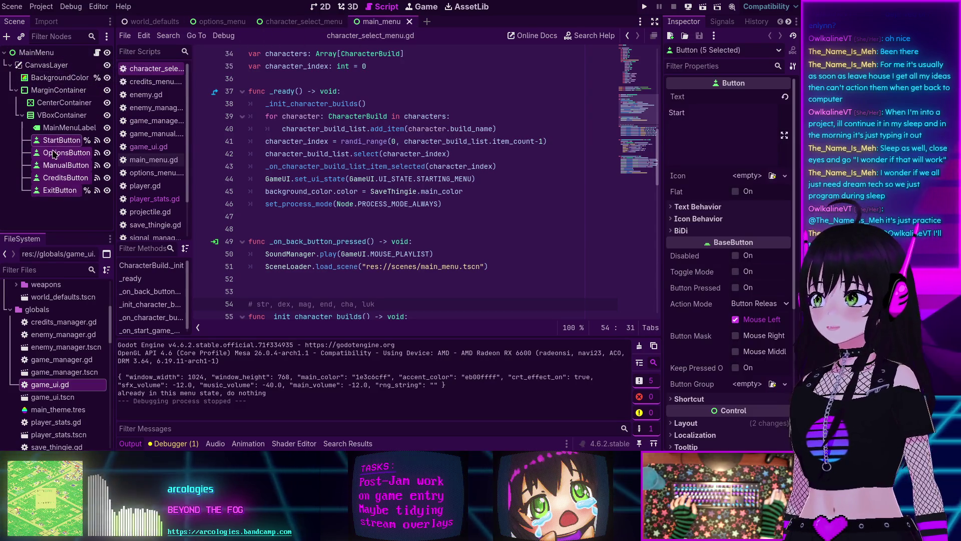
{"action": "left_click", "coordinate": [59, 142]}
{"action": "left_click", "coordinate": [722, 22]}
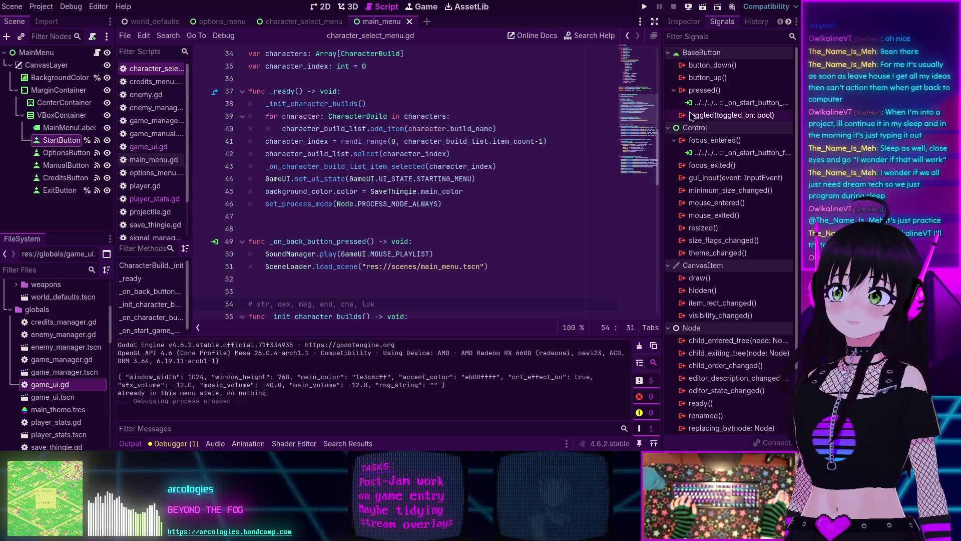
{"action": "right_click", "coordinate": [723, 104]}
{"action": "left_click", "coordinate": [754, 125]}
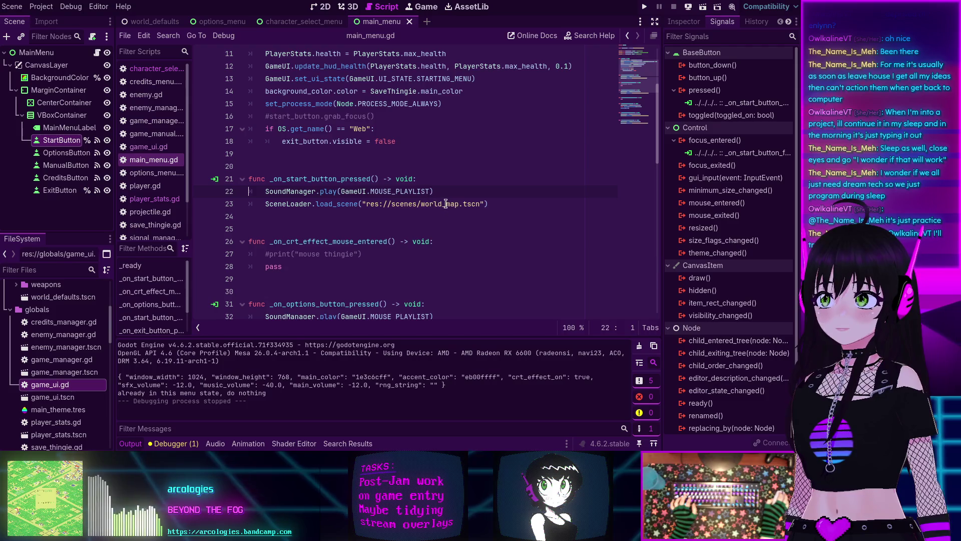
Step: Change the load_scene path from world_map to character_select_menu and save main_menu.gd
{"action": "scroll", "coordinate": [68, 345], "scroll_direction": "down", "scroll_amount": 5}
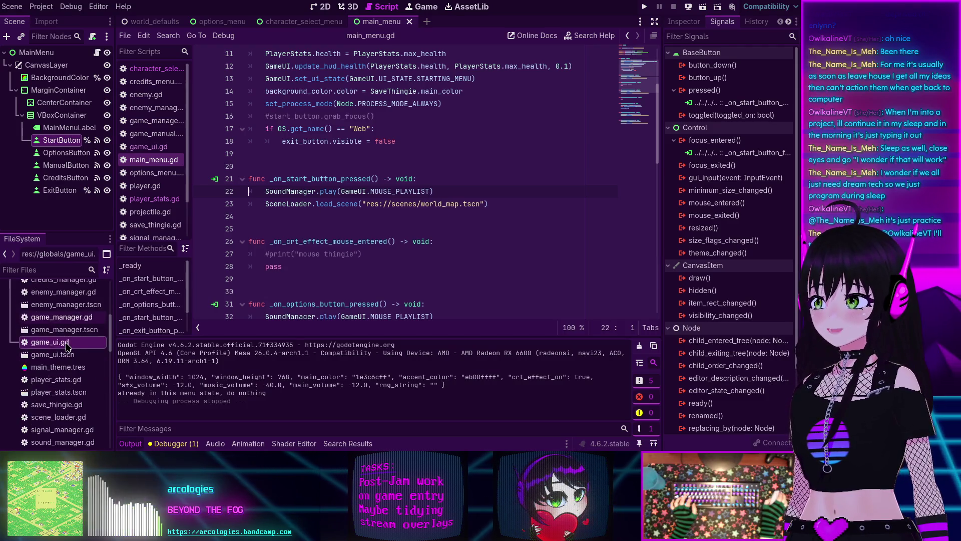
{"action": "scroll", "coordinate": [68, 346], "scroll_direction": "up", "scroll_amount": 4}
{"action": "scroll", "coordinate": [68, 346], "scroll_direction": "down", "scroll_amount": 8}
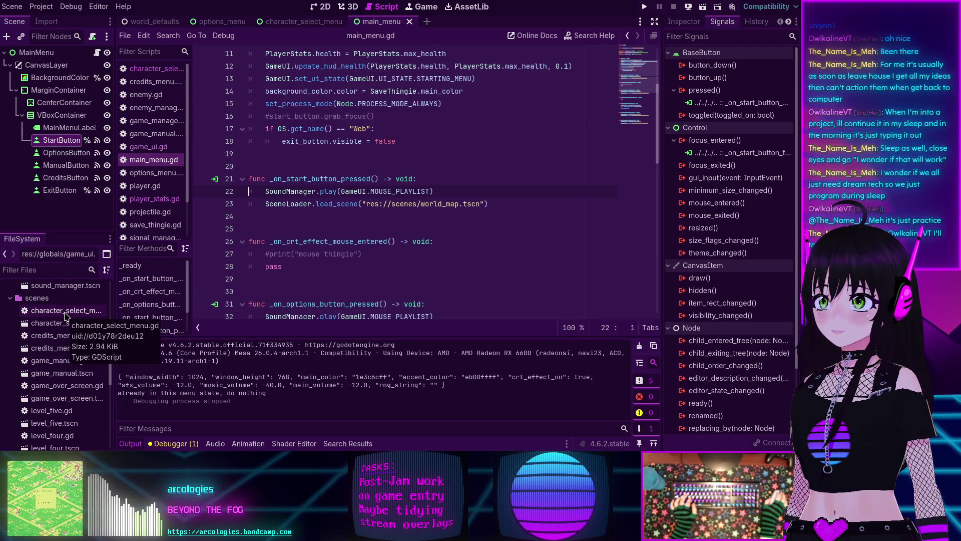
{"action": "double_click", "coordinate": [449, 201]}
{"action": "type", "text": "character_sele"}
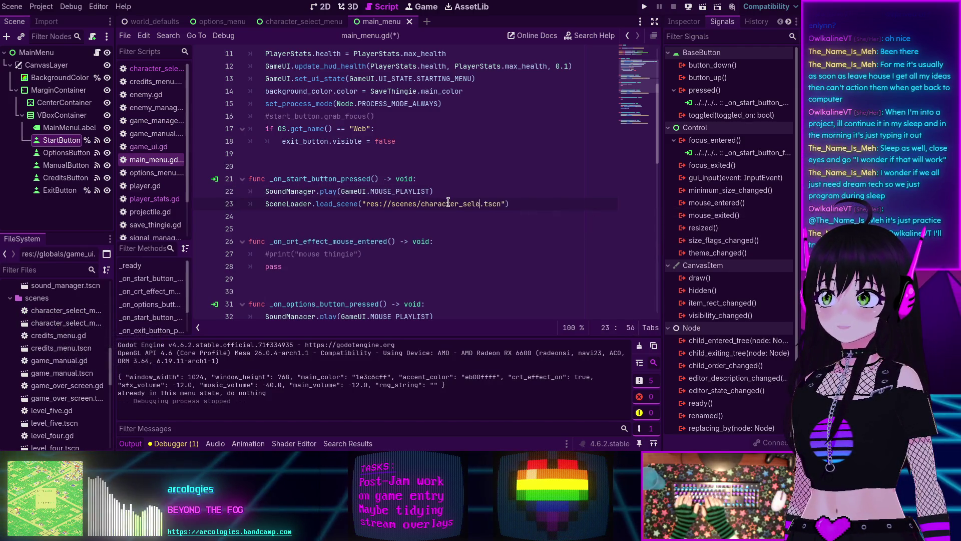
{"action": "type", "text": "ct_menu"}
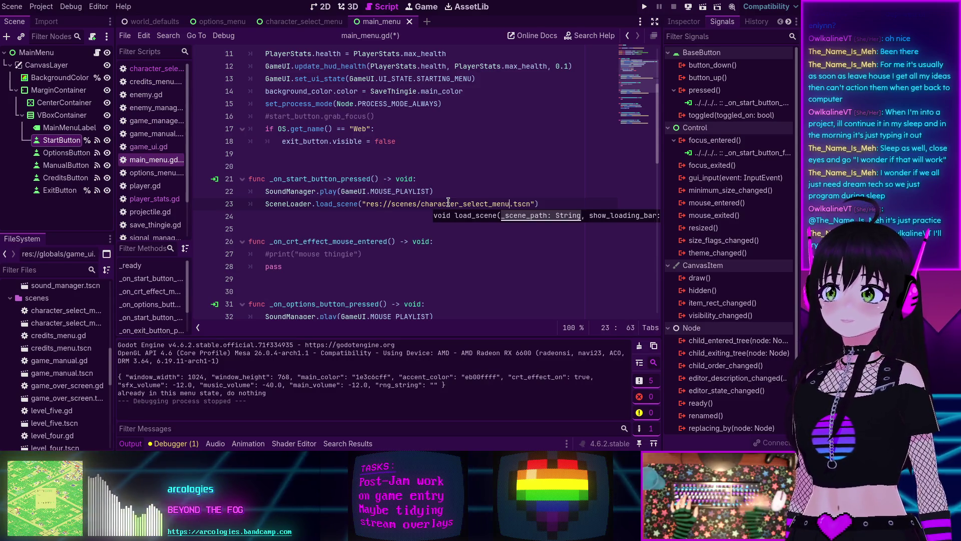
{"action": "left_click", "coordinate": [548, 197]}
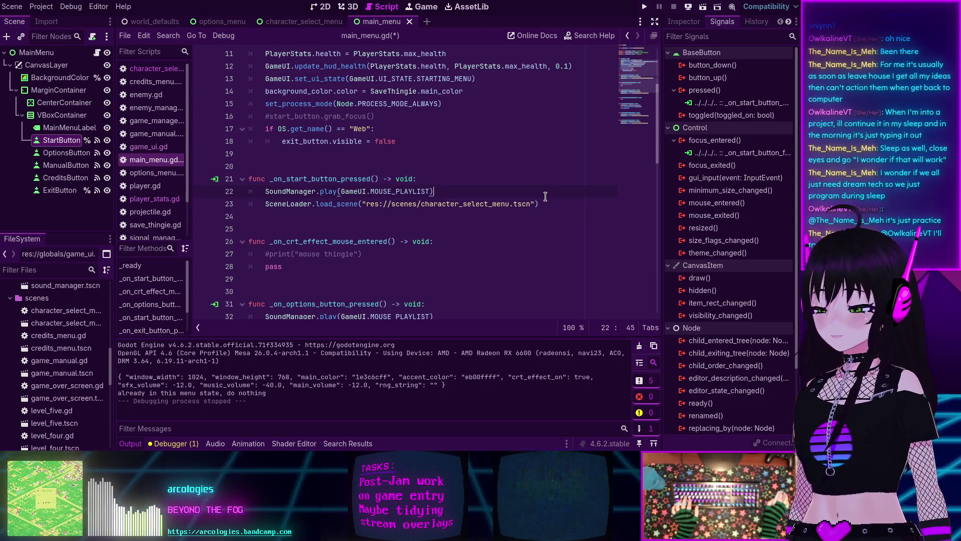
{"action": "key", "text": "ctrl+s"}
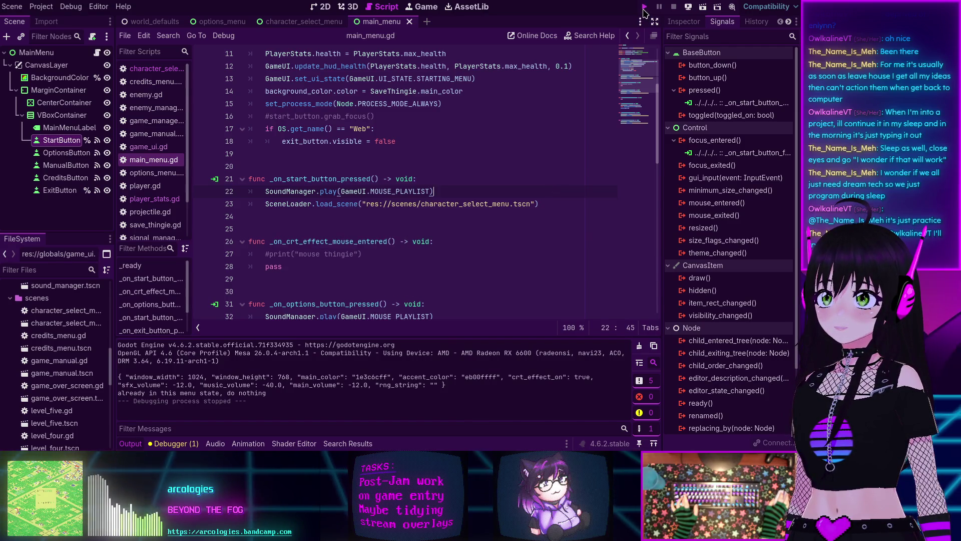
{"action": "left_click", "coordinate": [645, 7]}
{"action": "left_click", "coordinate": [273, 122]}
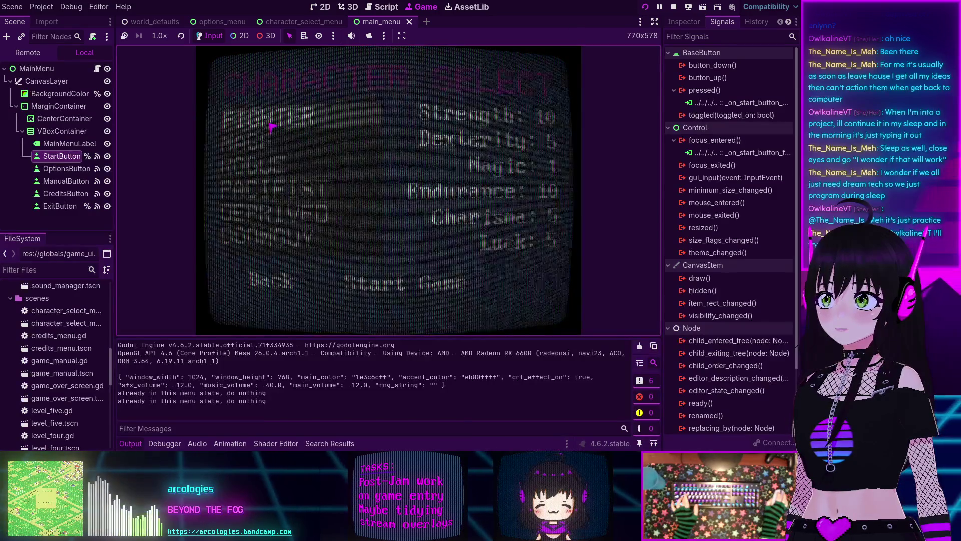
{"action": "left_click", "coordinate": [300, 145]}
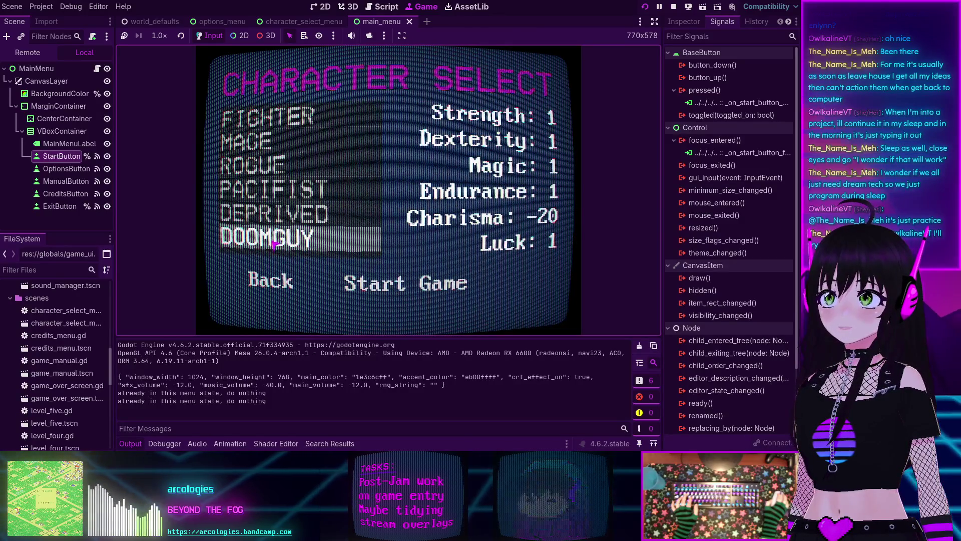
{"action": "left_click", "coordinate": [674, 6]}
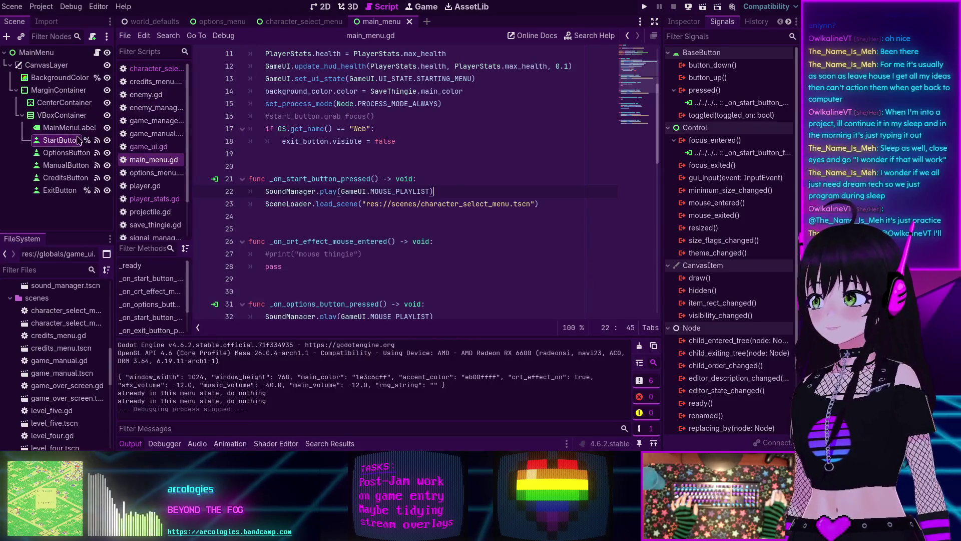
Step: Paste the SoundManager.play menu-sound line into _on_character_build_list_item_selected, then run the game
{"action": "left_click", "coordinate": [301, 21]}
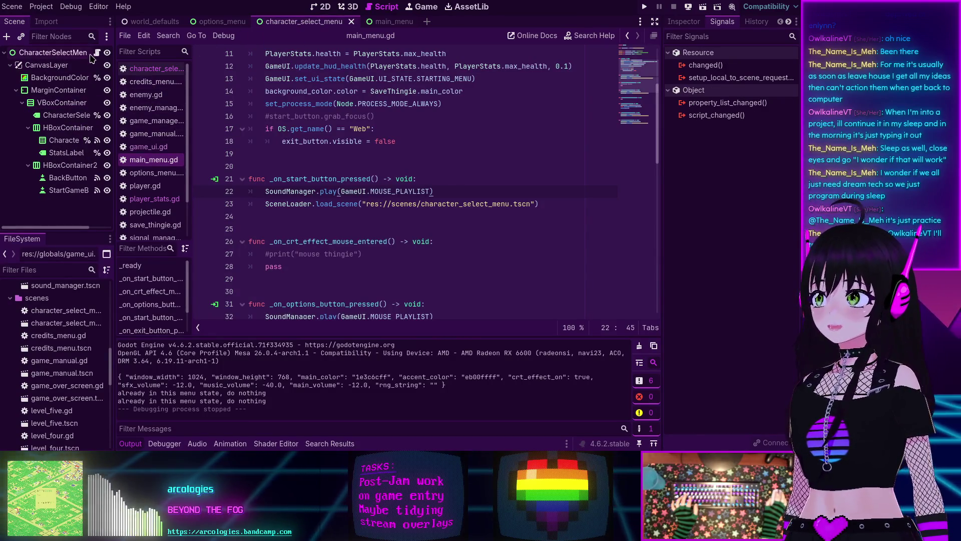
{"action": "left_click_drag", "start_coordinate": [451, 251], "coordinate": [265, 254]}
{"action": "key", "text": "ctrl+c"}
{"action": "scroll", "coordinate": [370, 186], "scroll_direction": "down", "scroll_amount": 5}
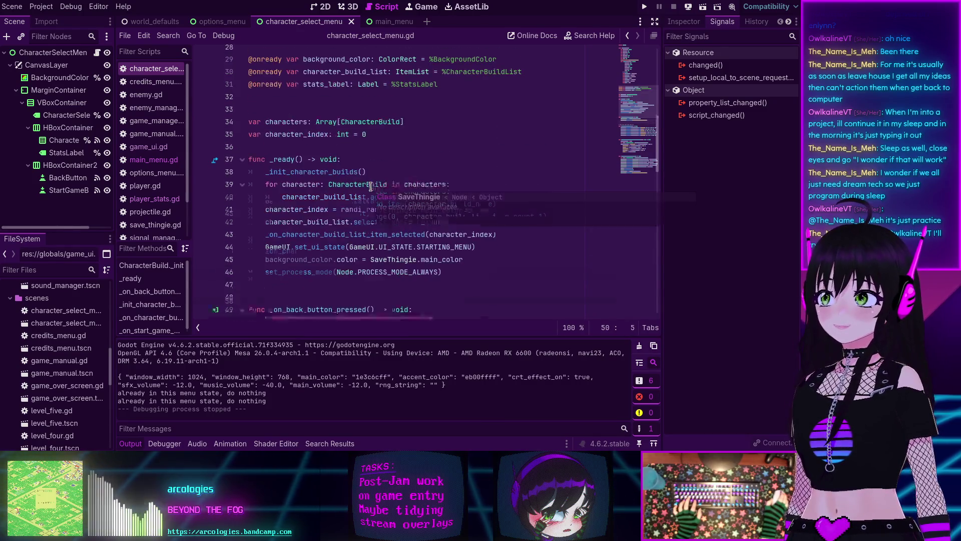
{"action": "scroll", "coordinate": [302, 119], "scroll_direction": "down", "scroll_amount": 3}
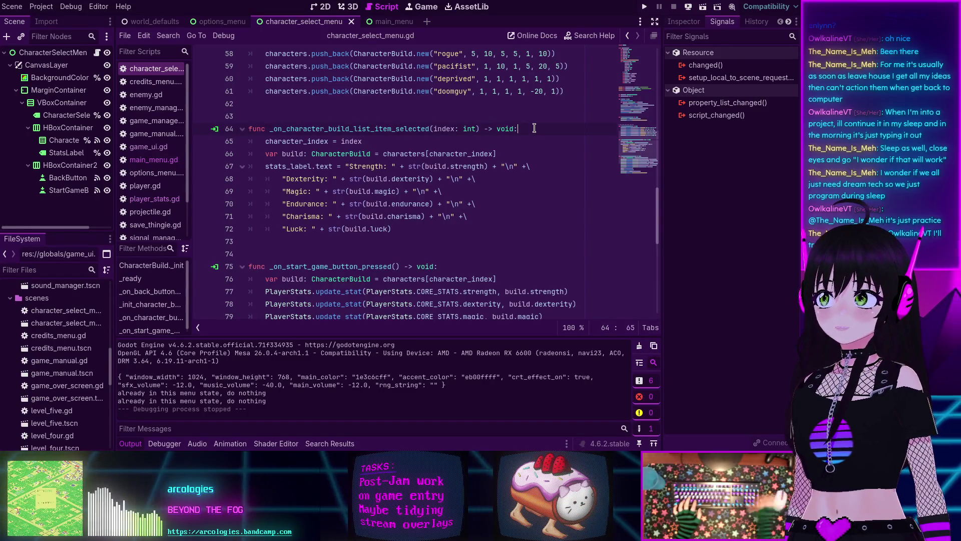
{"action": "key", "text": "Return"}
{"action": "key", "text": "ctrl+v"}
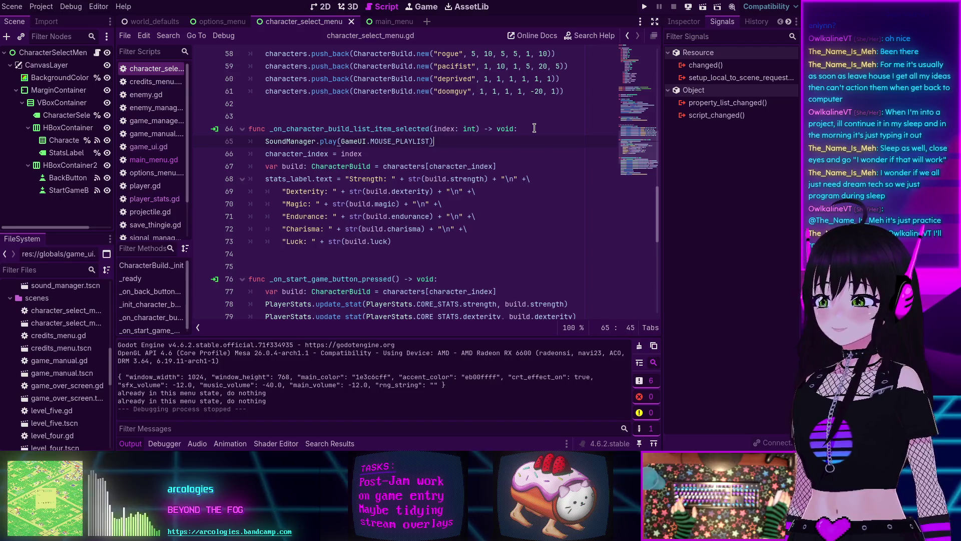
{"action": "key", "text": "F5"}
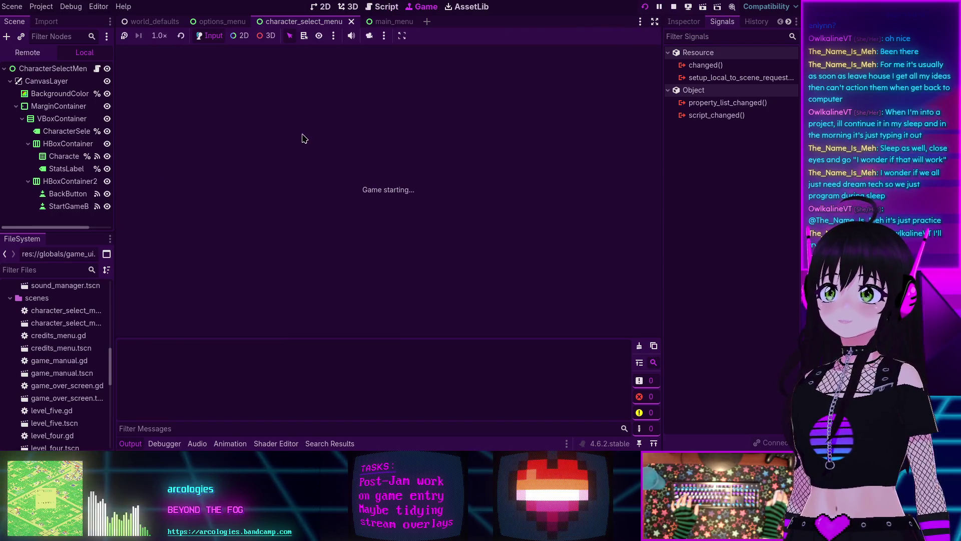
Step: Start the game and cycle through MAGE, FIGHTER and the other classes, ending on ROGUE
{"action": "left_click", "coordinate": [291, 127]}
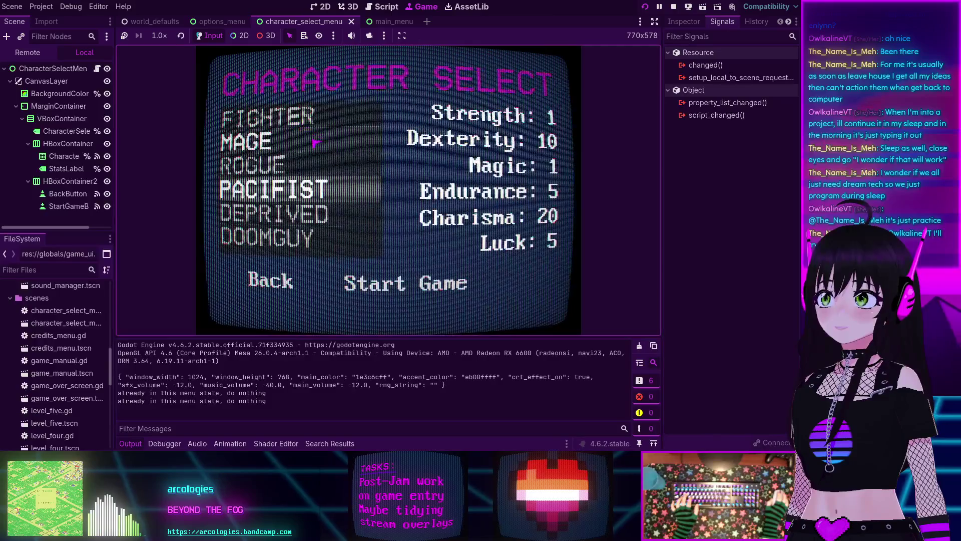
{"action": "key", "text": "Down"}
{"action": "key", "text": "Down"}
{"action": "key", "text": "Down"}
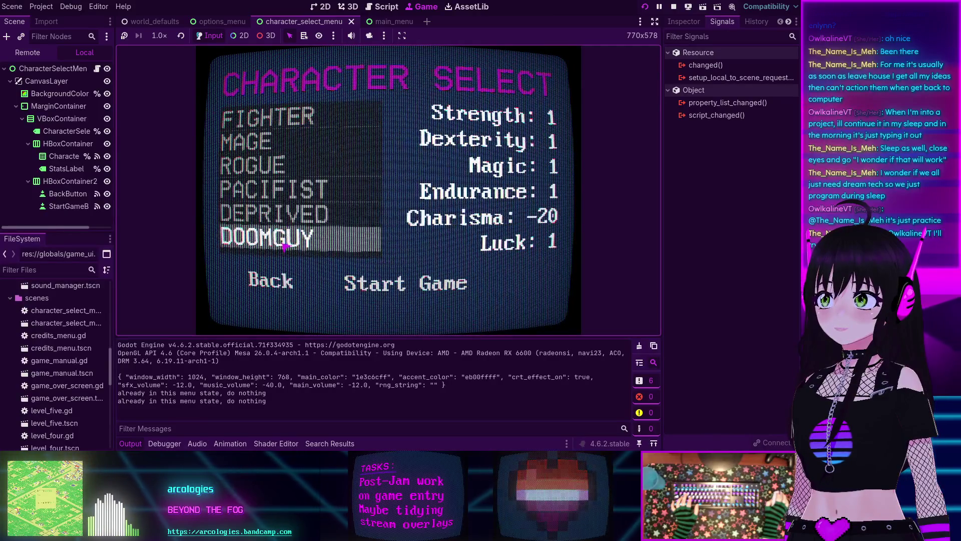
{"action": "key", "text": "Down"}
{"action": "key", "text": "Down"}
{"action": "key", "text": "Up"}
{"action": "key", "text": "Up"}
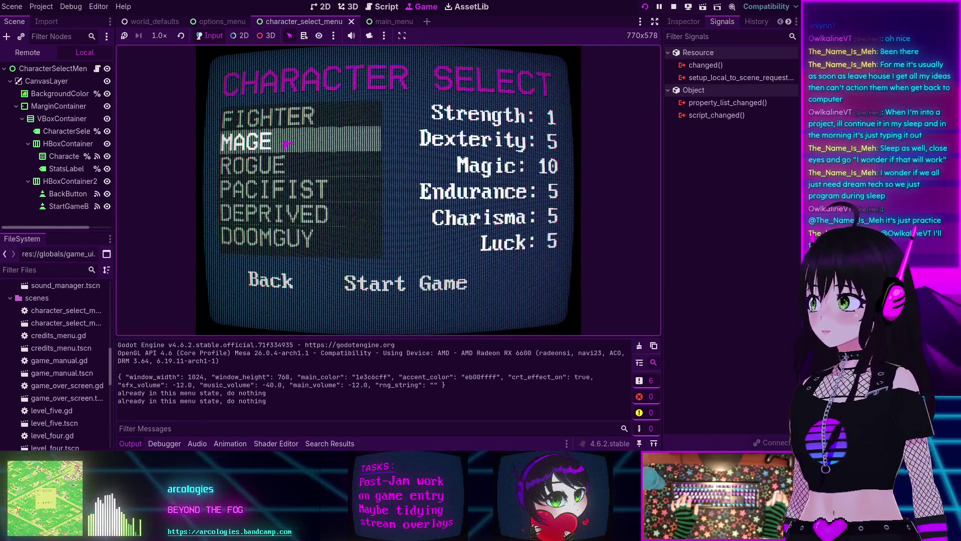
{"action": "key", "text": "Down"}
{"action": "key", "text": "Down"}
{"action": "key", "text": "Up"}
{"action": "key", "text": "Up"}
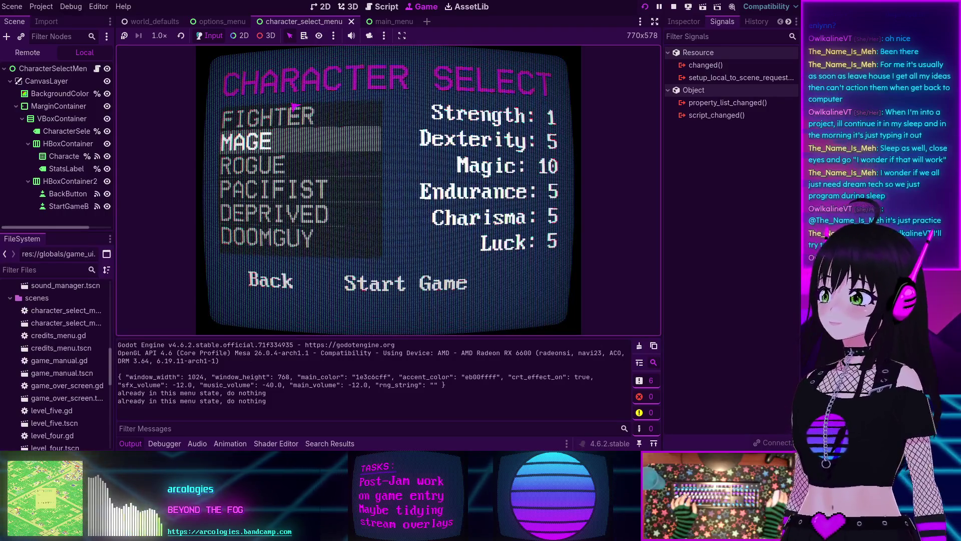
{"action": "left_click", "coordinate": [296, 113]}
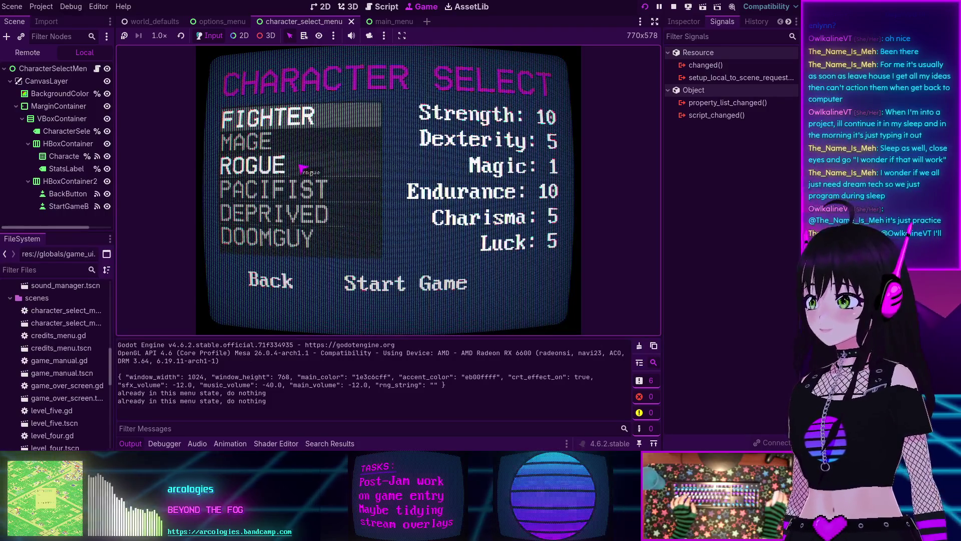
{"action": "key", "text": "Down"}
{"action": "key", "text": "Down"}
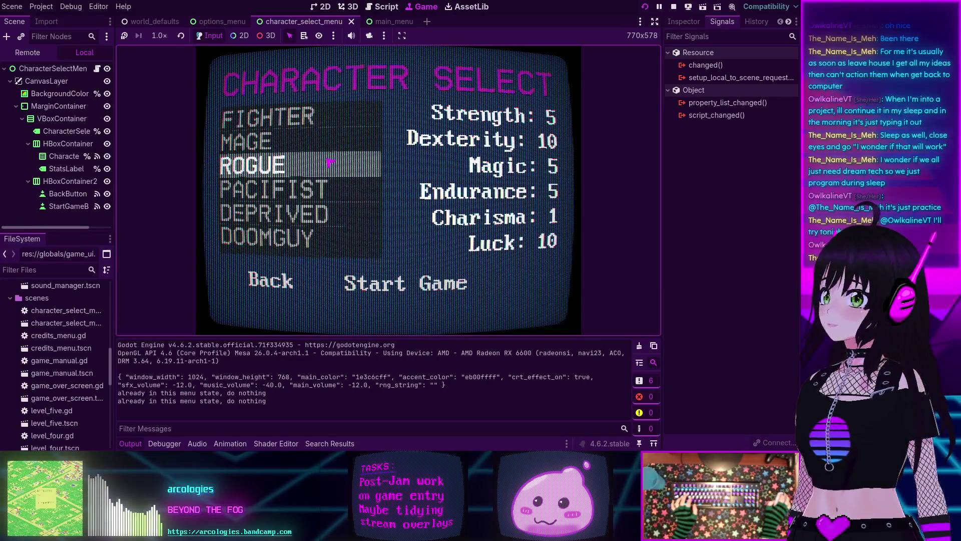
Step: Browse the DEPRIVED, PACIFIST and MAGE classes, settling on FIGHTER
{"action": "left_click", "coordinate": [311, 139]}
{"action": "key", "text": "Up"}
{"action": "left_click", "coordinate": [301, 189]}
{"action": "left_click", "coordinate": [301, 215]}
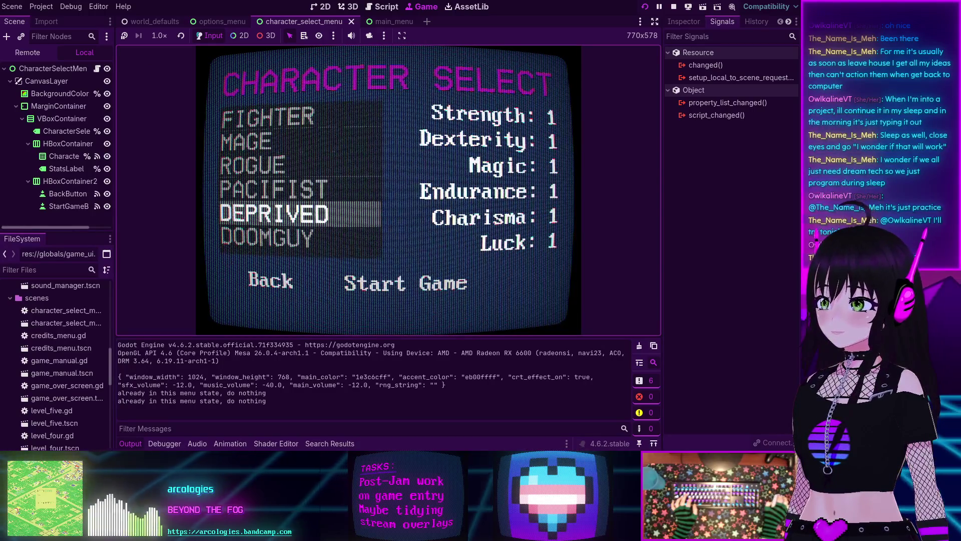
{"action": "key", "text": "Down"}
{"action": "left_click", "coordinate": [288, 183]}
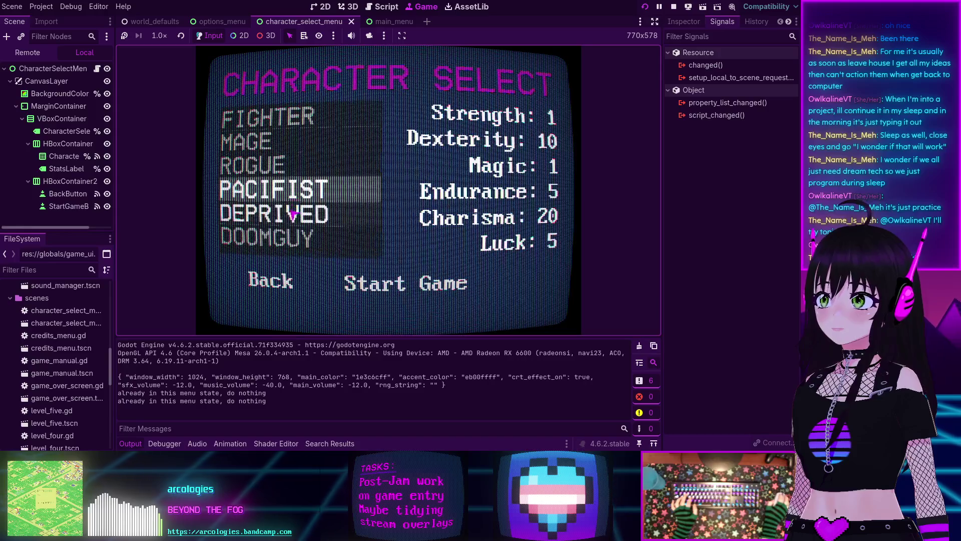
{"action": "left_click", "coordinate": [283, 143]}
{"action": "left_click", "coordinate": [275, 214]}
{"action": "left_click", "coordinate": [275, 189]}
{"action": "left_click", "coordinate": [275, 142]}
{"action": "left_click", "coordinate": [277, 122]}
Step: Flip through DEPRIVED, ROGUE, MAGE and PACIFIST, finally choosing FIGHTER
{"action": "left_click", "coordinate": [275, 141]}
{"action": "left_click", "coordinate": [271, 238]}
{"action": "left_click", "coordinate": [282, 118]}
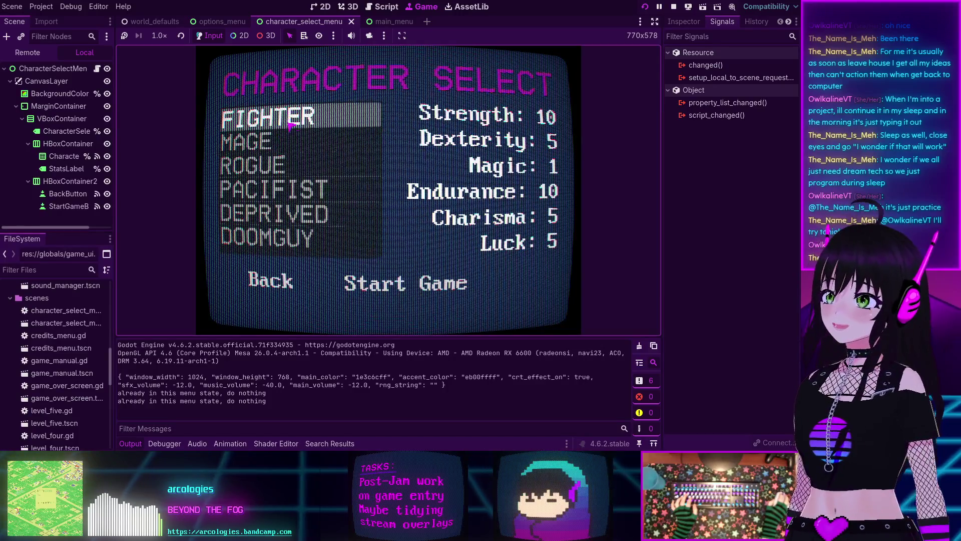
{"action": "left_click", "coordinate": [276, 142]}
{"action": "left_click", "coordinate": [275, 190]}
{"action": "left_click", "coordinate": [290, 215]}
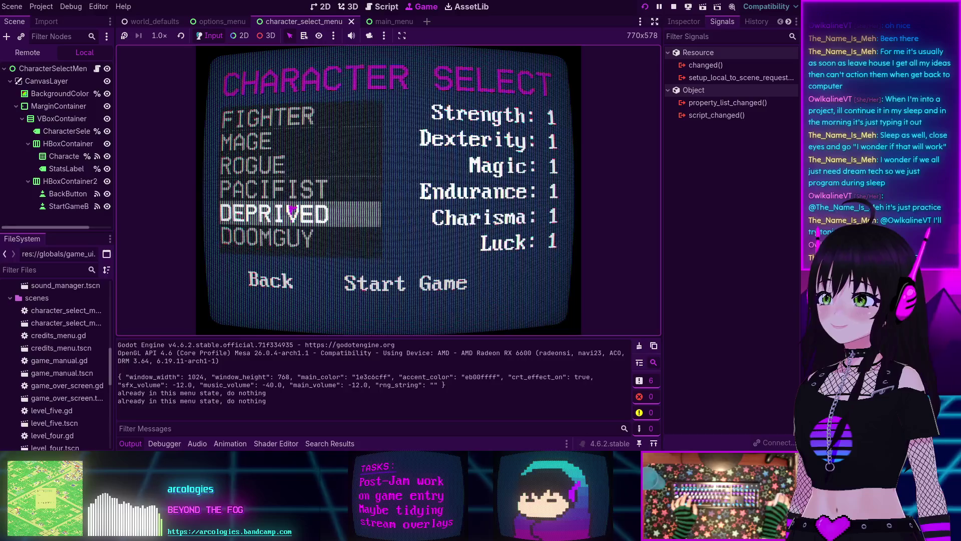
{"action": "left_click", "coordinate": [282, 172]}
{"action": "left_click", "coordinate": [270, 144]}
{"action": "left_click", "coordinate": [293, 214]}
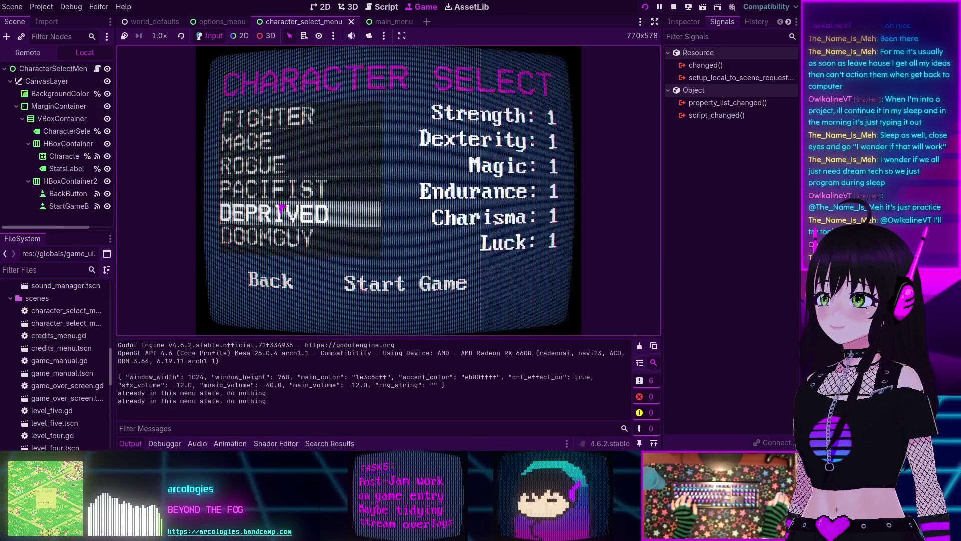
{"action": "left_click", "coordinate": [270, 143]}
{"action": "left_click", "coordinate": [280, 191]}
{"action": "left_click", "coordinate": [278, 149]}
{"action": "left_click", "coordinate": [278, 165]}
{"action": "left_click", "coordinate": [290, 213]}
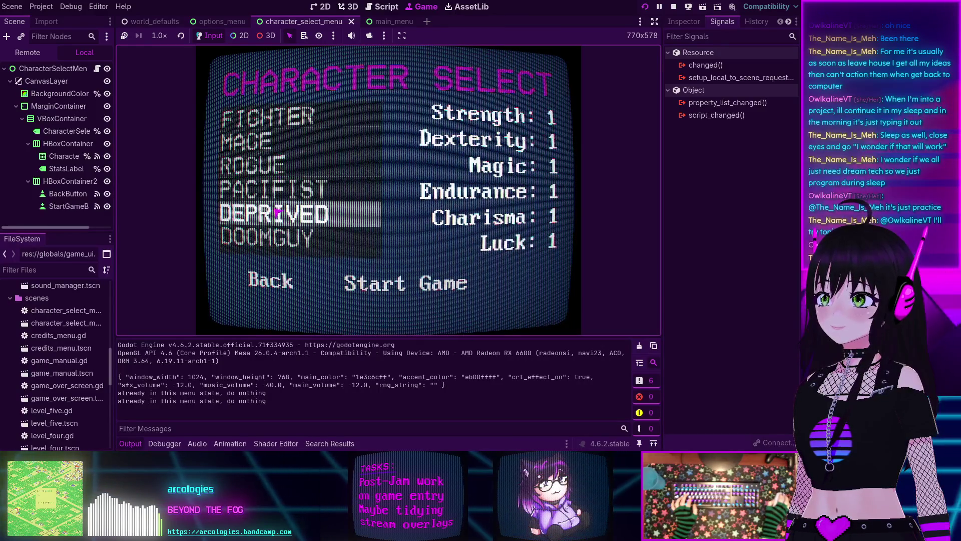
{"action": "left_click", "coordinate": [275, 190]}
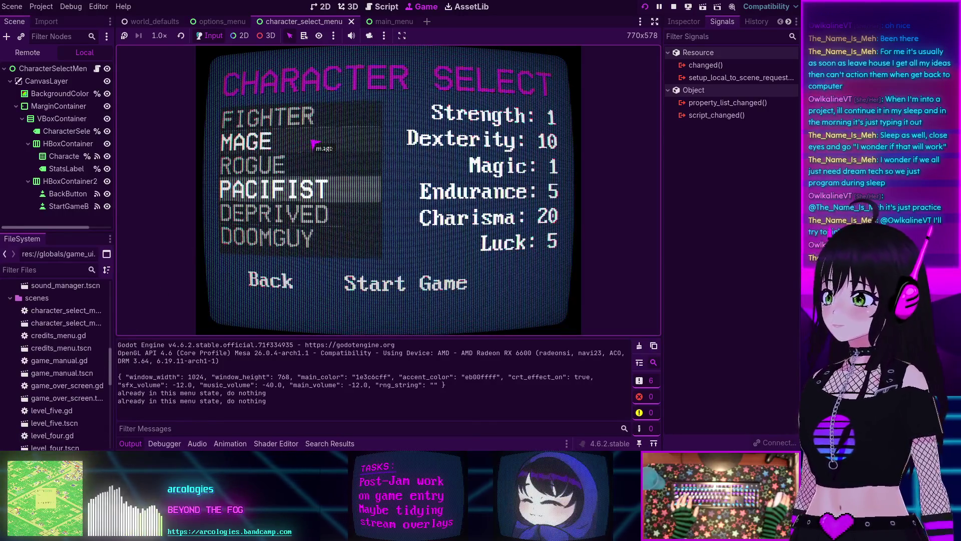
{"action": "left_click", "coordinate": [319, 119]}
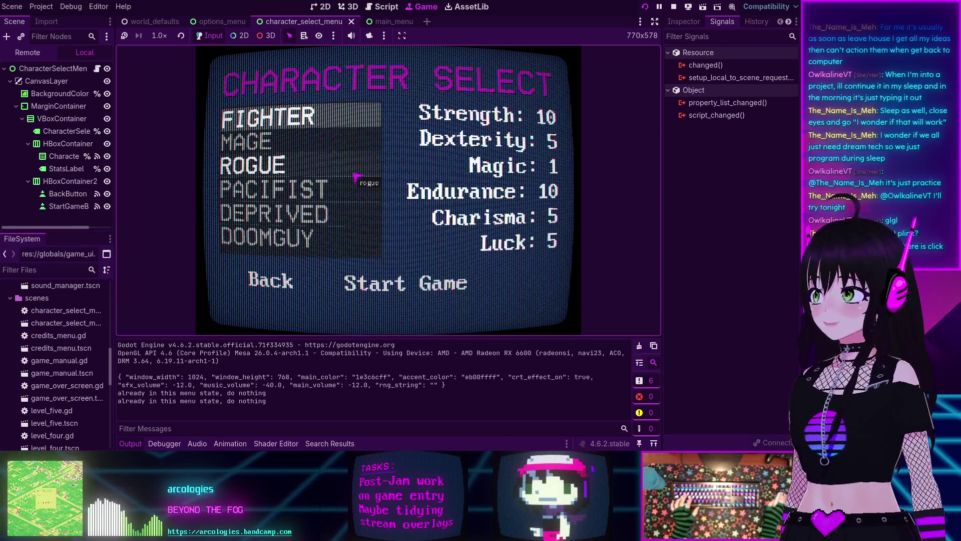
Step: Launch the level as FIGHTER and briefly open the in-game stats and equipment menu
{"action": "left_click", "coordinate": [370, 273]}
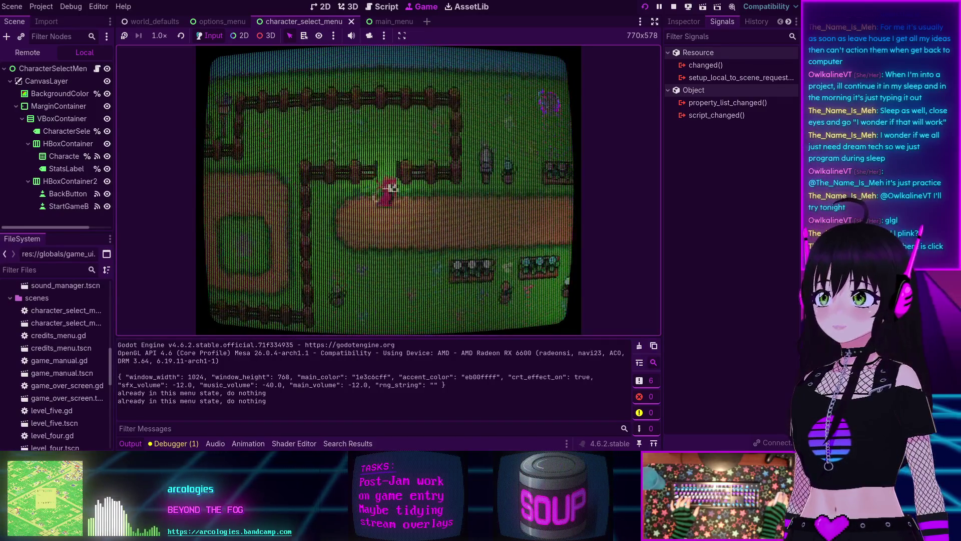
{"action": "key", "text": "e"}
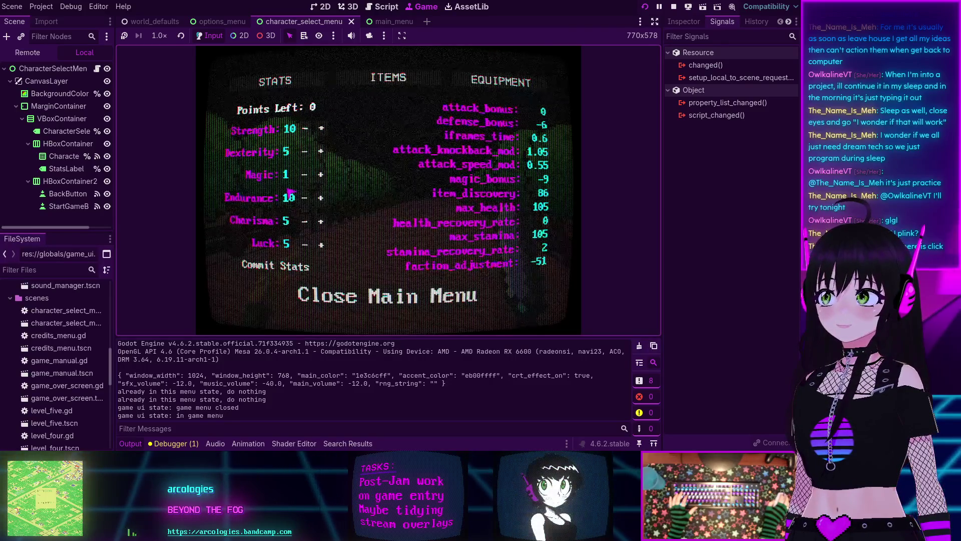
{"action": "key", "text": "e"}
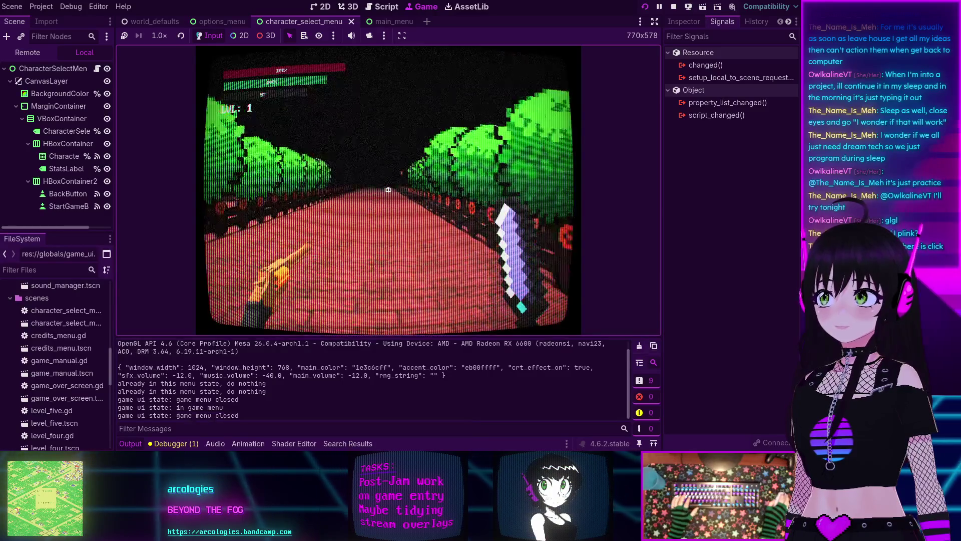
Step: Walk through the level, kill two green enemies, then bring up the in-game stats menu
{"action": "key", "text": "a"}
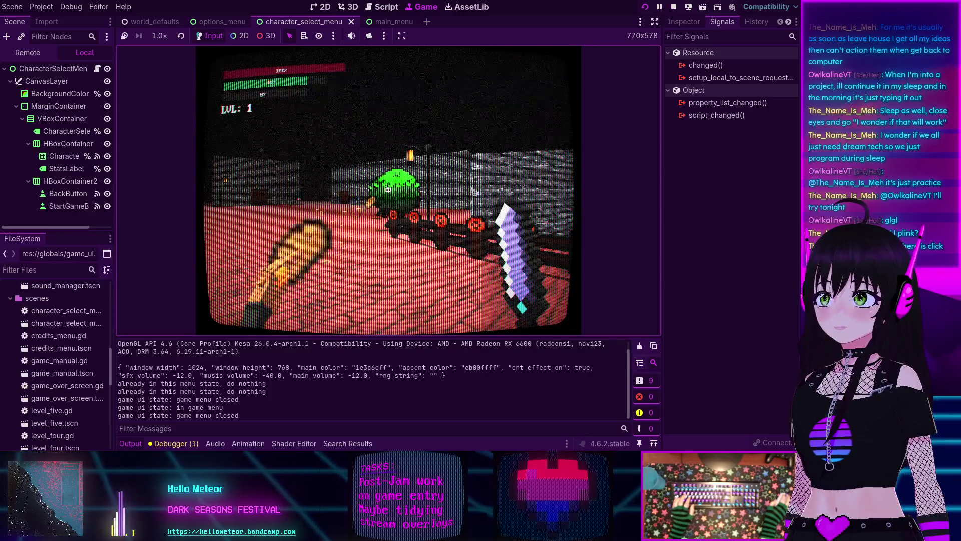
{"action": "left_click", "coordinate": [388, 190]}
{"action": "left_click", "coordinate": [389, 191]}
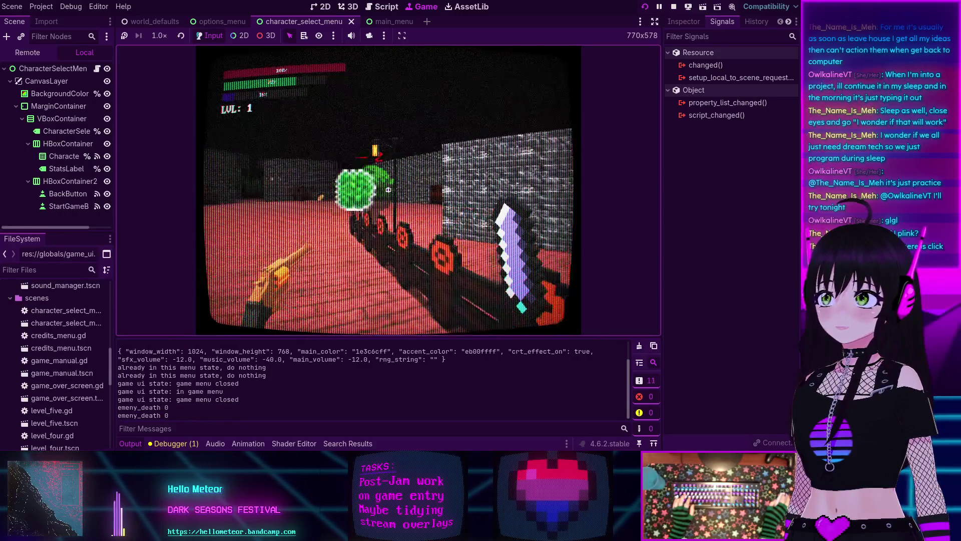
{"action": "key", "text": "a"}
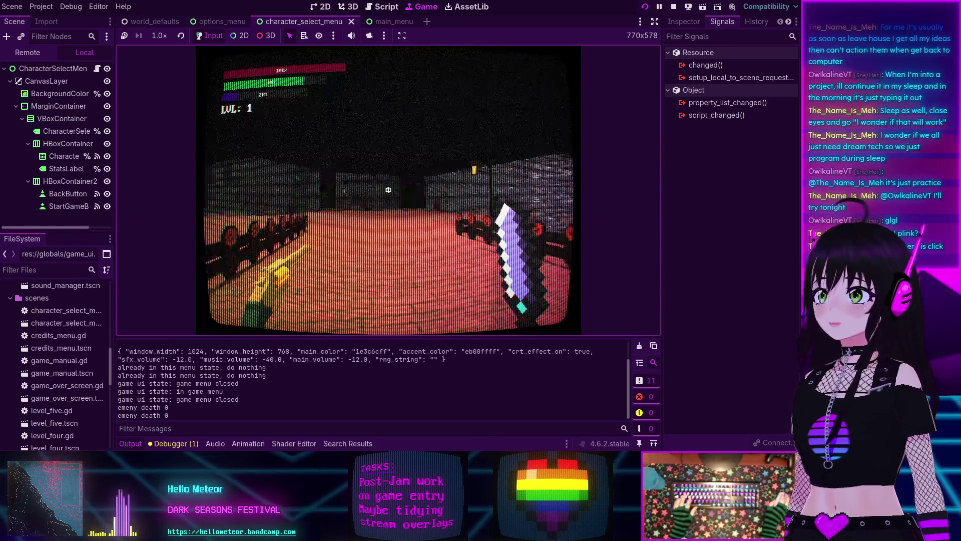
{"action": "key", "text": "w"}
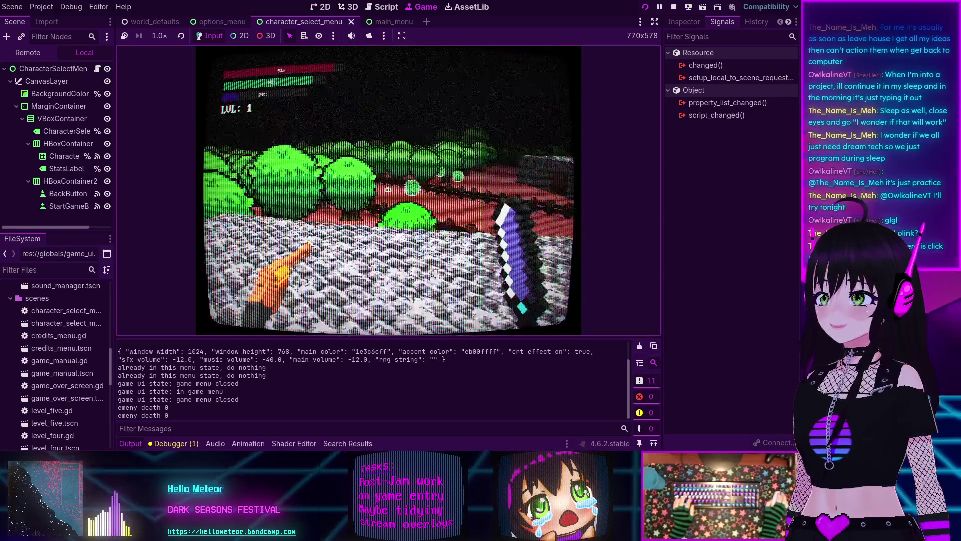
{"action": "key", "text": "w"}
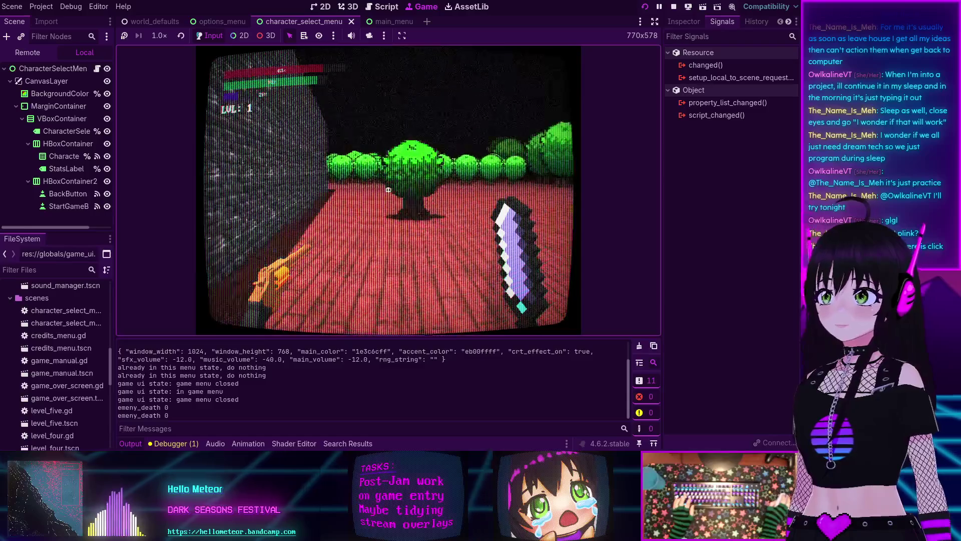
{"action": "key", "text": "w"}
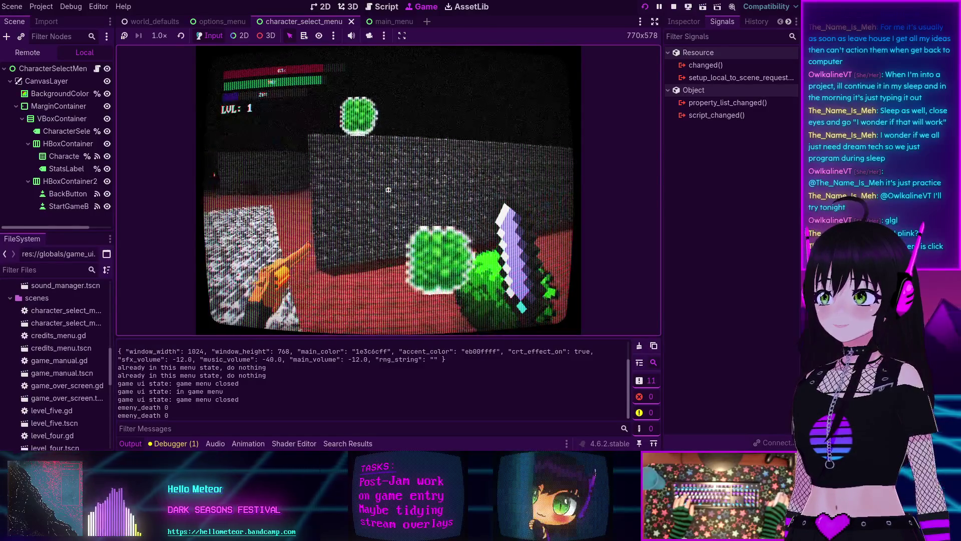
{"action": "key", "text": "w"}
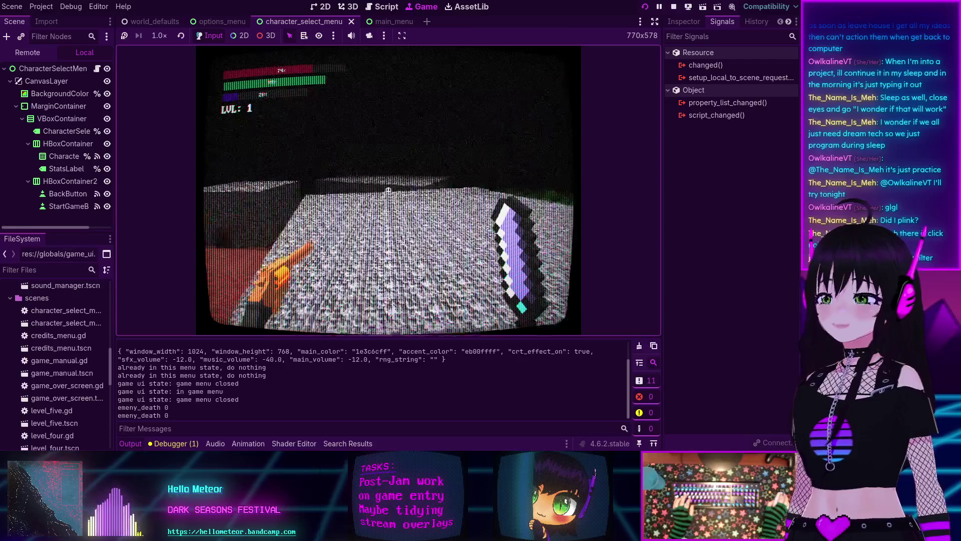
{"action": "key", "text": "w"}
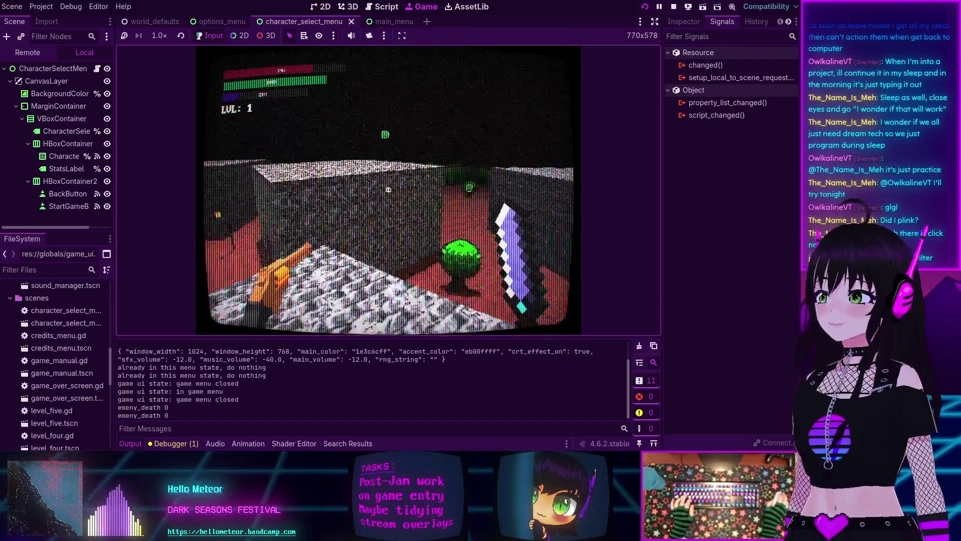
{"action": "key", "text": "w"}
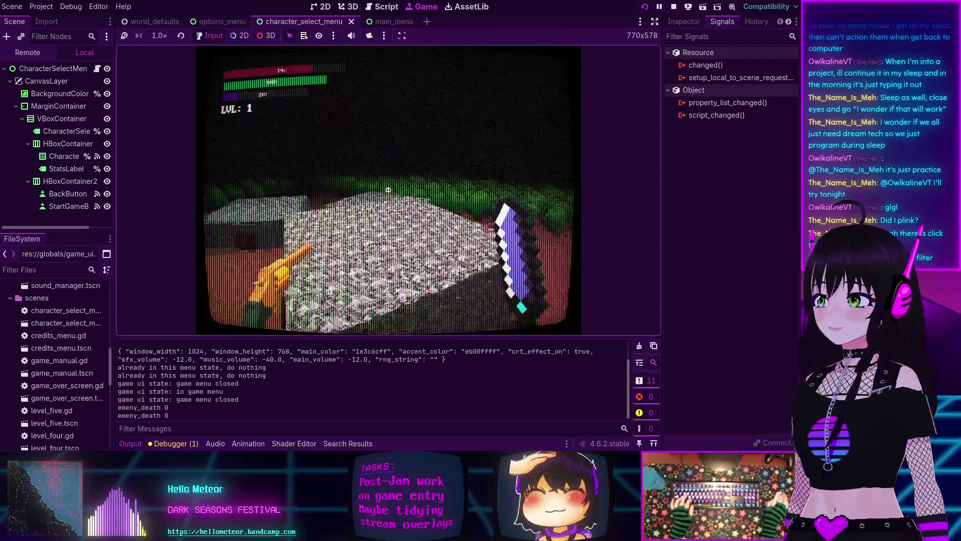
{"action": "key", "text": "Escape"}
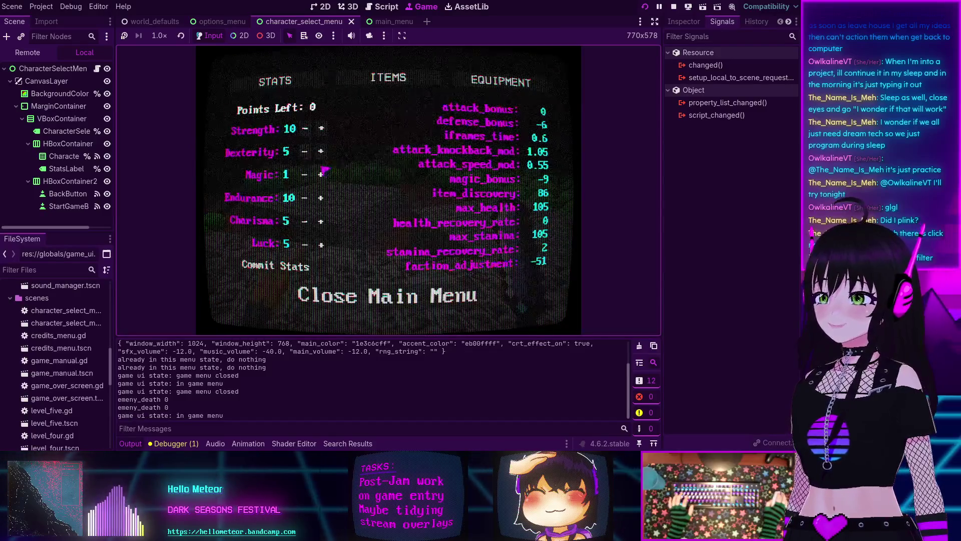
Step: Turn CRT Effect off in the game's Options, then start a game as FIGHTER from Character Select
{"action": "left_click", "coordinate": [458, 293]}
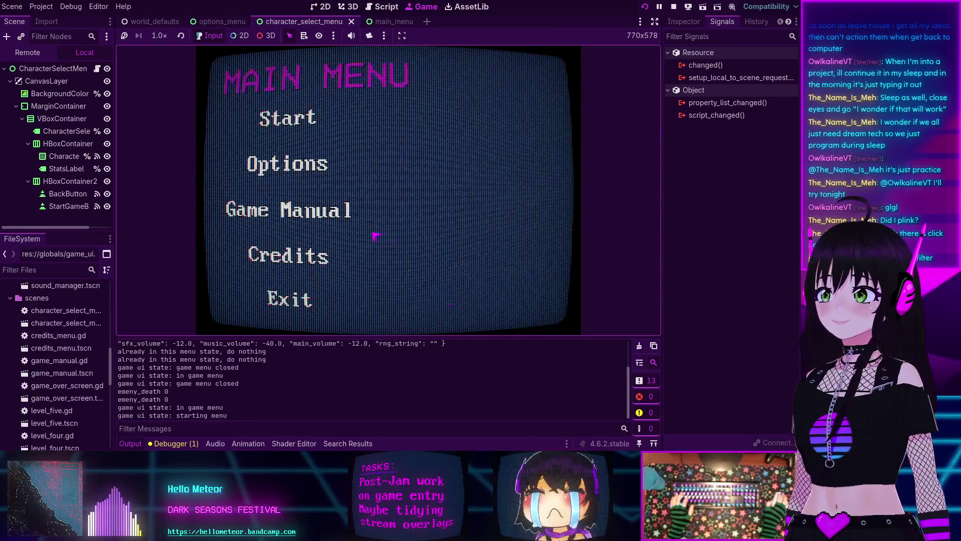
{"action": "left_click", "coordinate": [285, 158]}
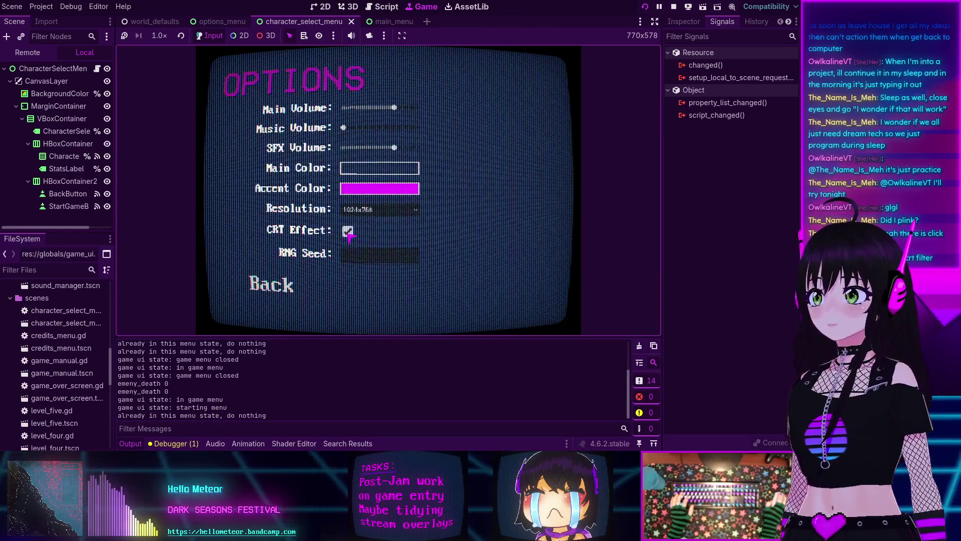
{"action": "left_click", "coordinate": [351, 230]}
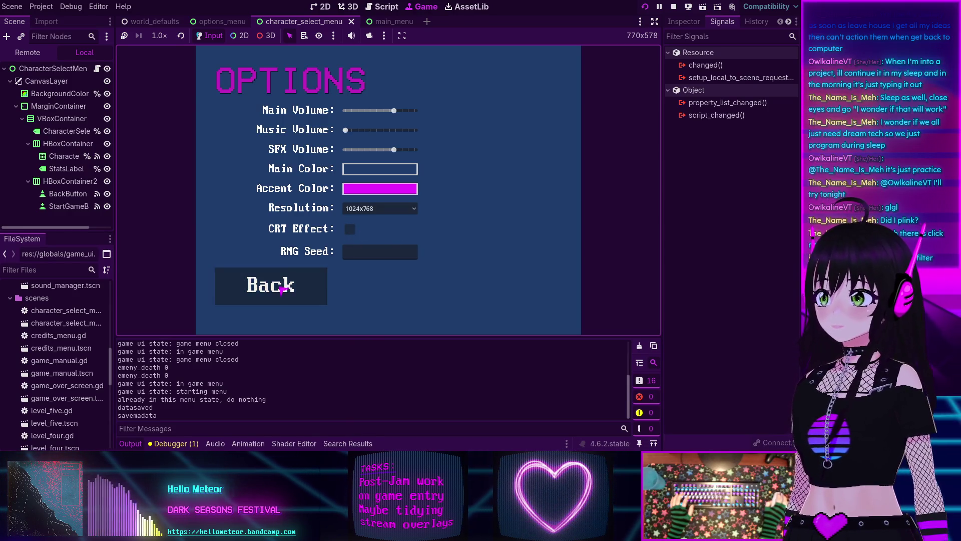
{"action": "left_click", "coordinate": [293, 288]}
{"action": "left_click", "coordinate": [316, 133]}
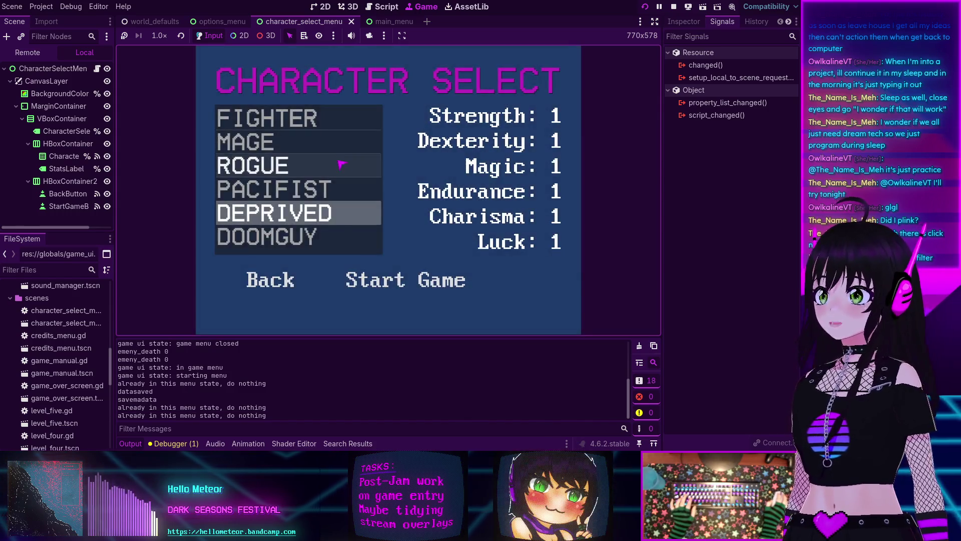
{"action": "left_click", "coordinate": [388, 281]}
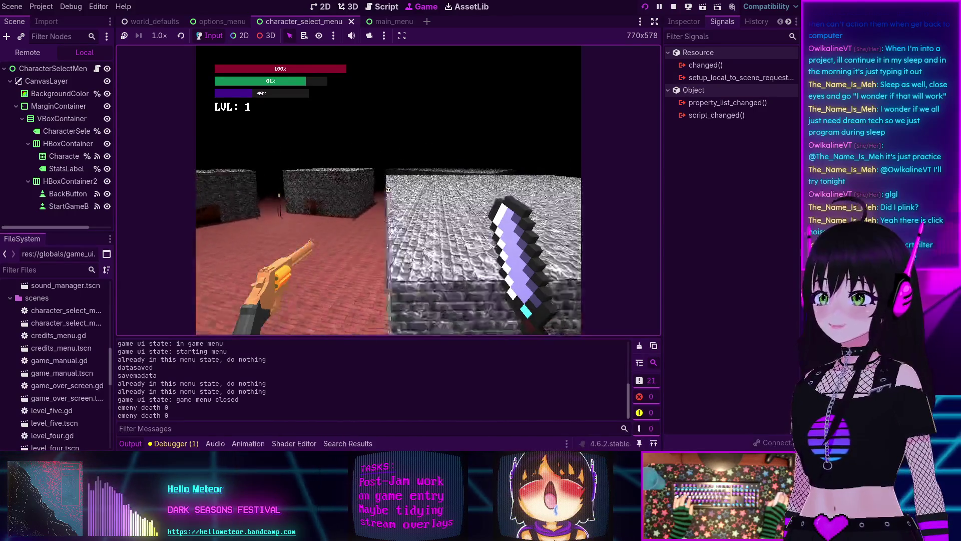
Step: Stop the running game and open the game_ui.tscn scene
{"action": "key", "text": "F8"}
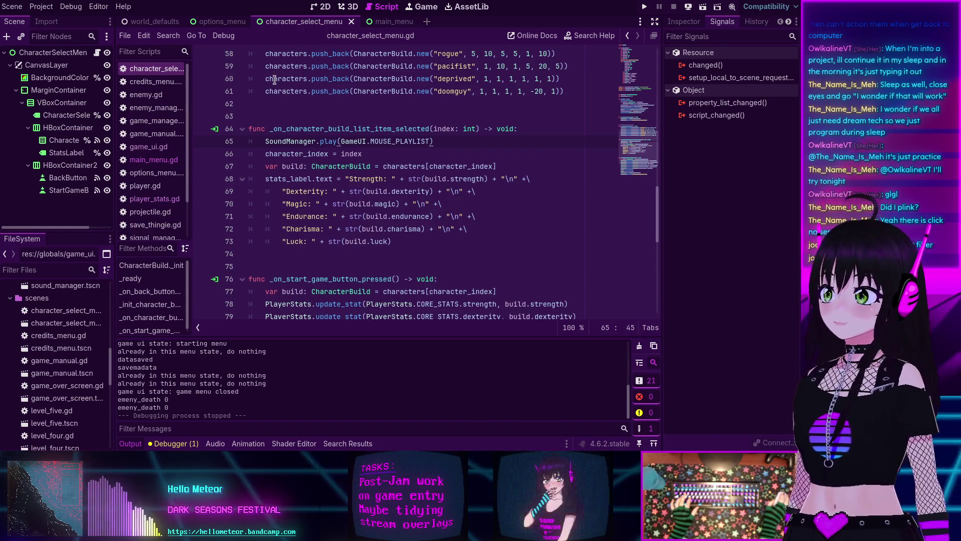
{"action": "mouse_move", "coordinate": [274, 79]}
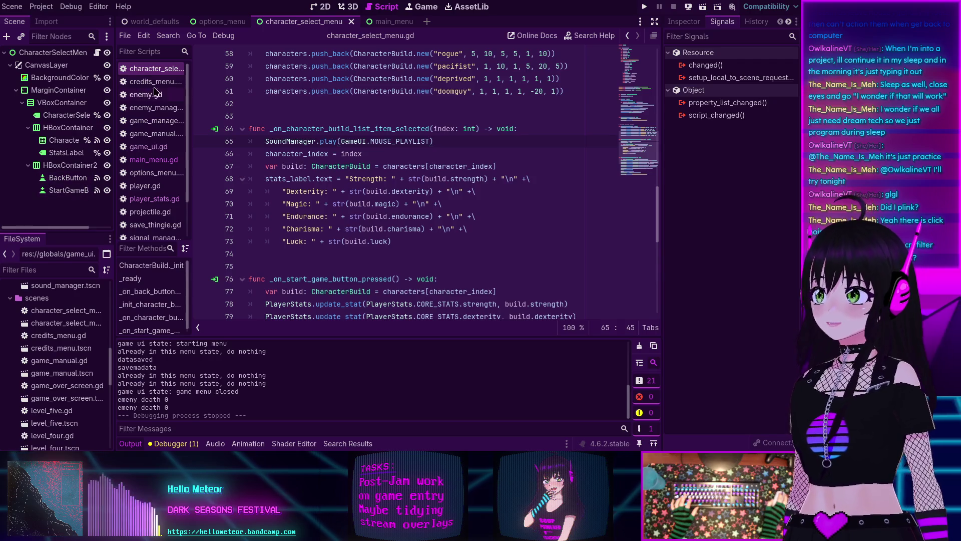
{"action": "left_click", "coordinate": [153, 27]}
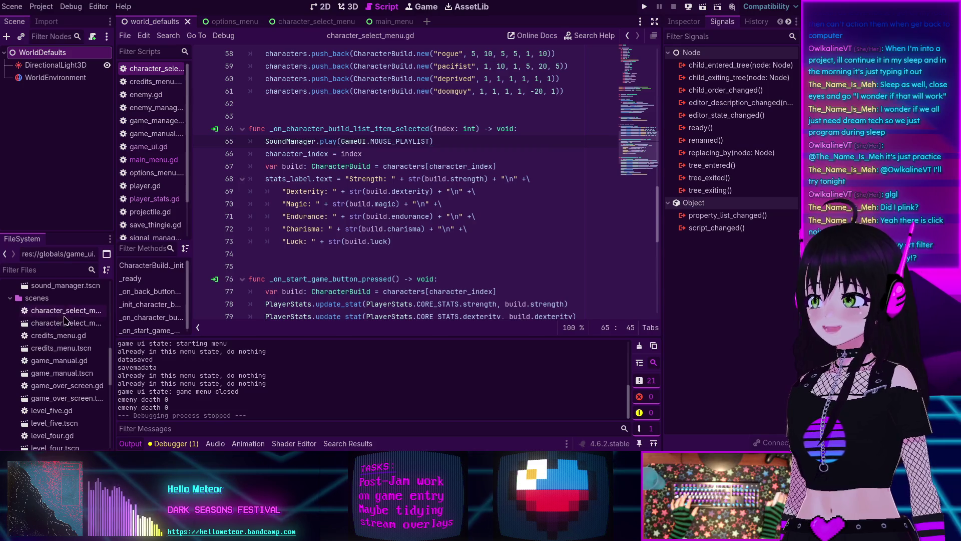
{"action": "scroll", "coordinate": [68, 331], "scroll_direction": "up", "scroll_amount": 5}
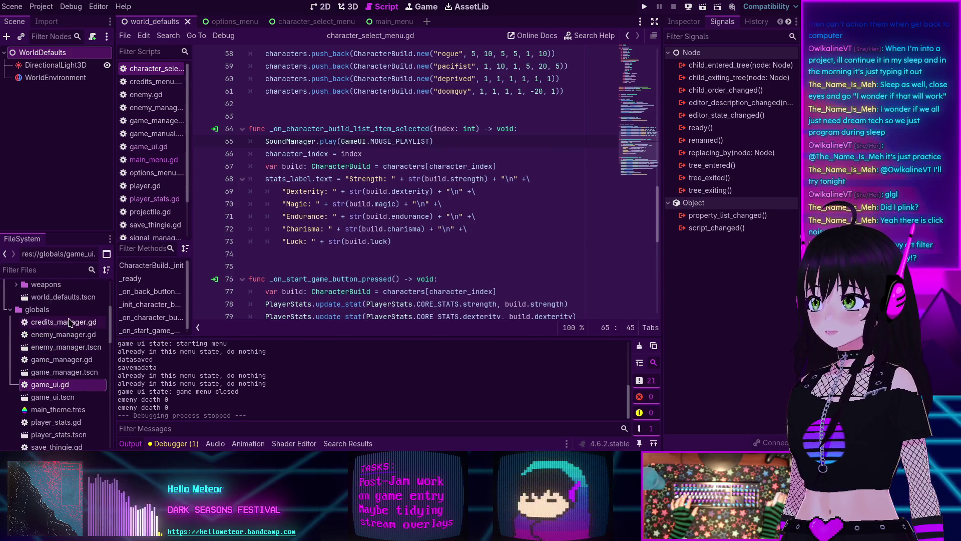
{"action": "scroll", "coordinate": [63, 346], "scroll_direction": "down", "scroll_amount": 3}
{"action": "left_click", "coordinate": [52, 355]}
{"action": "double_click", "coordinate": [52, 356]}
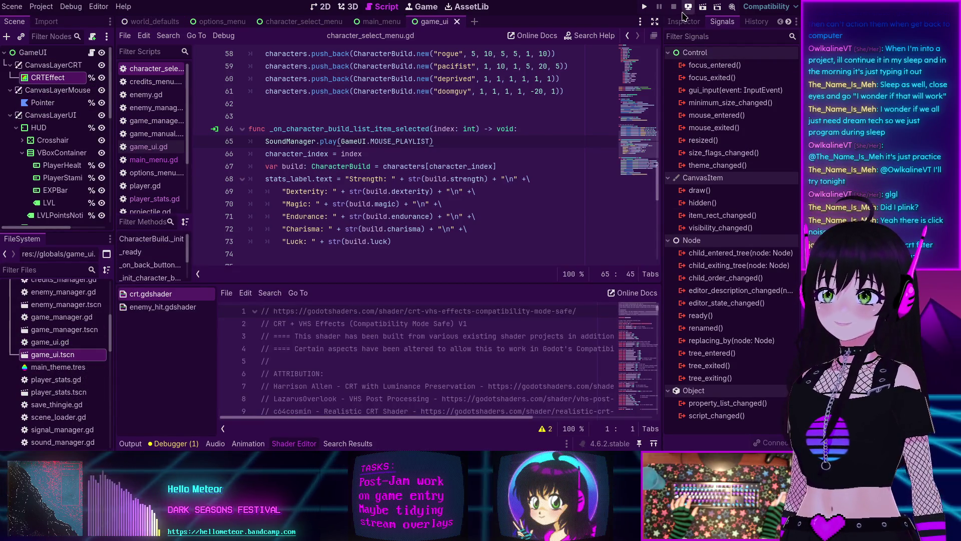
Step: Set the CRTEffect Curve shader parameter to 4.0, save, and run the game
{"action": "left_click", "coordinate": [684, 21]}
{"action": "scroll", "coordinate": [717, 210], "scroll_direction": "down", "scroll_amount": 10}
{"action": "scroll", "coordinate": [717, 211], "scroll_direction": "down", "scroll_amount": 5}
{"action": "scroll", "coordinate": [717, 211], "scroll_direction": "down", "scroll_amount": 2}
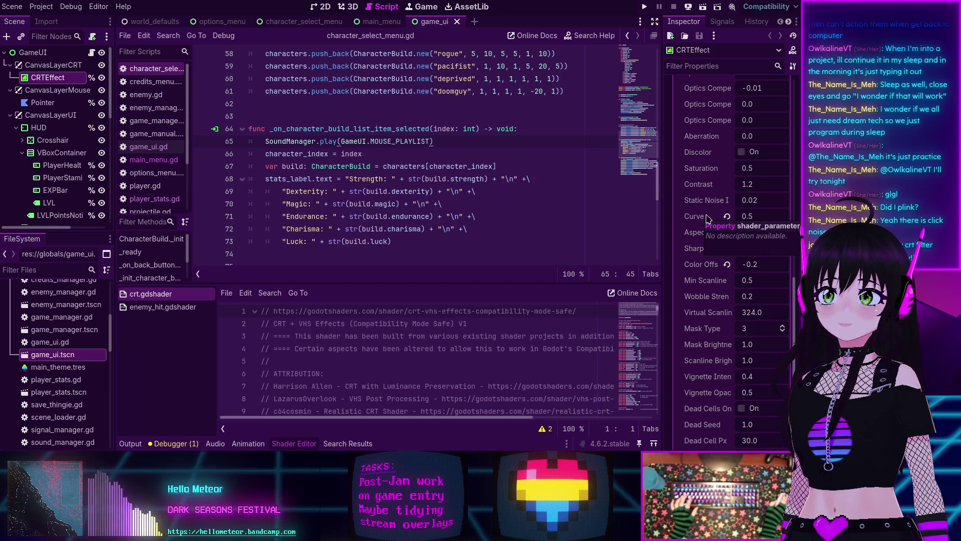
{"action": "left_click", "coordinate": [727, 218]}
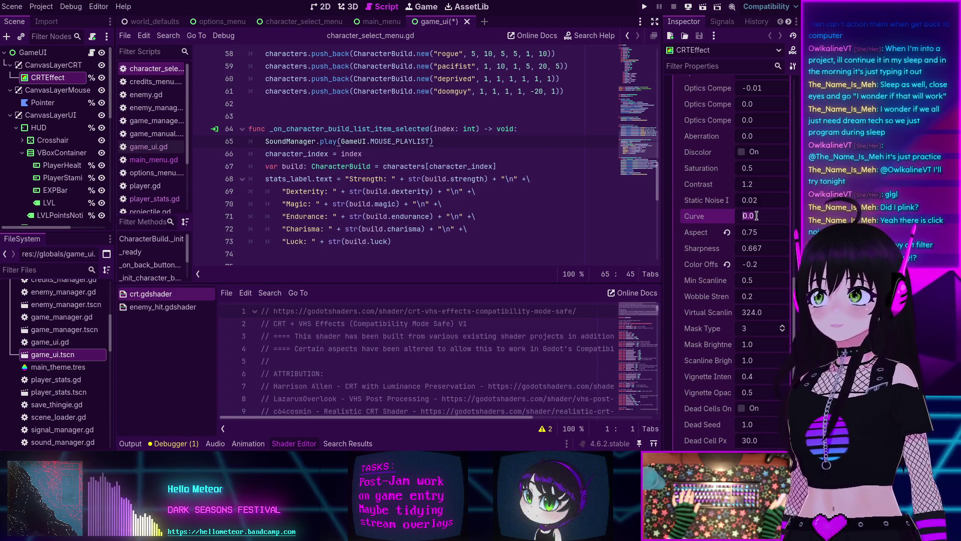
{"action": "type", "text": "4"}
{"action": "key", "text": "Return"}
{"action": "key", "text": "ctrl+s"}
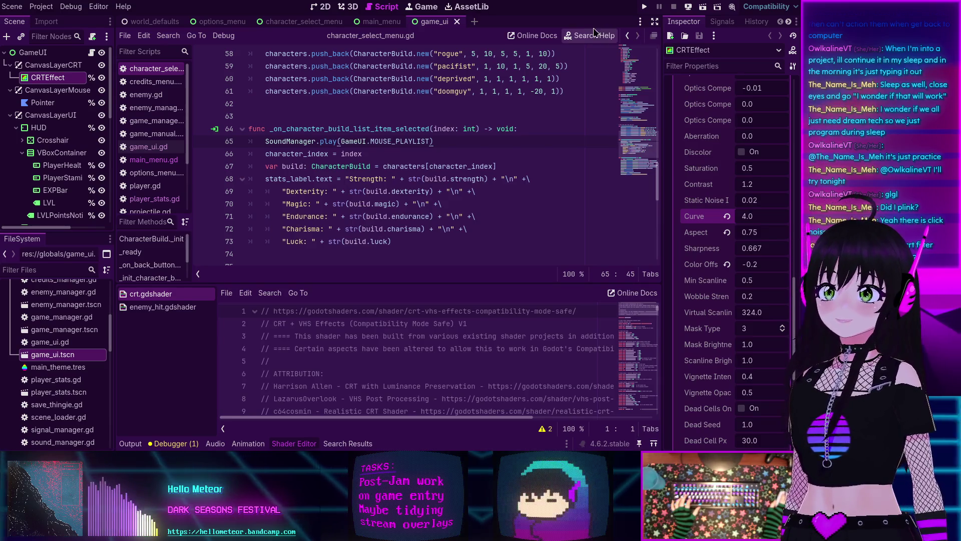
{"action": "left_click", "coordinate": [689, 6]}
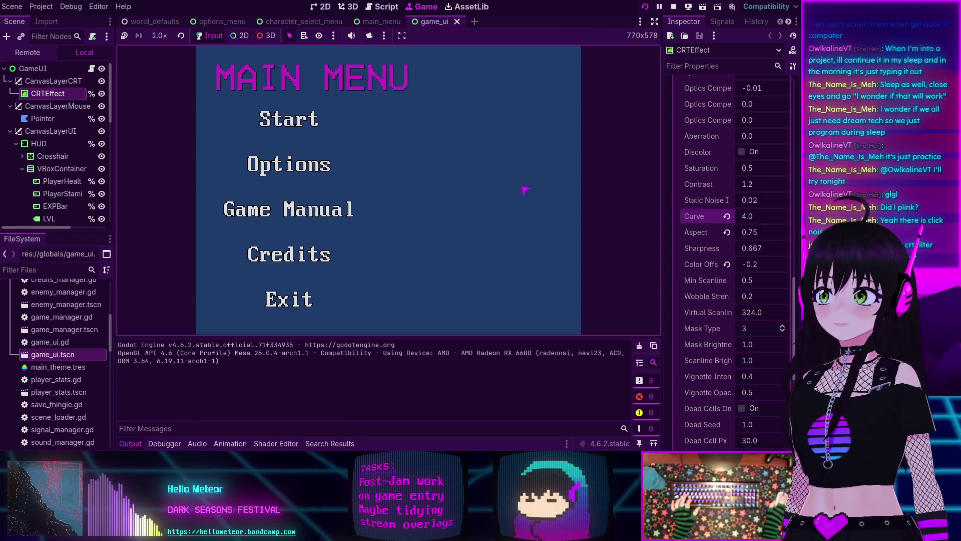
Step: Turn the CRT effect on in Options, then restart the game with Curve set to 0.5
{"action": "left_click", "coordinate": [286, 165]}
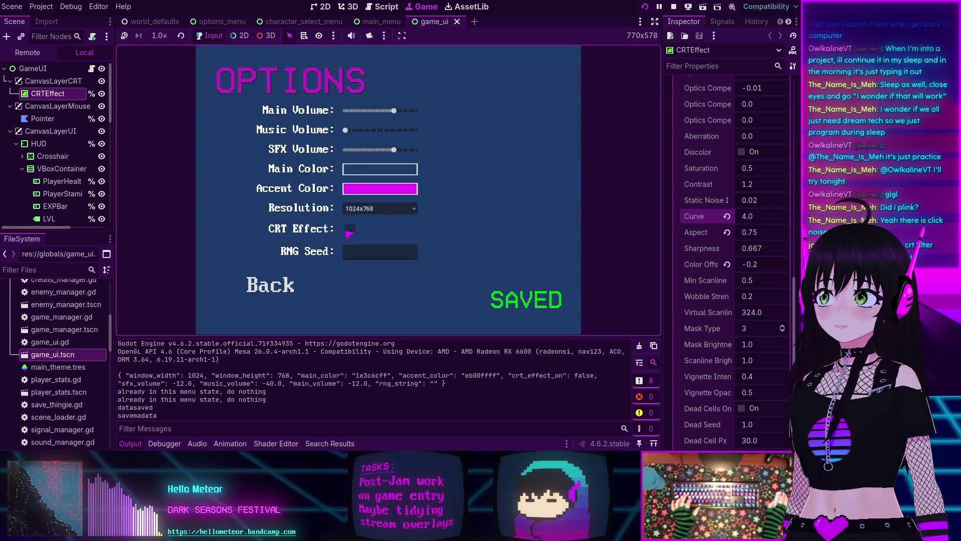
{"action": "left_click", "coordinate": [349, 230]}
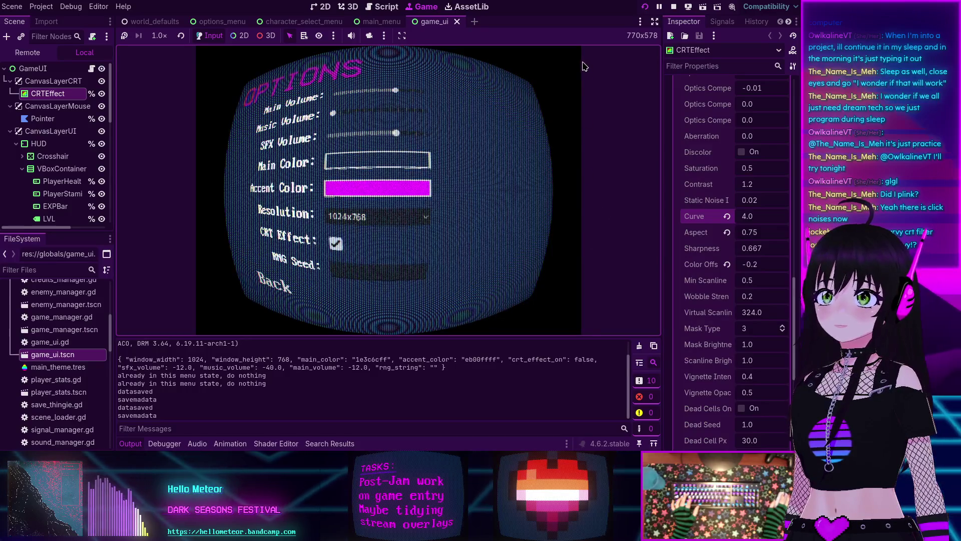
{"action": "left_click", "coordinate": [768, 215]}
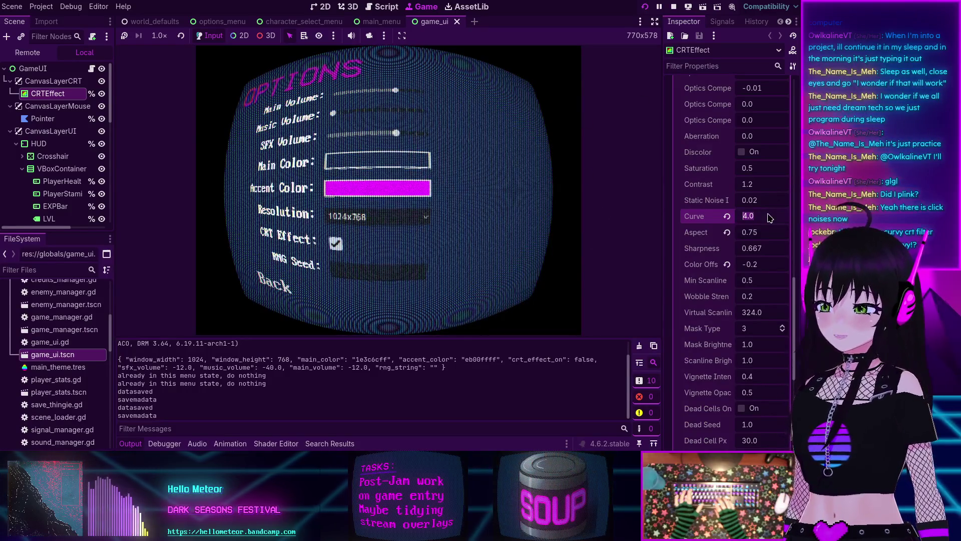
{"action": "type", "text": "0.5"}
{"action": "key", "text": "Return"}
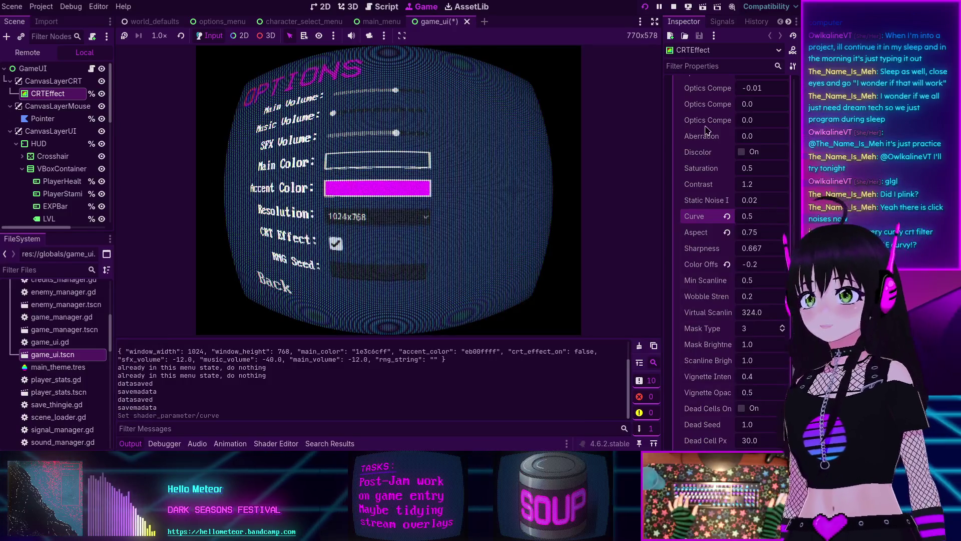
{"action": "left_click", "coordinate": [645, 6]}
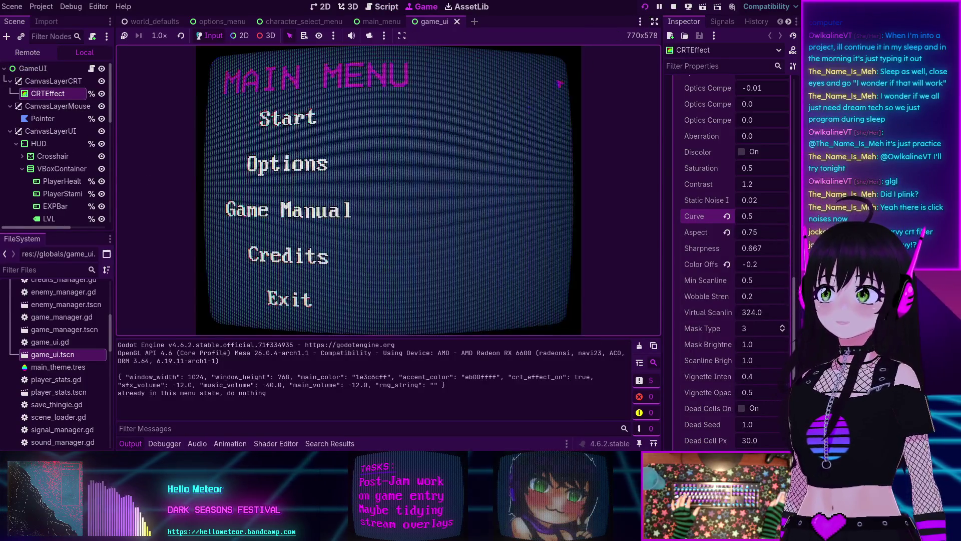
Step: Raise the CRTEffect Curve parameter to 69
{"action": "left_click", "coordinate": [761, 217]}
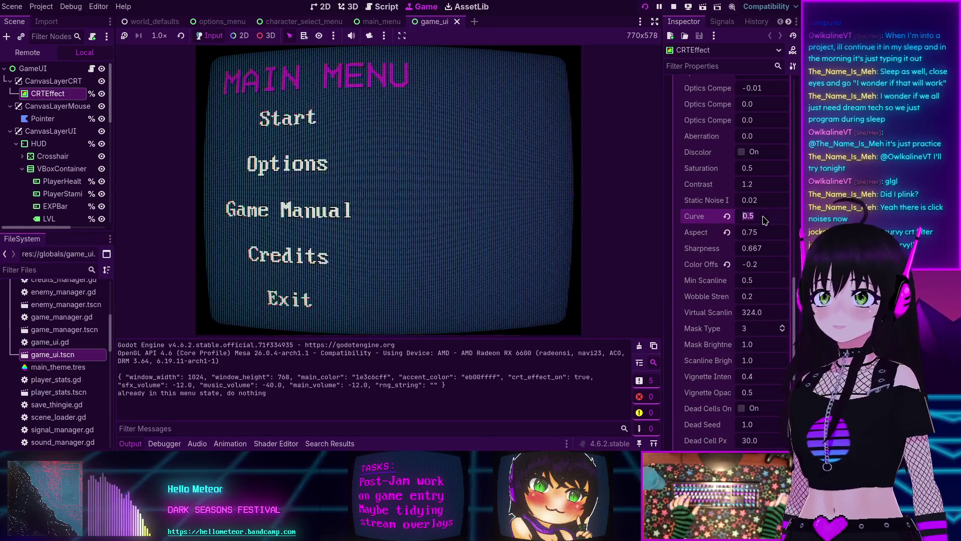
{"action": "type", "text": "69"}
{"action": "key", "text": "Return"}
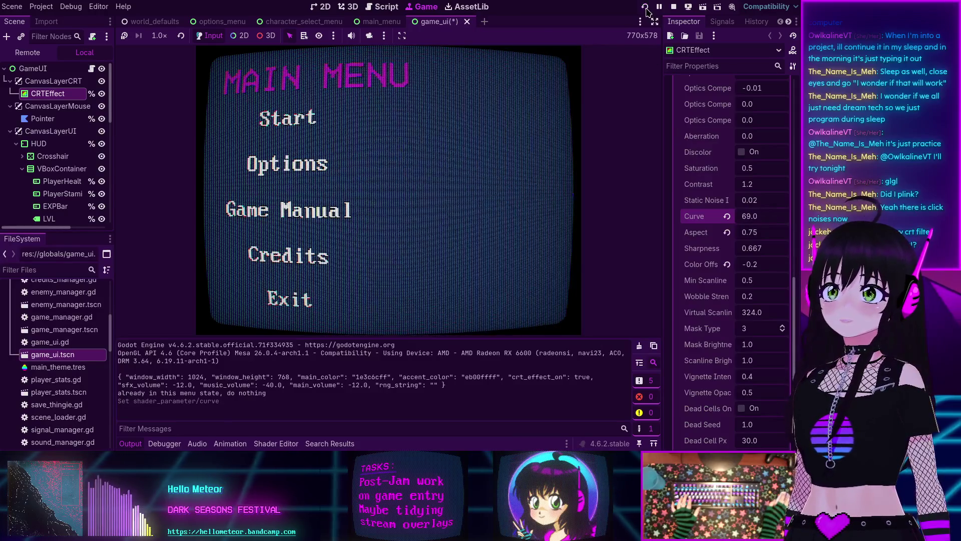
Step: Relaunch with Curve 69 to see the bubble-warped menu, press Escape a few times, then stop the run
{"action": "left_click", "coordinate": [646, 7]}
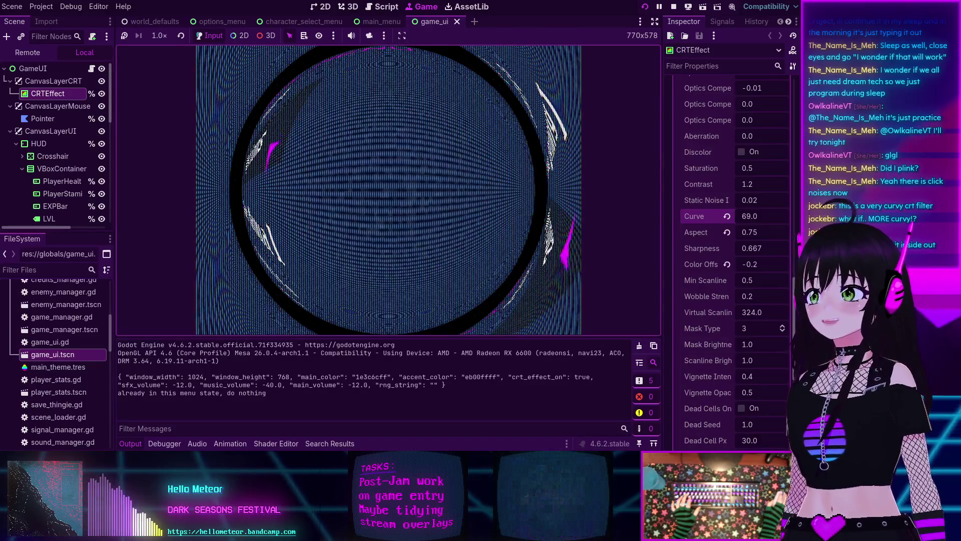
{"action": "key", "text": "Escape"}
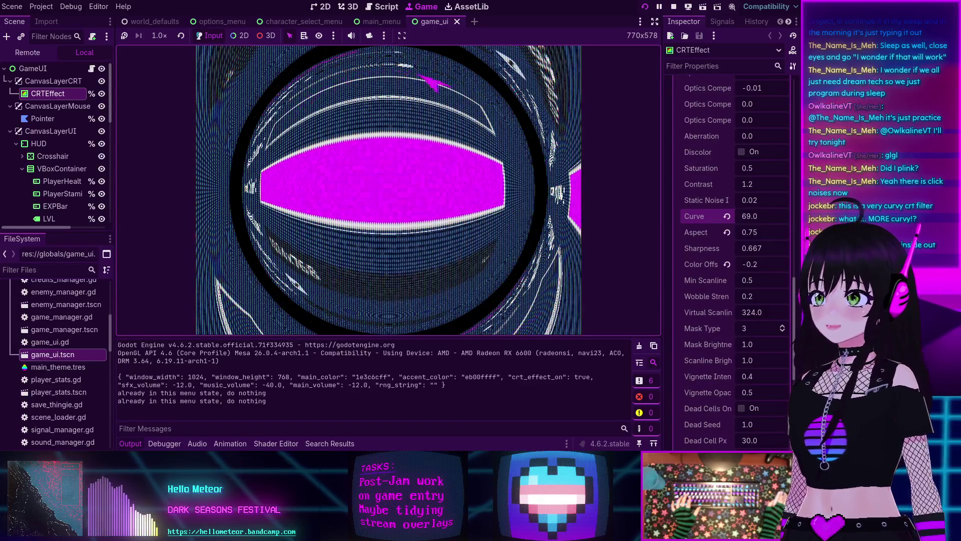
{"action": "key", "text": "Escape"}
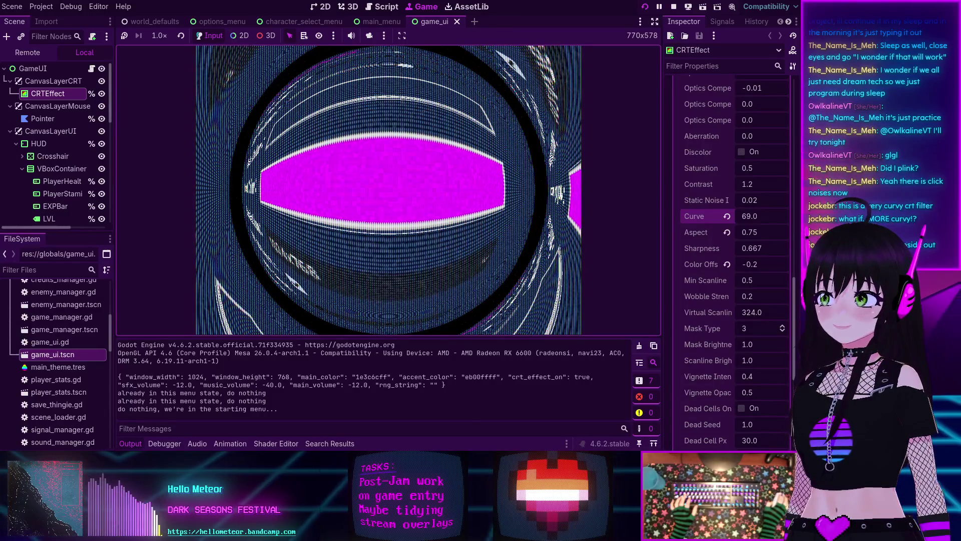
{"action": "key", "text": "Escape"}
{"action": "key", "text": "F8"}
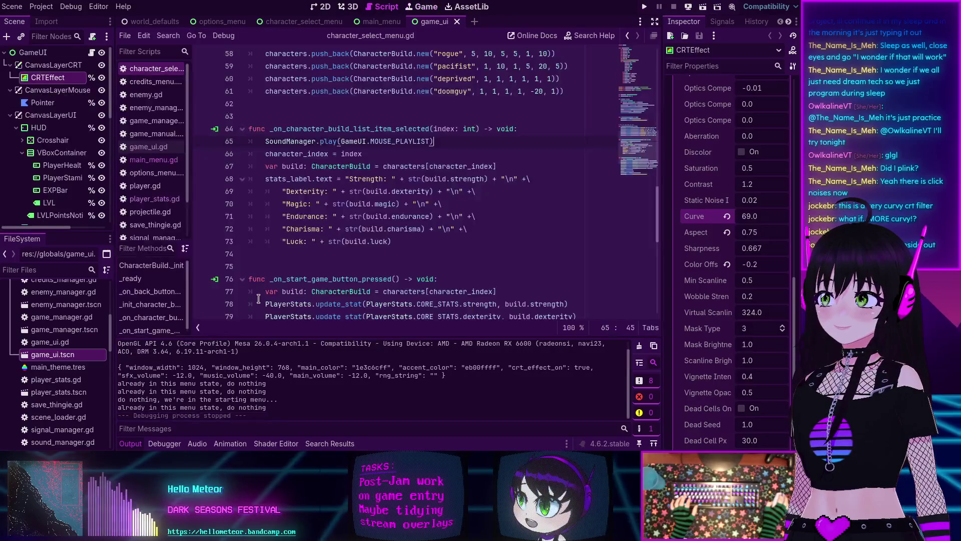
Step: Run the game again and get past its menus into gameplay, shown bent by the Curve 69 fisheye warp
{"action": "key", "text": "F5"}
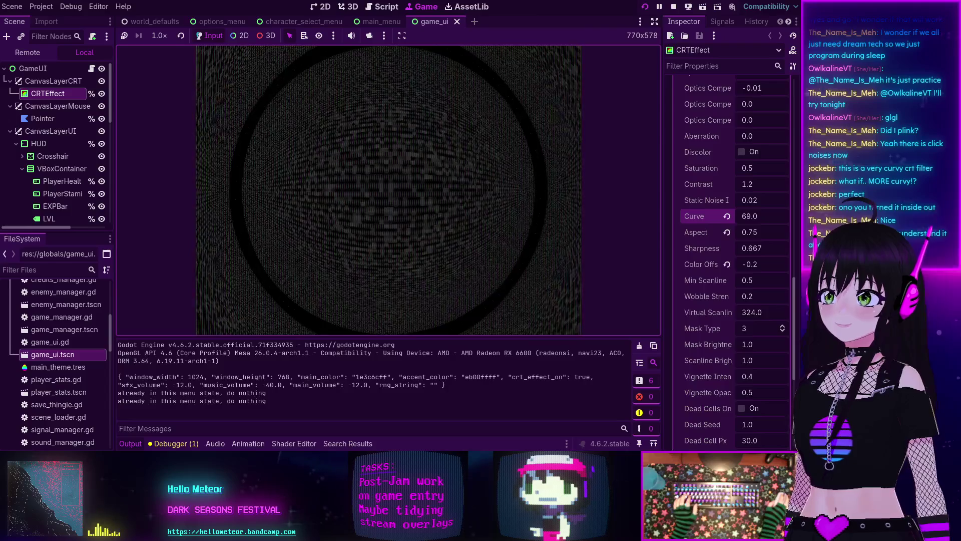
{"action": "key", "text": "Escape"}
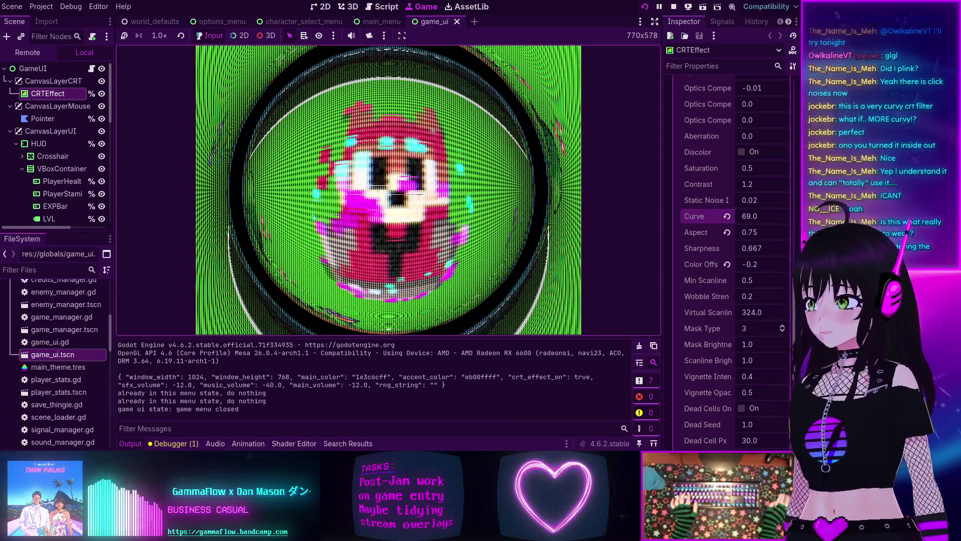
{"action": "key", "text": "Escape"}
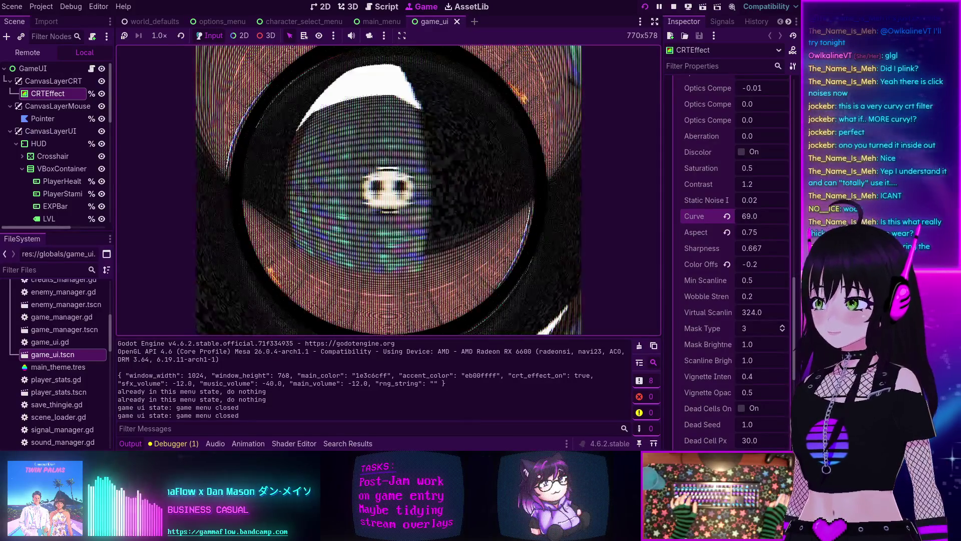